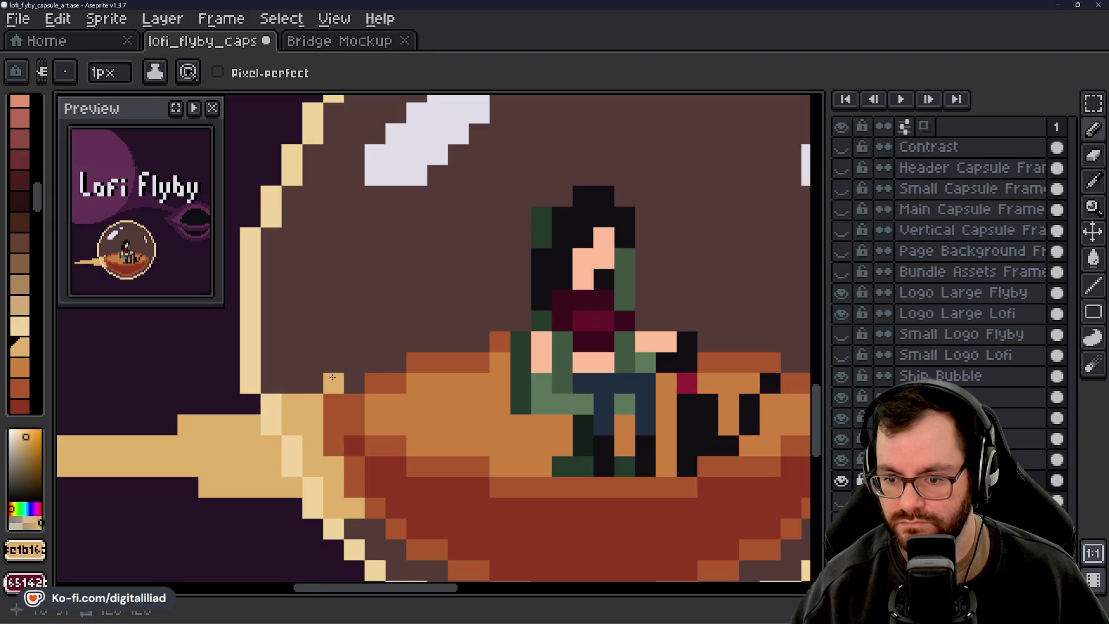
Zoom in and out on the ship bubble, then save lofi_flyby_capsule_art.ase
scroll(479, 378, down, 8)
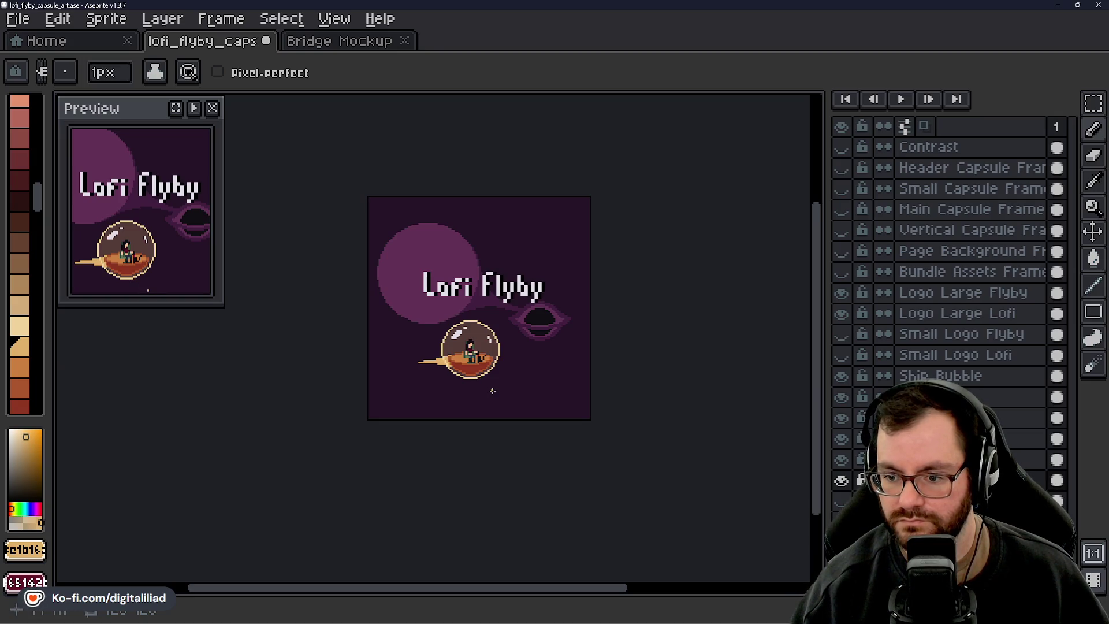
scroll(462, 355, up, 6)
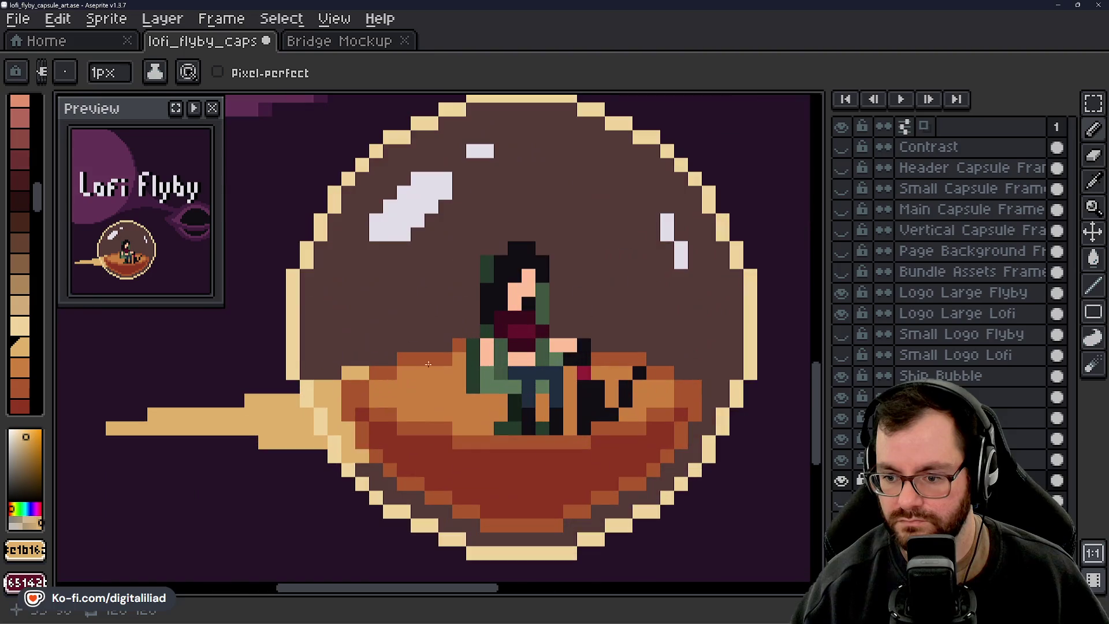
scroll(497, 429, down, 6)
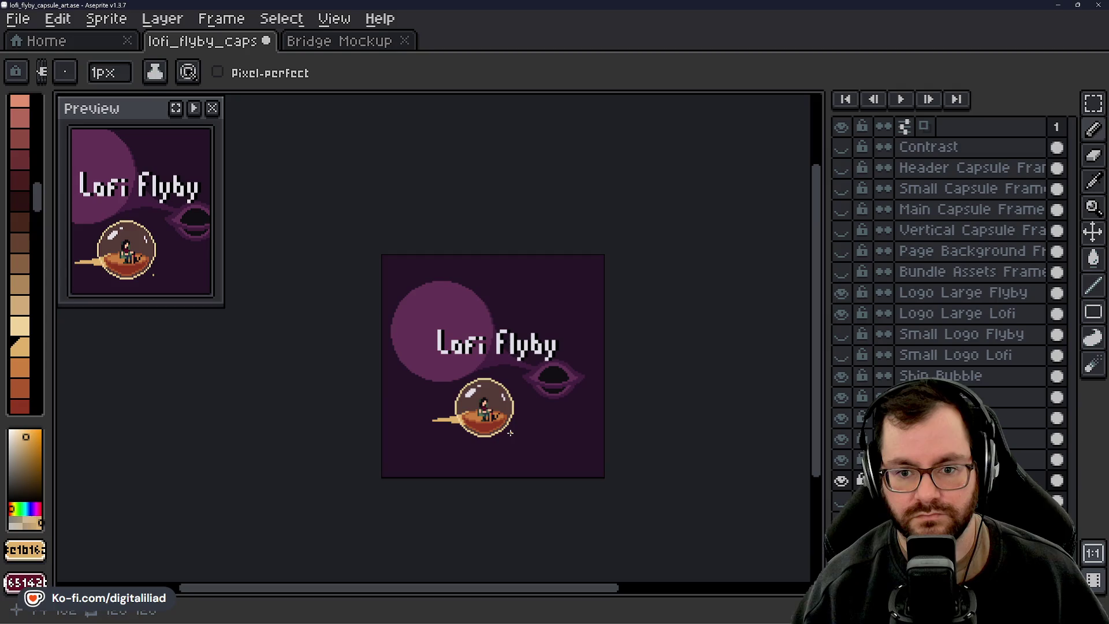
scroll(508, 429, up, 6)
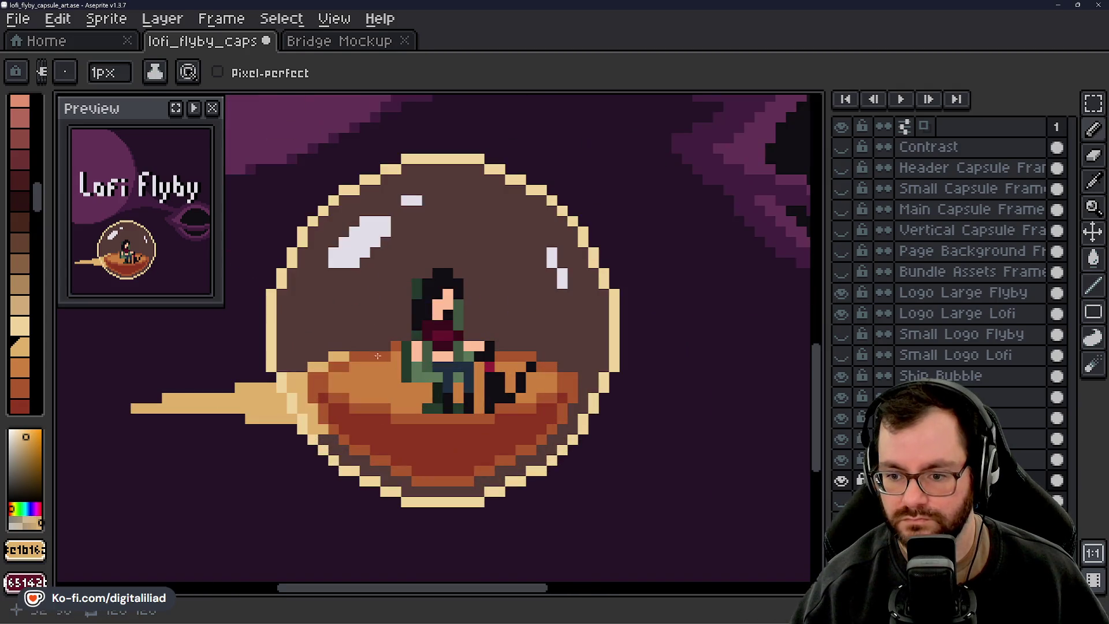
scroll(504, 424, down, 6)
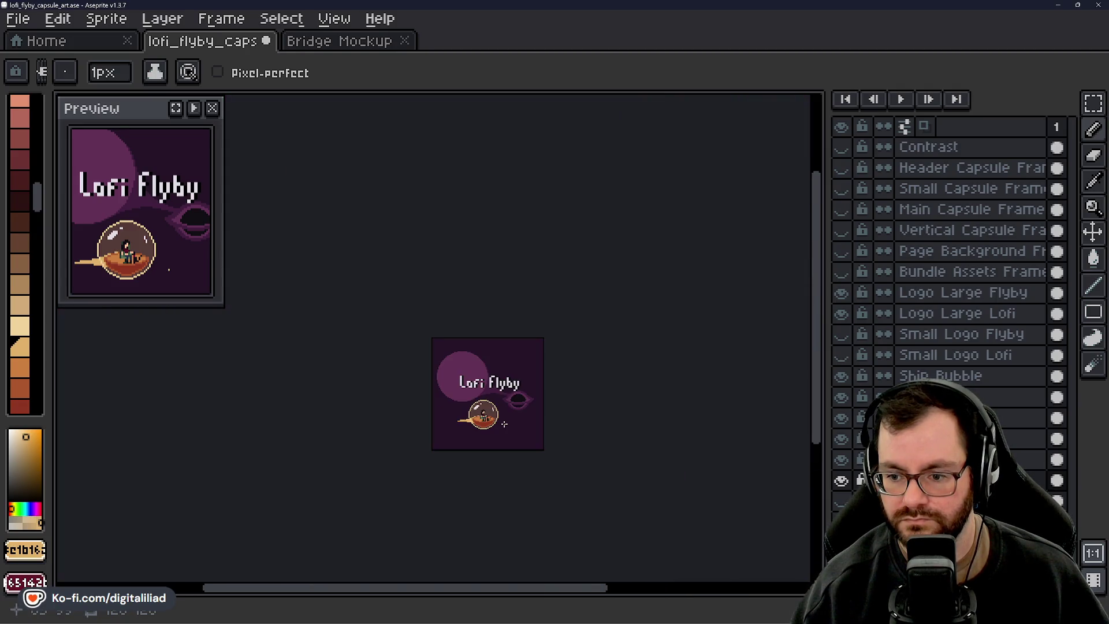
scroll(493, 424, up, 3)
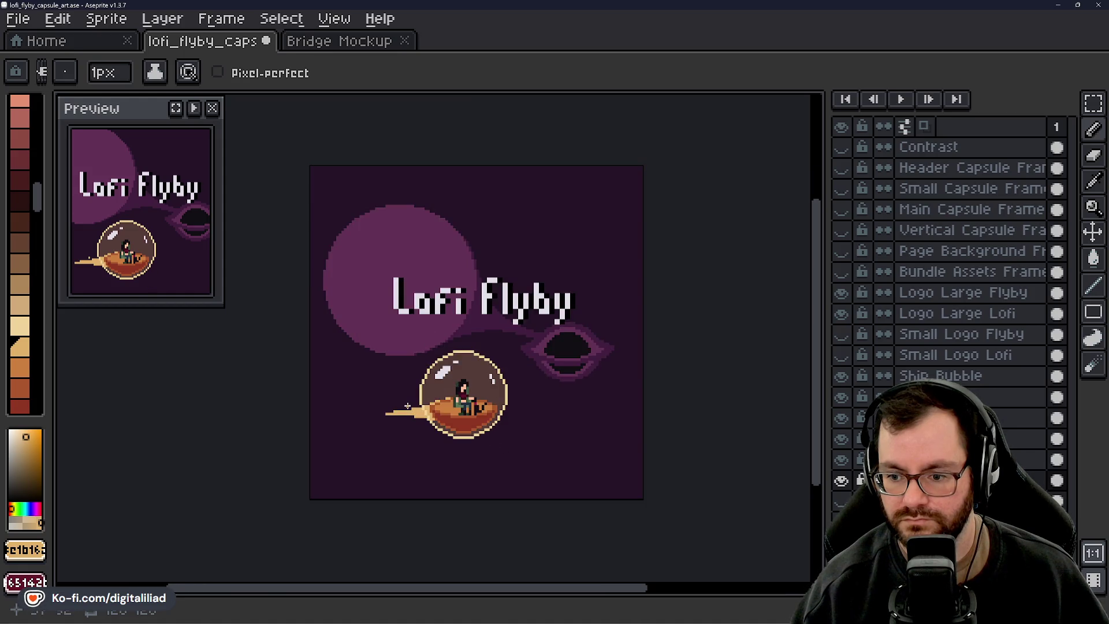
scroll(407, 406, up, 4)
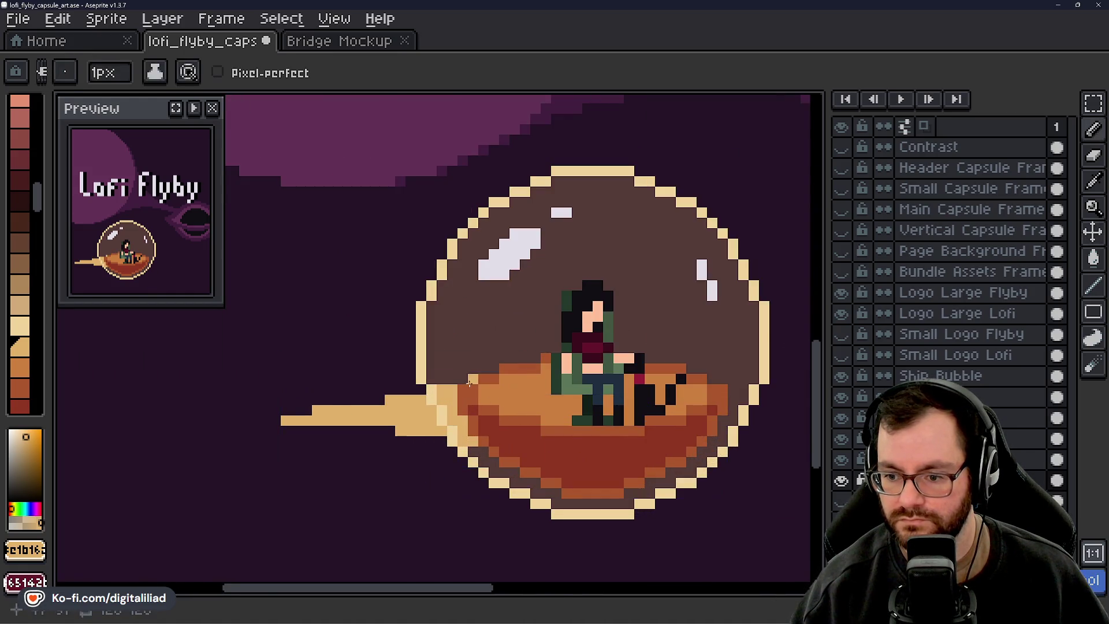
scroll(485, 385, down, 2)
key(ctrl+s)
Zoom back in and switch to the Rectangular Marquee tool (M)
scroll(495, 388, up, 1)
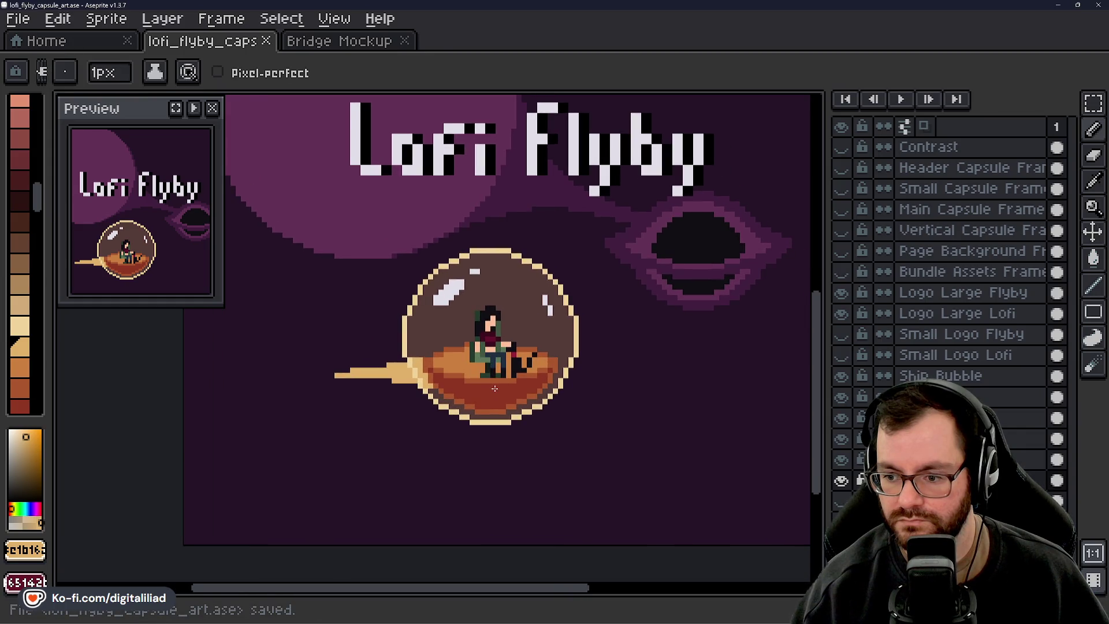
scroll(520, 359, up, 1)
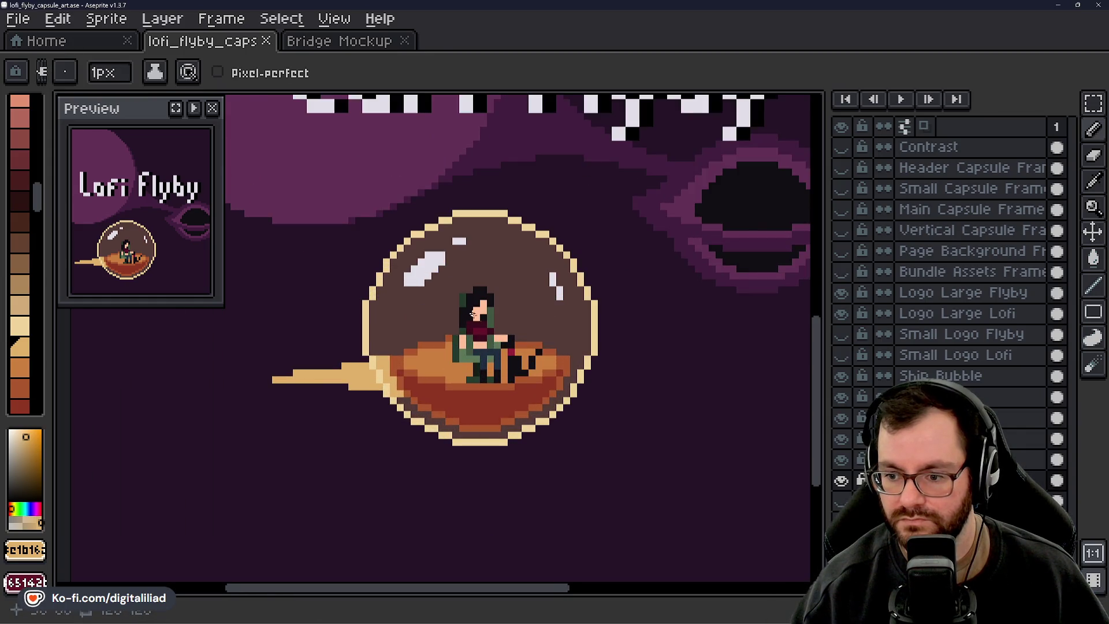
scroll(479, 307, up, 1)
key(m)
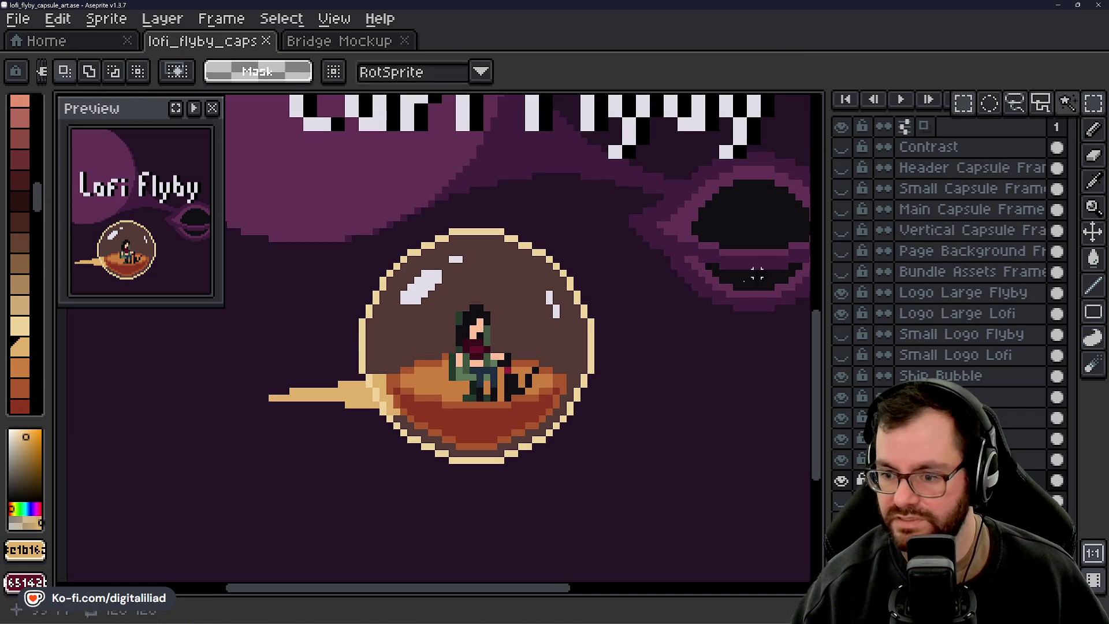
scroll(487, 406, down, 1)
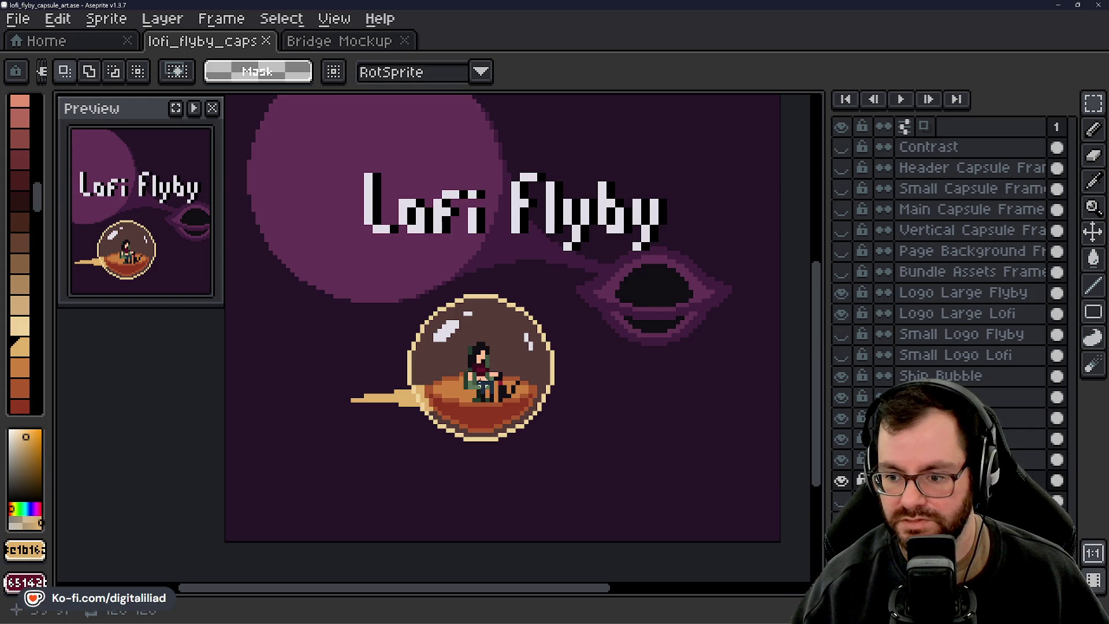
scroll(487, 418, up, 3)
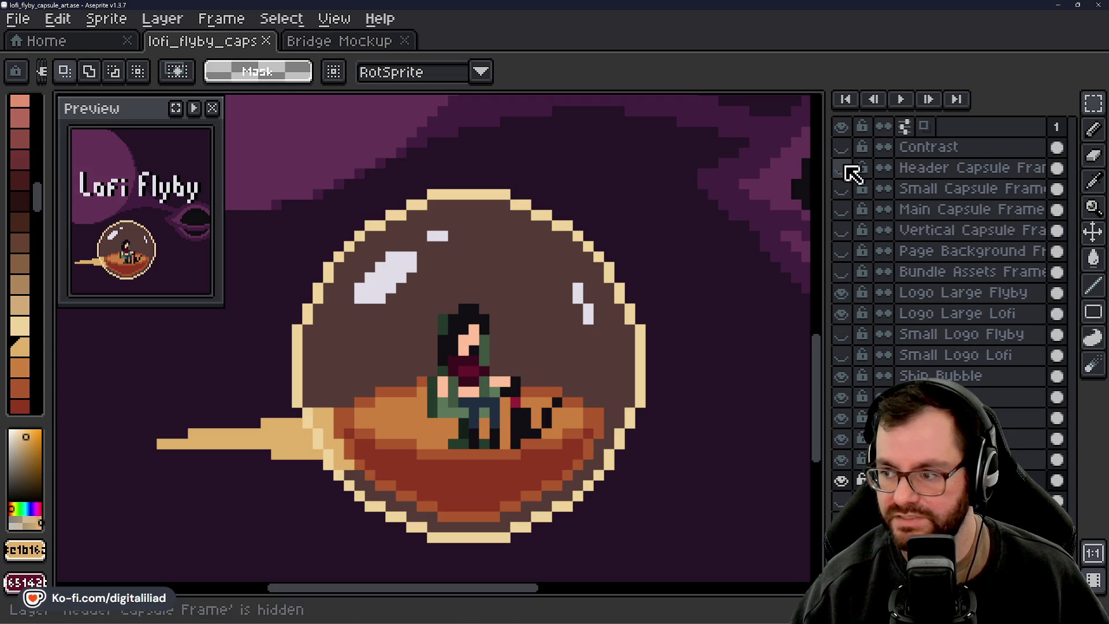
Show the Contrast layer, recentre the sprite, and choose the Paint Bucket
click(842, 147)
scroll(583, 372, down, 2)
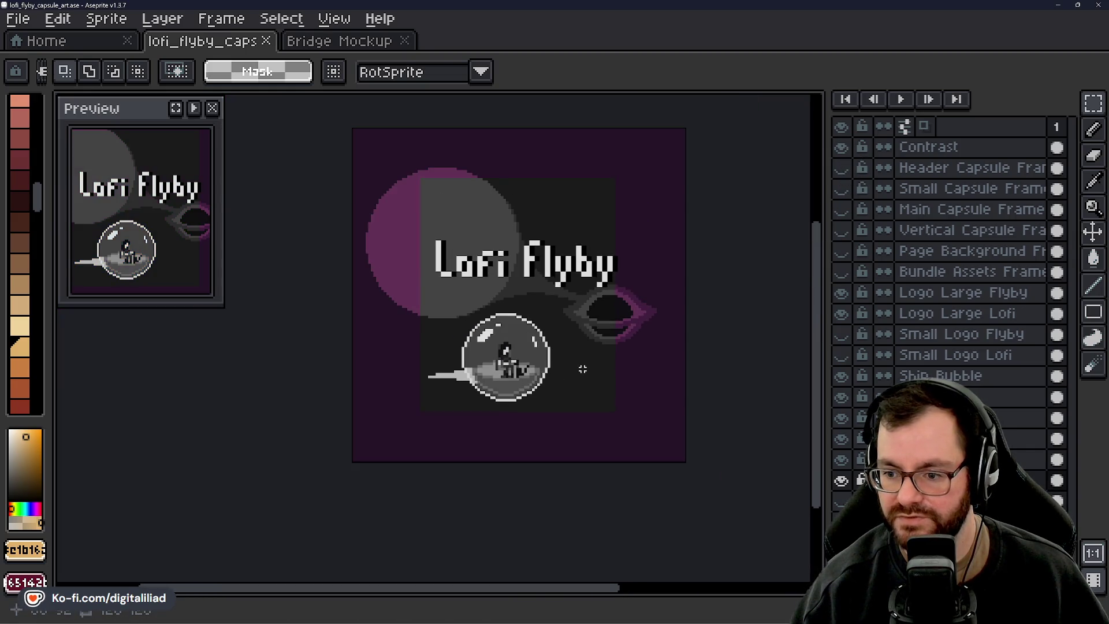
drag(582, 369, 562, 395)
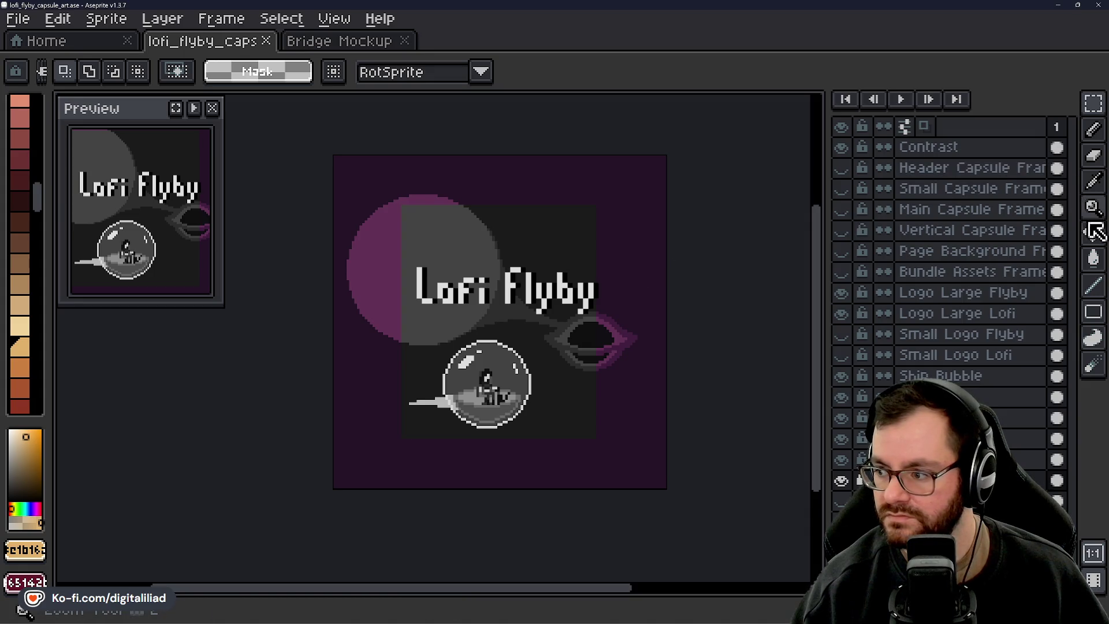
click(1093, 258)
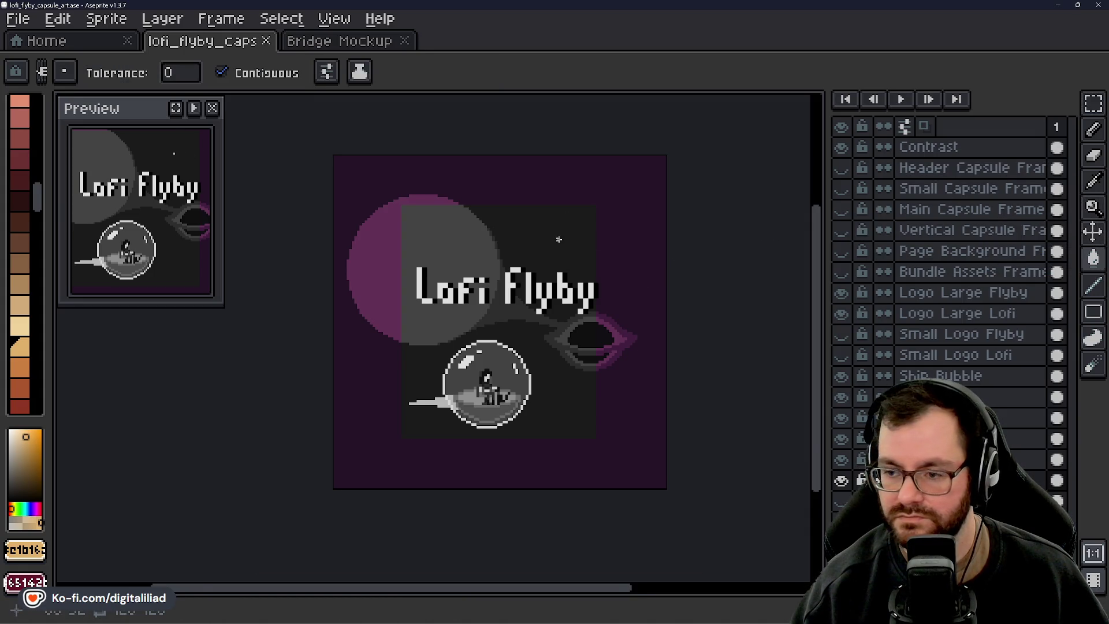
scroll(558, 240, up, 1)
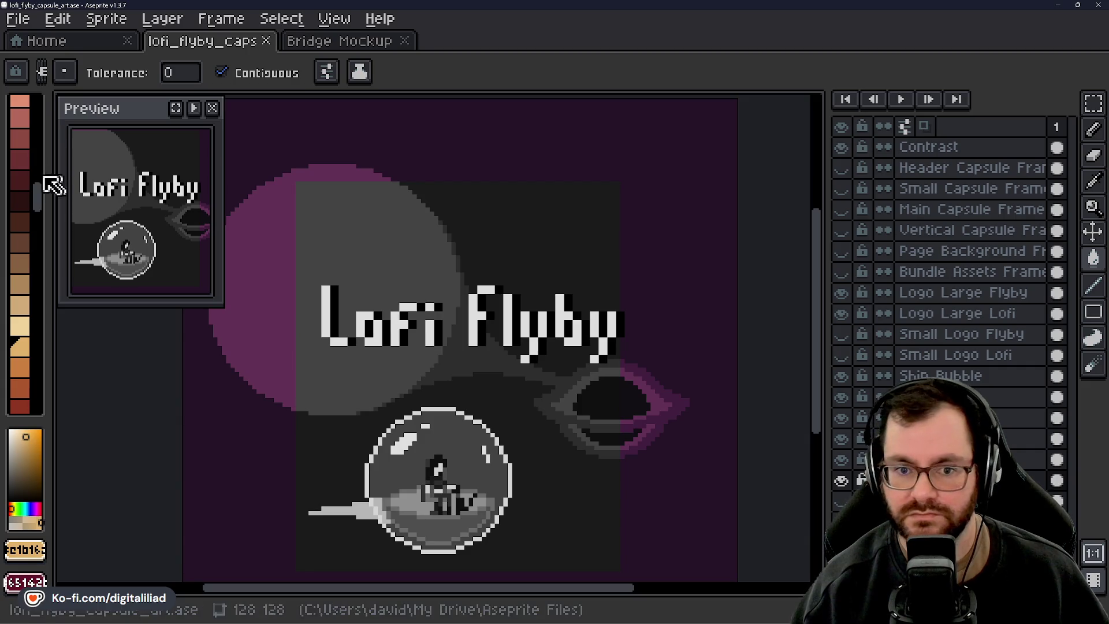
scroll(29, 231, up, 5)
Set the foreground colour to pure black (000000)
click(25, 550)
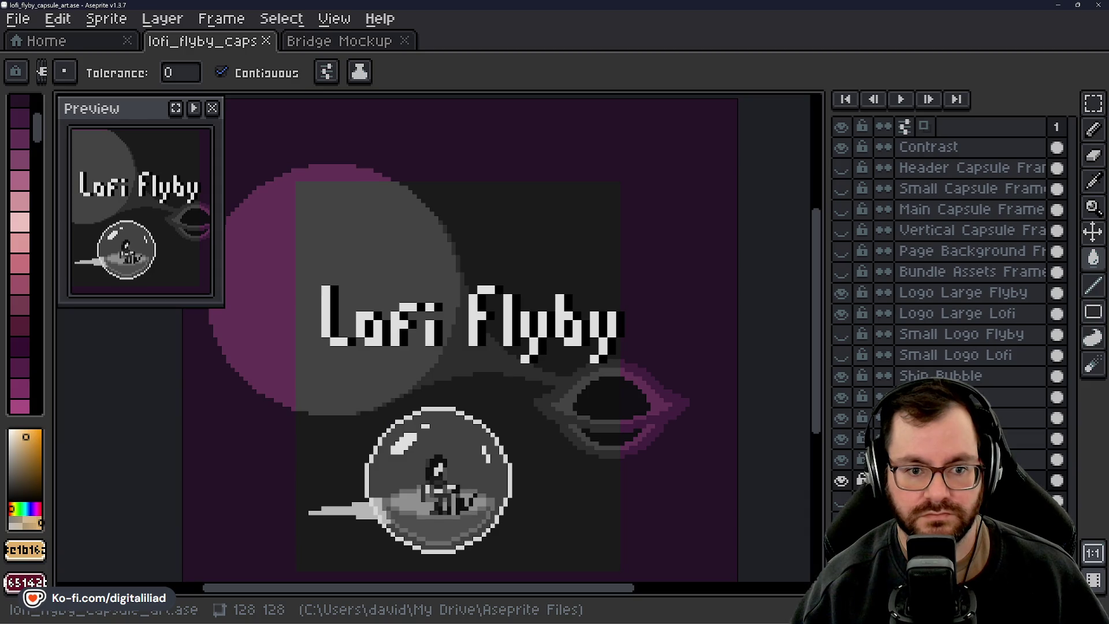
click(25, 550)
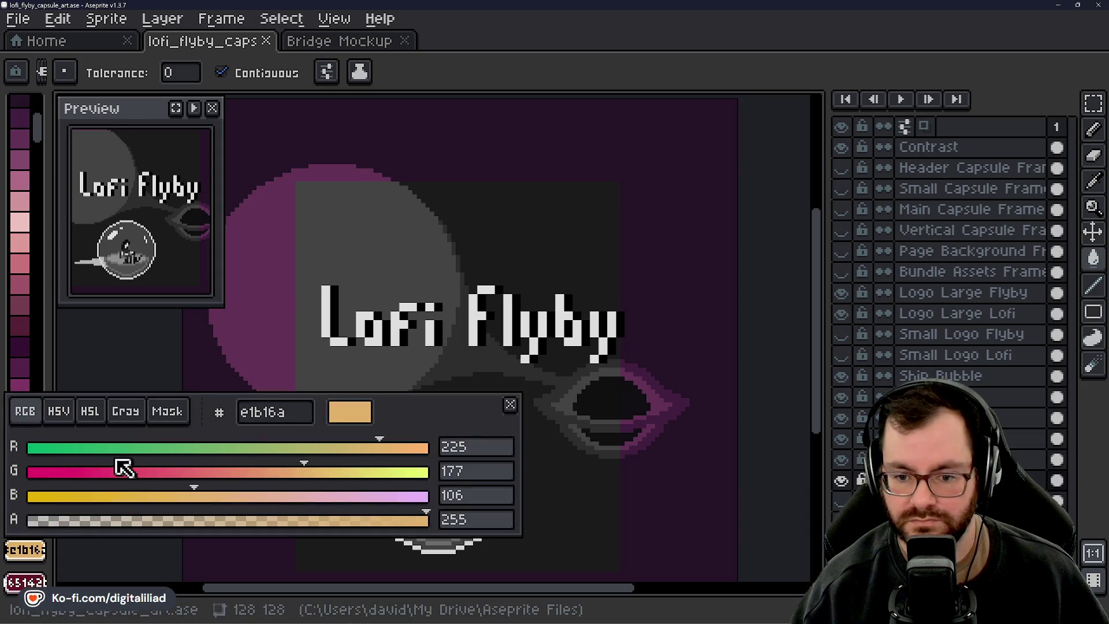
mouse_move(109, 463)
mouse_down()
mouse_move(26, 456)
mouse_move(59, 478)
mouse_move(32, 474)
mouse_move(30, 497)
mouse_up()
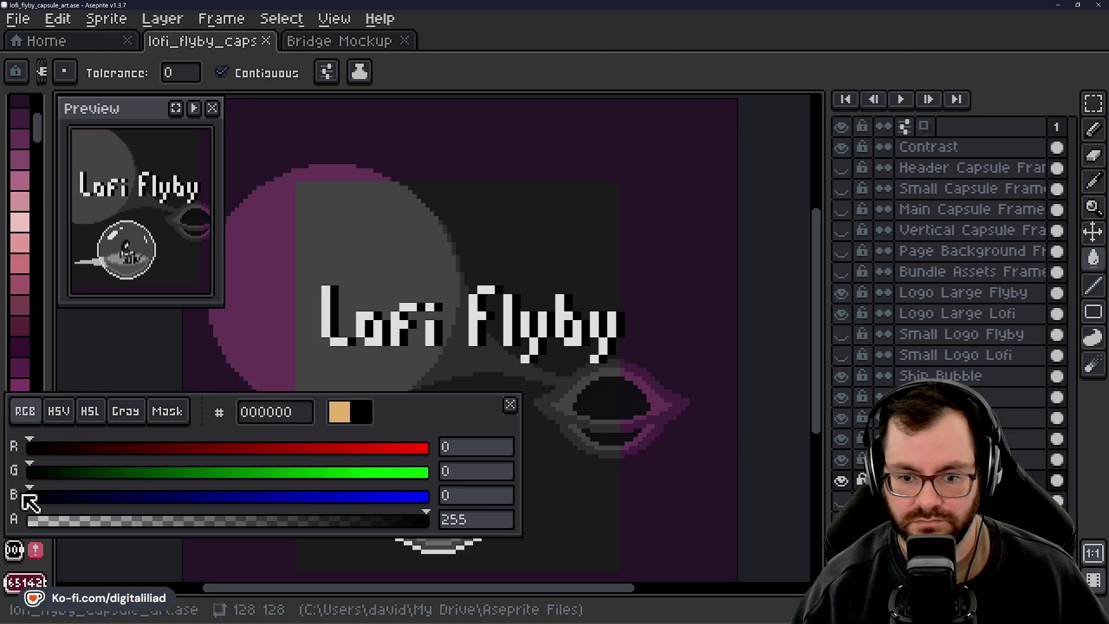
click(510, 405)
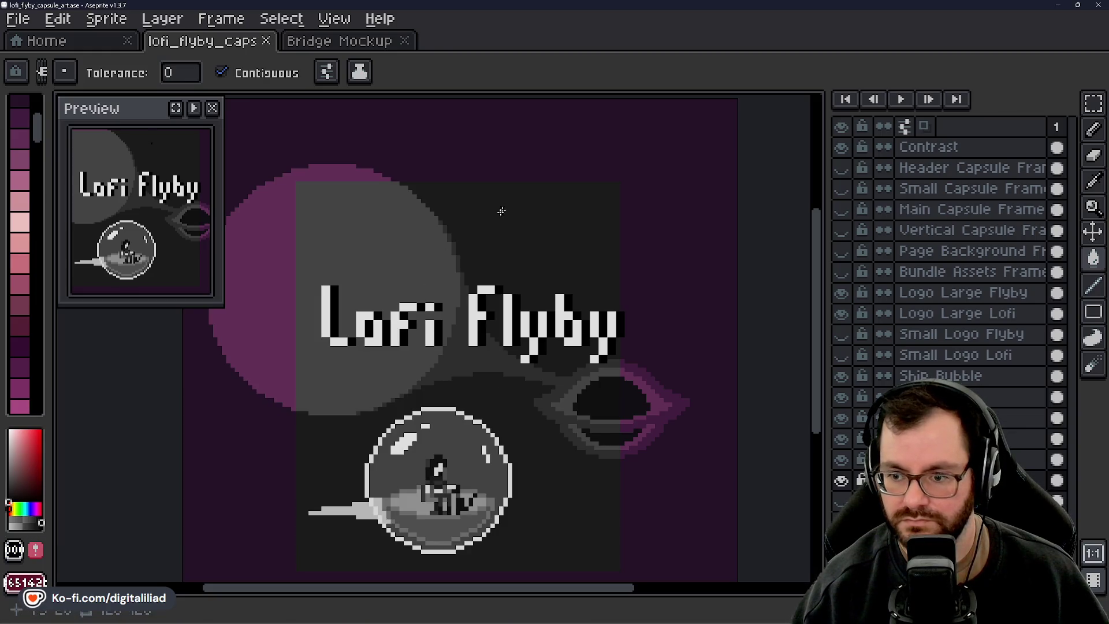
Test a black background fill, undo it, then bucket-fill the Contrast layer
click(539, 140)
scroll(528, 216, down, 1)
key(ctrl+z)
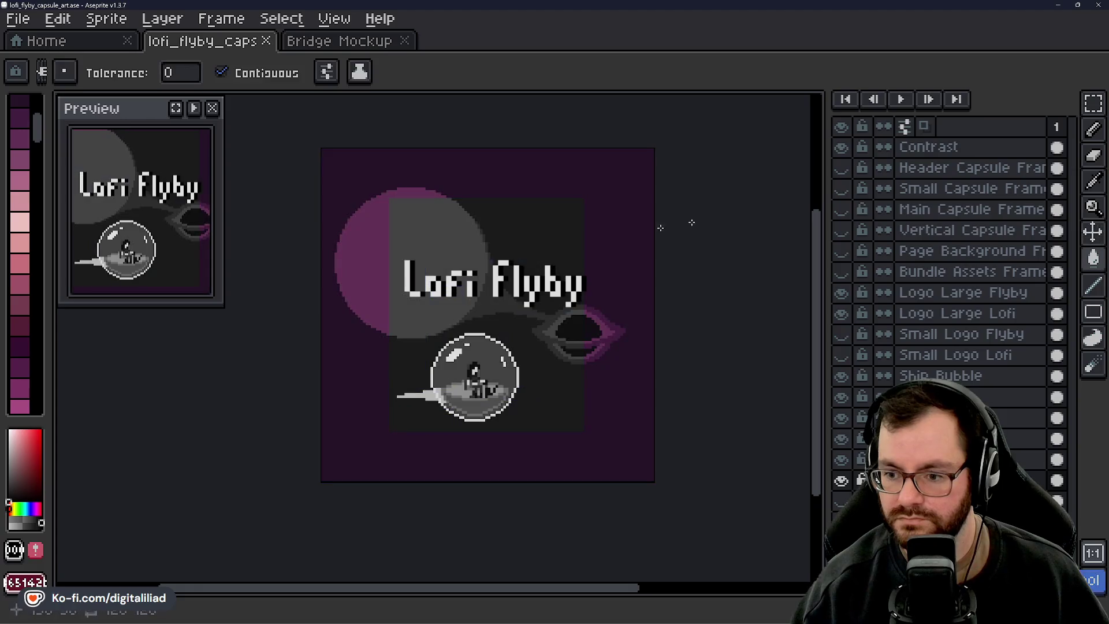
click(925, 147)
click(509, 175)
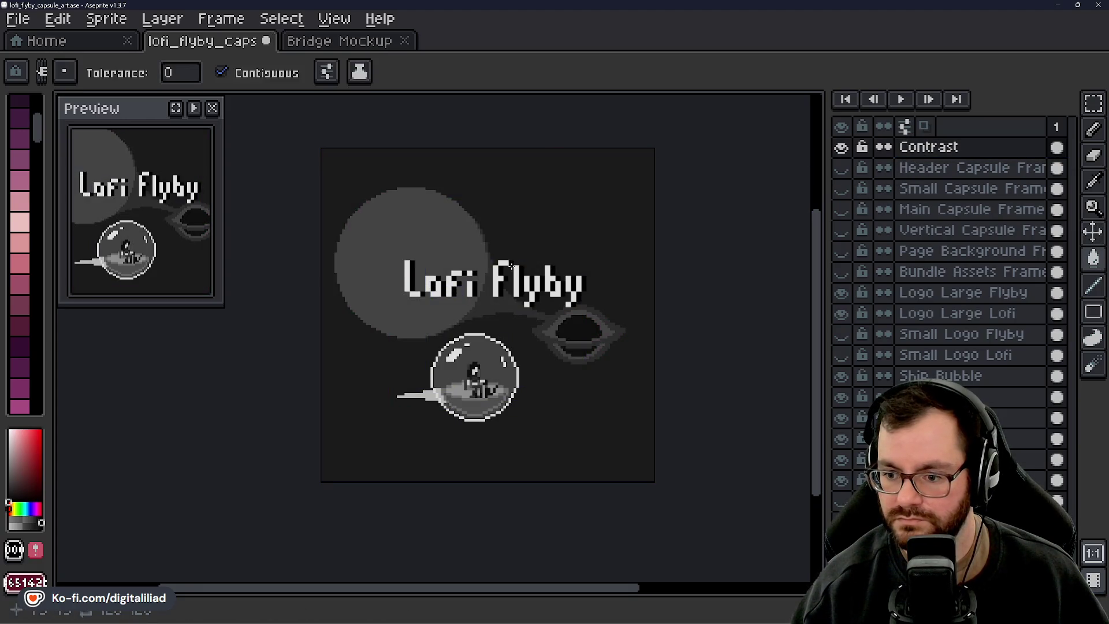
Save, review greyscale values around the ship bubble, then hide the Contrast layer
key(ctrl+s)
scroll(508, 272, up, 2)
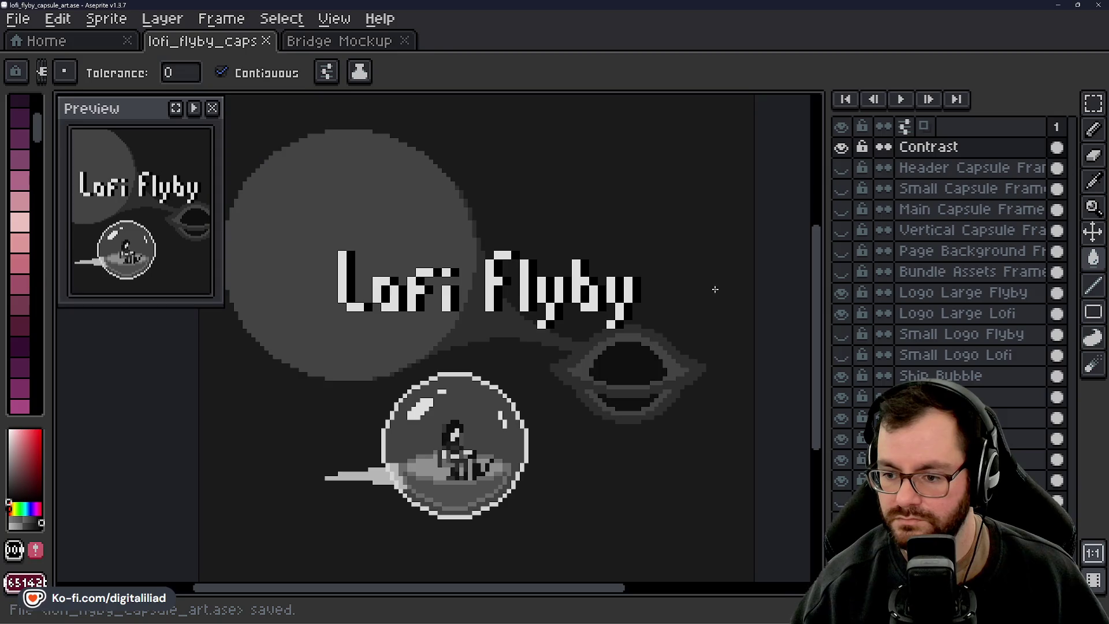
drag(577, 395, 563, 339)
scroll(445, 406, up, 2)
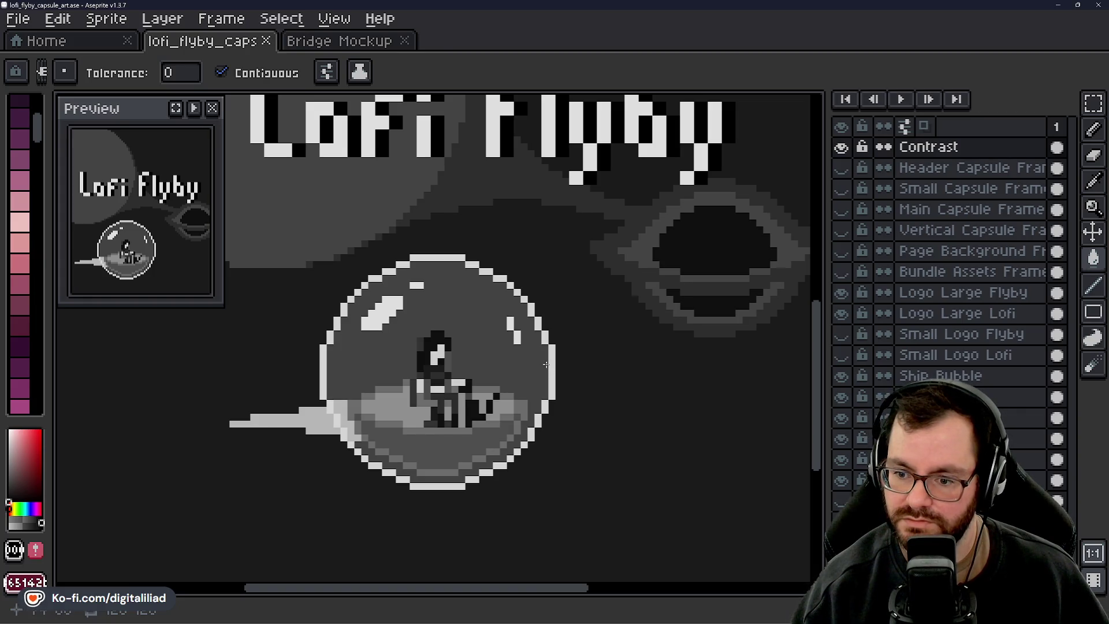
scroll(543, 346, down, 3)
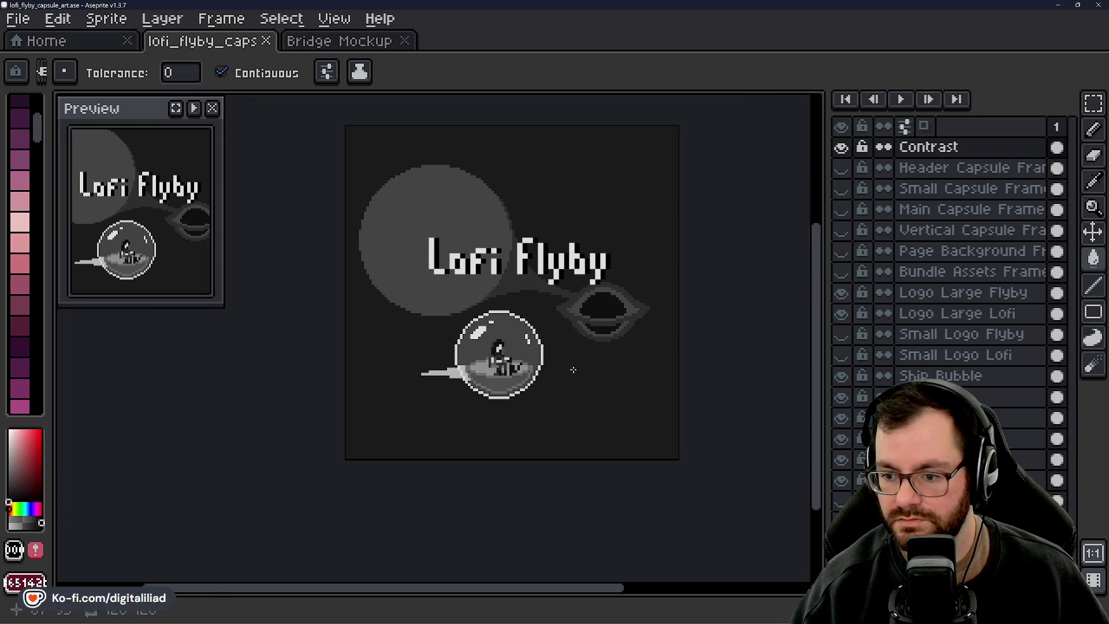
scroll(445, 321, up, 5)
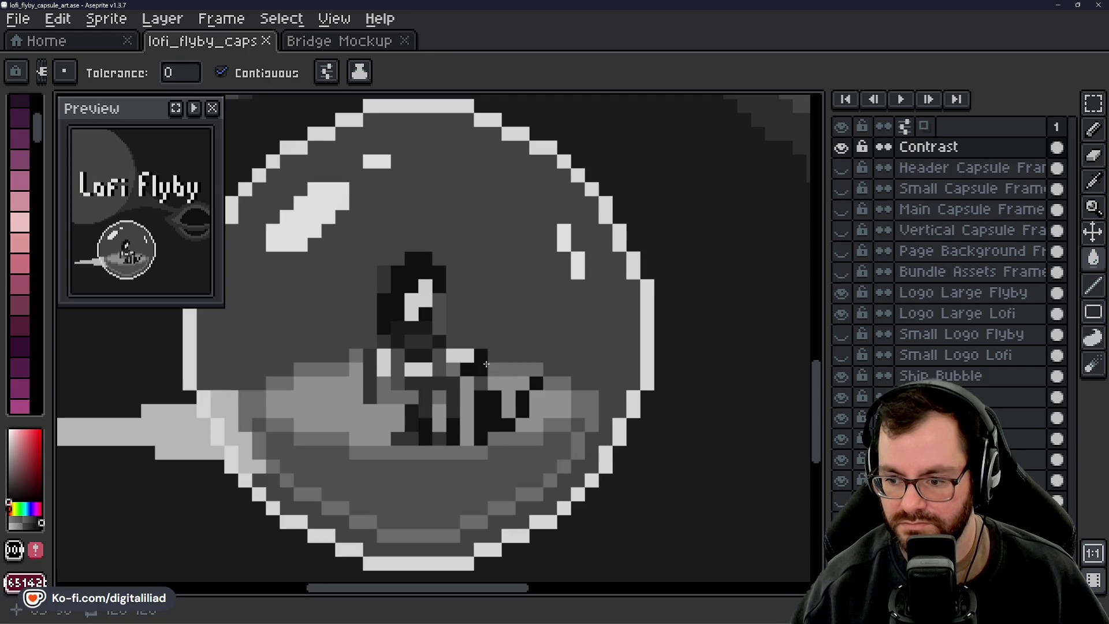
scroll(486, 364, down, 5)
scroll(504, 381, up, 2)
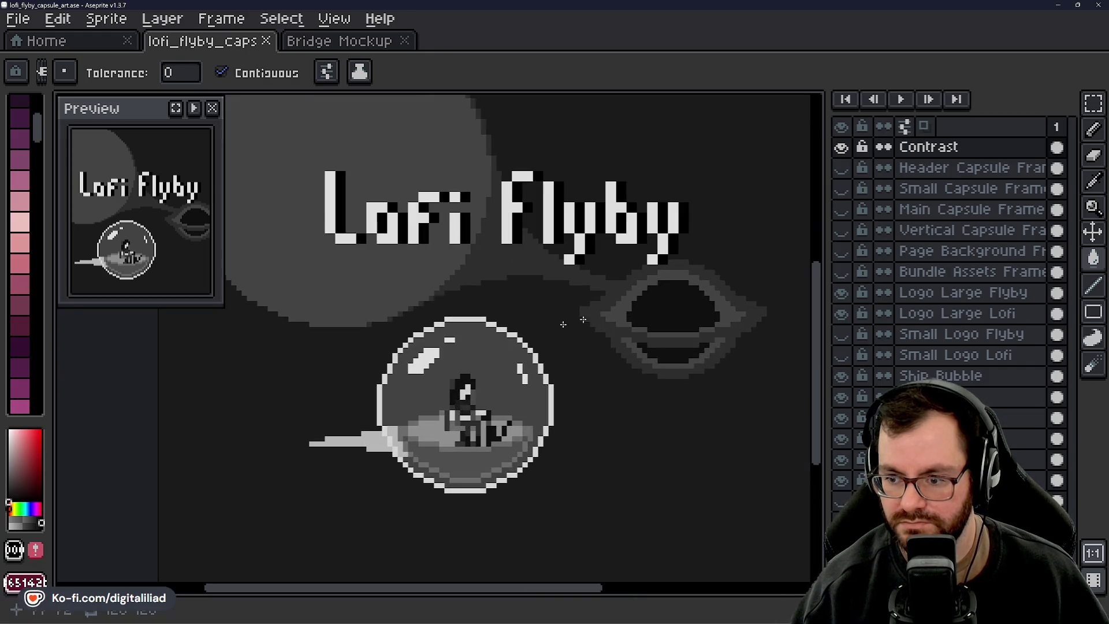
click(841, 147)
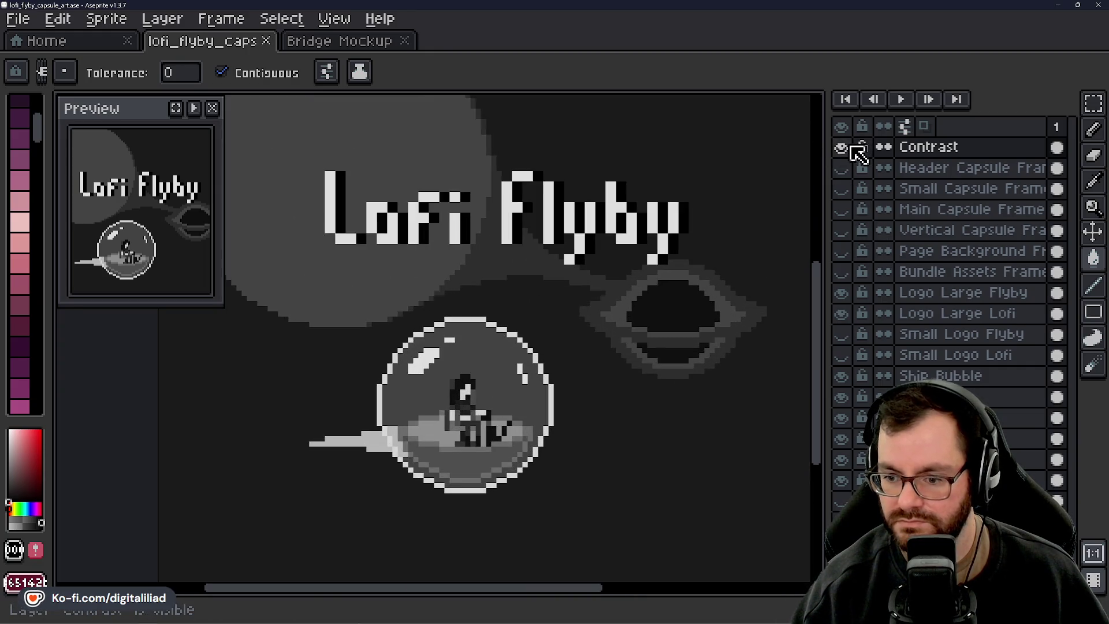
Switch to the Rectangular Marquee and save the capsule art
click(1093, 103)
key(ctrl+s)
scroll(587, 376, up, 3)
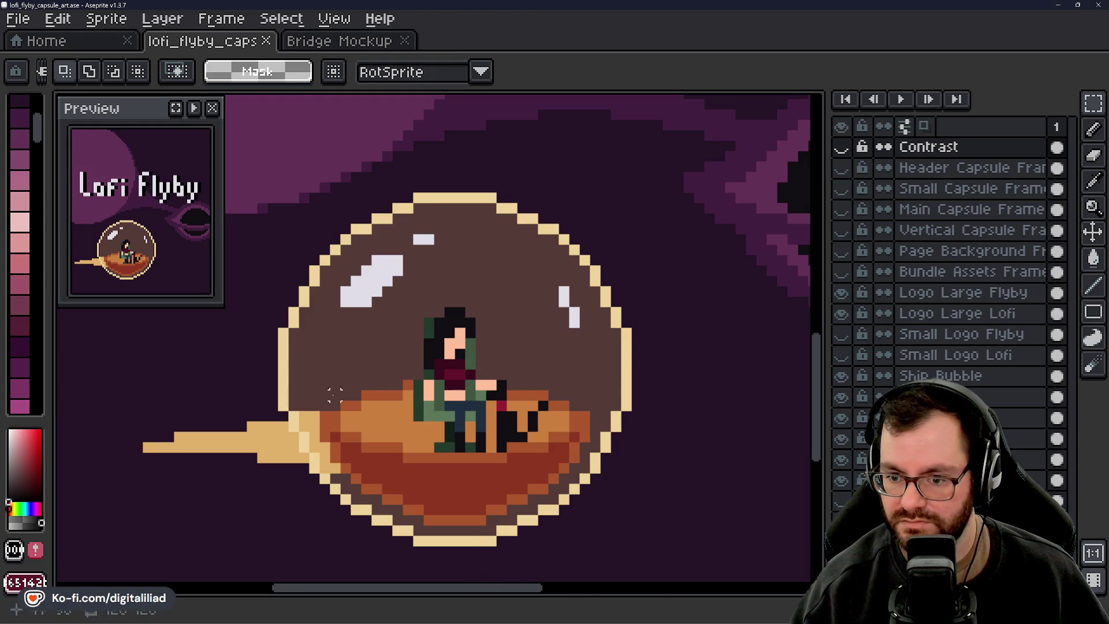
scroll(439, 414, down, 2)
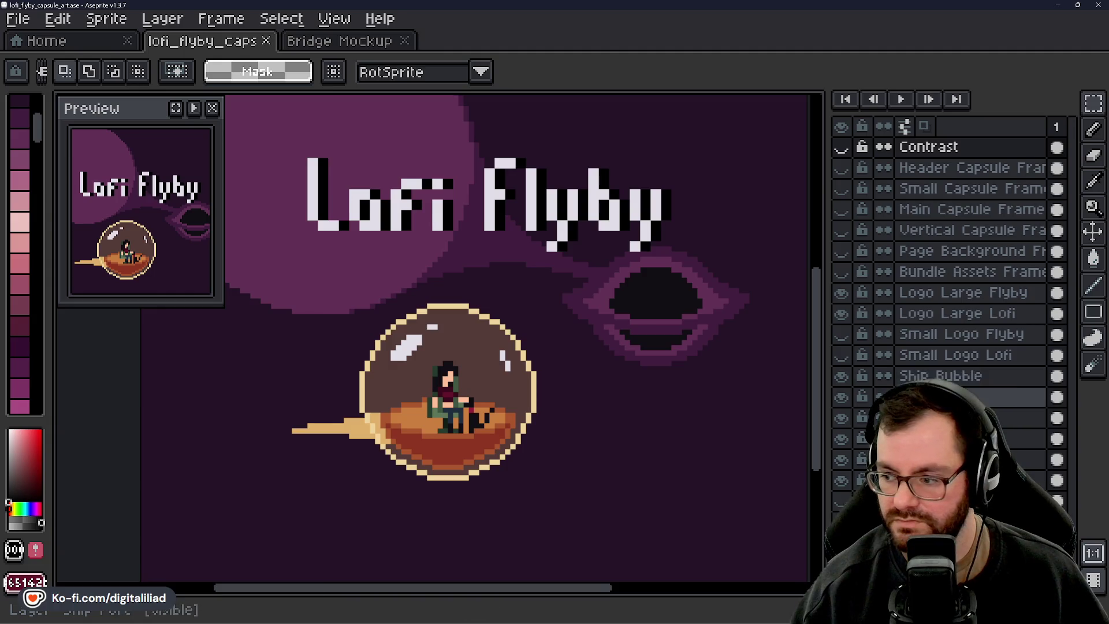
Select the Ship Bubble and layers below, and move them up-left under the title
click(1057, 397)
drag(1056, 397, 1057, 480)
click(1094, 232)
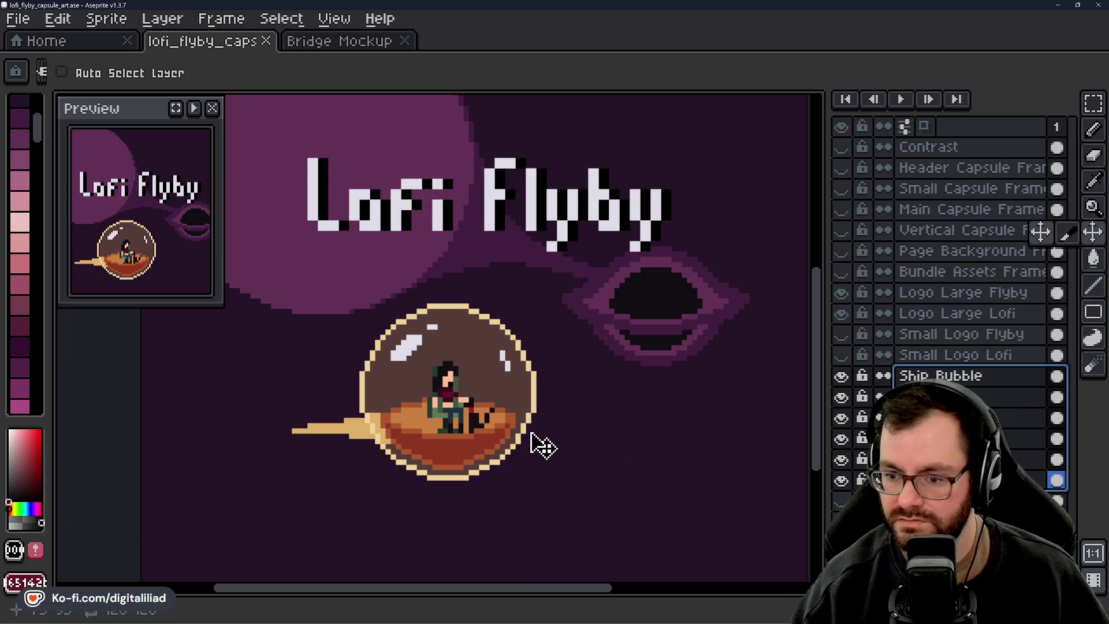
mouse_move(488, 440)
mouse_down()
mouse_move(525, 384)
mouse_move(473, 368)
mouse_move(487, 335)
mouse_move(498, 340)
mouse_up()
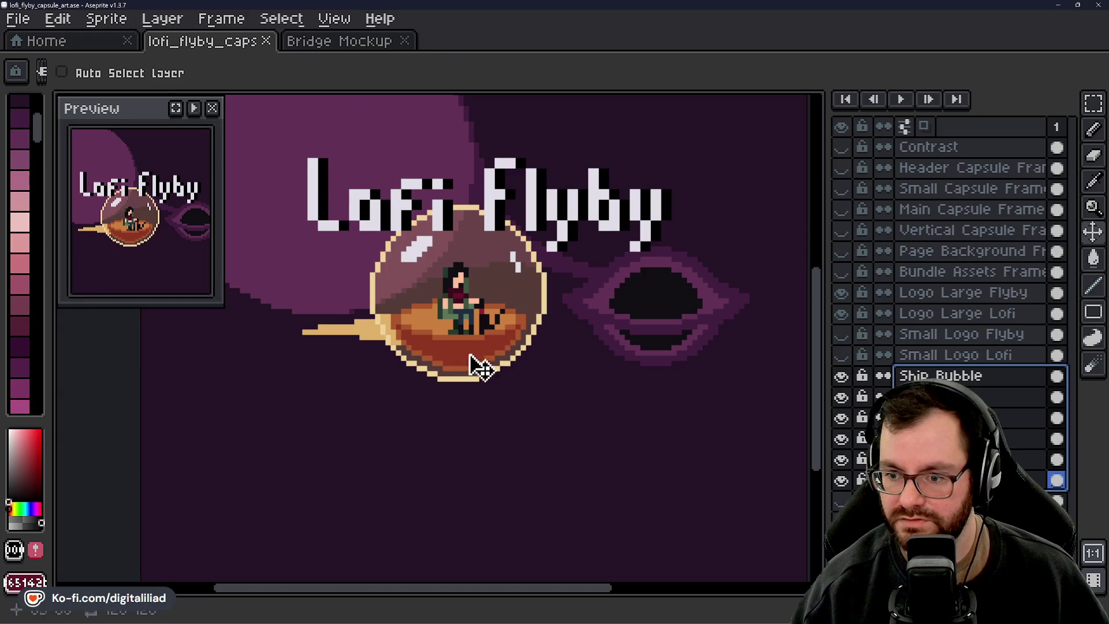
Nudge the ship bubble up about 12 px, then slightly left and down
scroll(462, 381, down, 2)
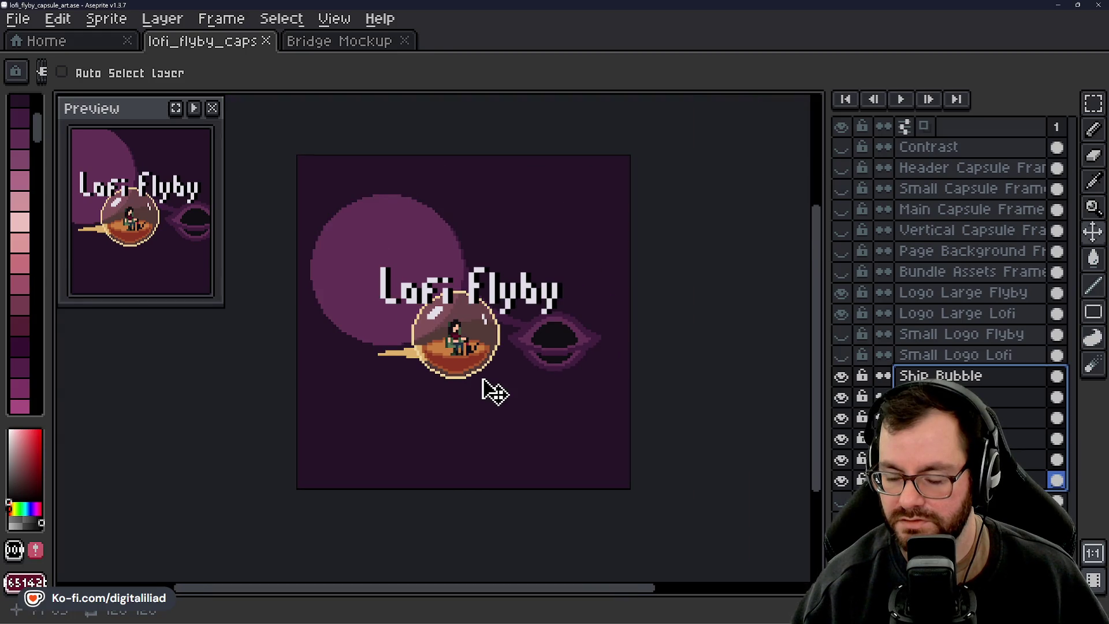
scroll(471, 329, up, 1)
scroll(497, 376, up, 1)
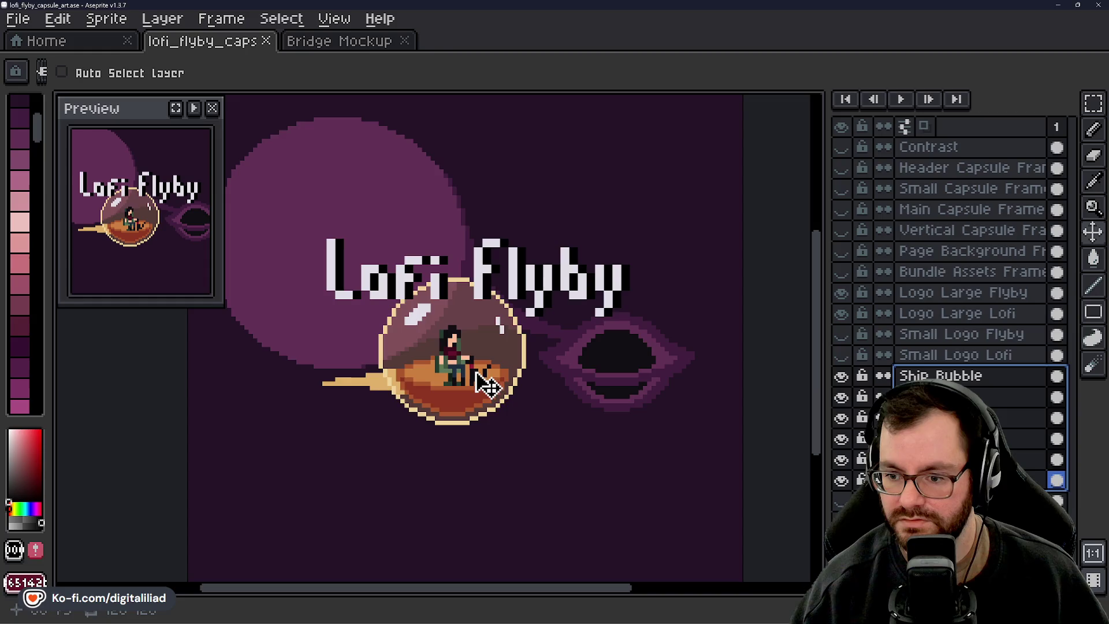
scroll(491, 399, up, 2)
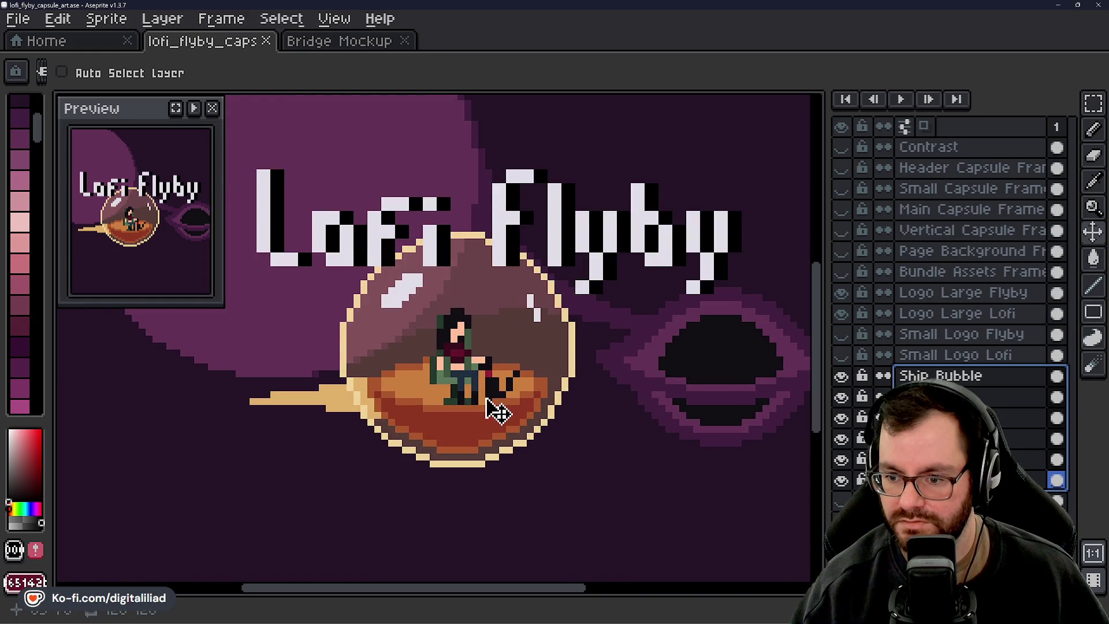
drag(487, 399, 494, 403)
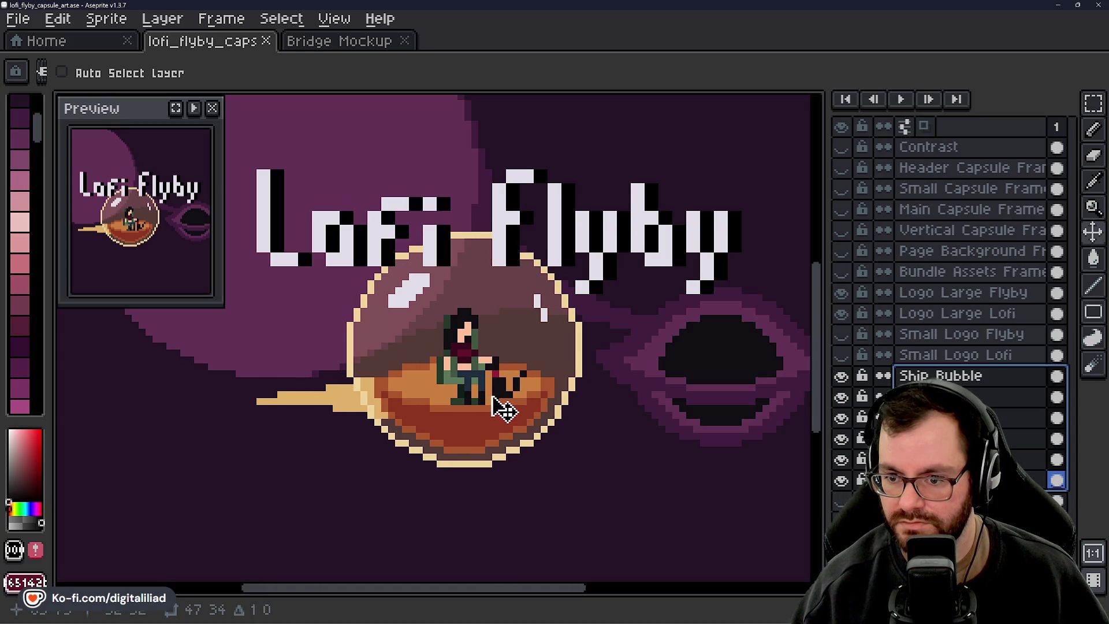
scroll(502, 408, down, 4)
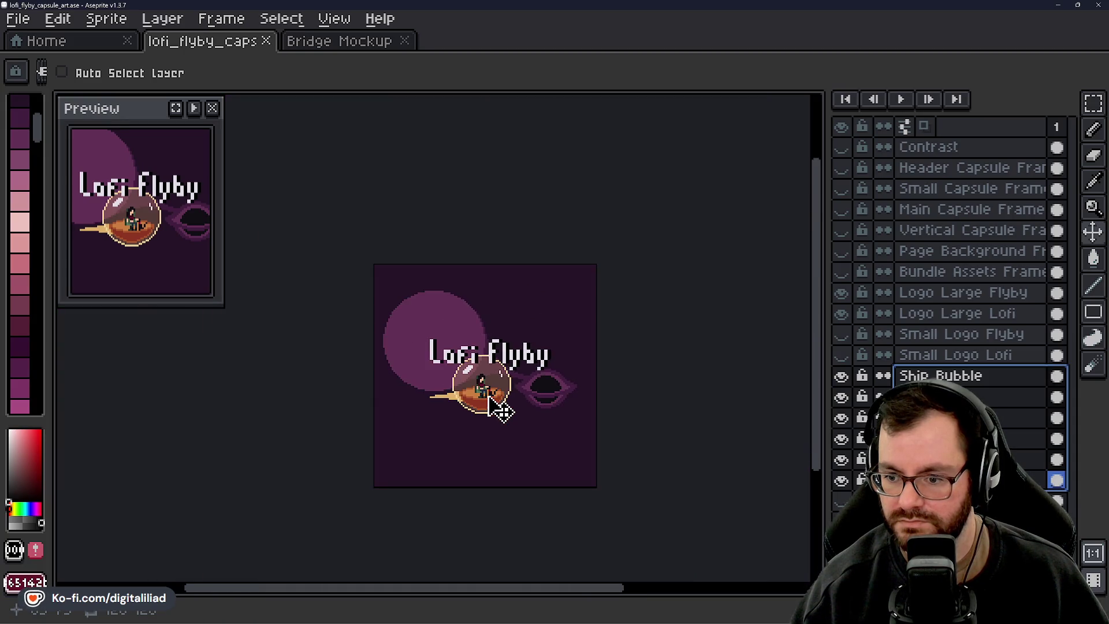
scroll(501, 407, up, 2)
drag(493, 389, 473, 402)
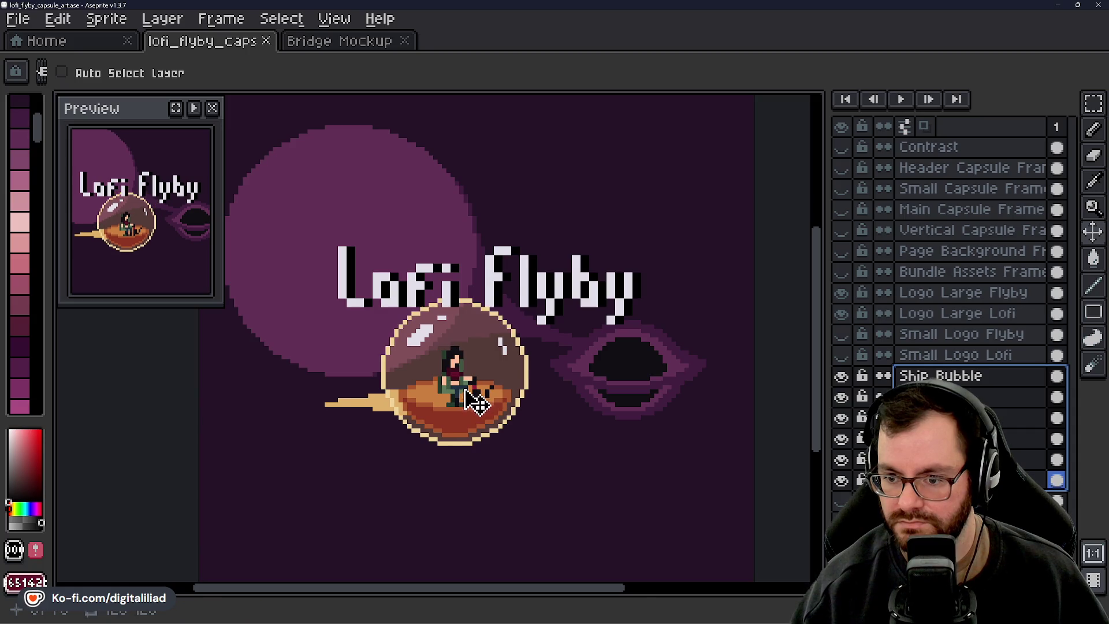
Turn the Contrast layer back on to check values in greyscale
scroll(509, 399, down, 5)
scroll(479, 388, up, 4)
scroll(472, 376, up, 1)
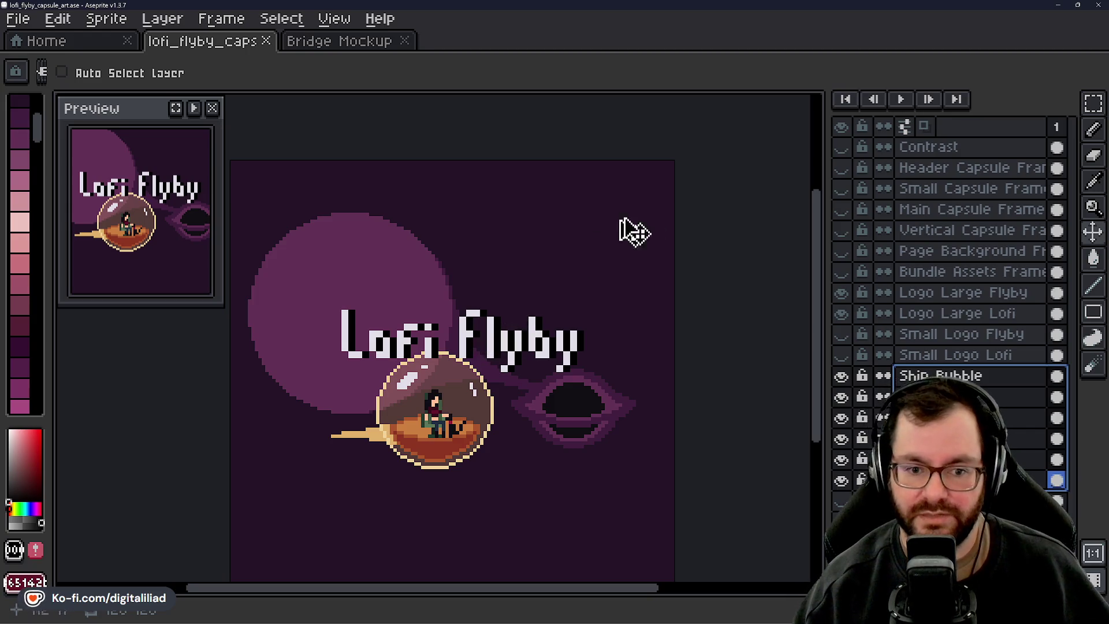
click(847, 146)
scroll(441, 428, up, 3)
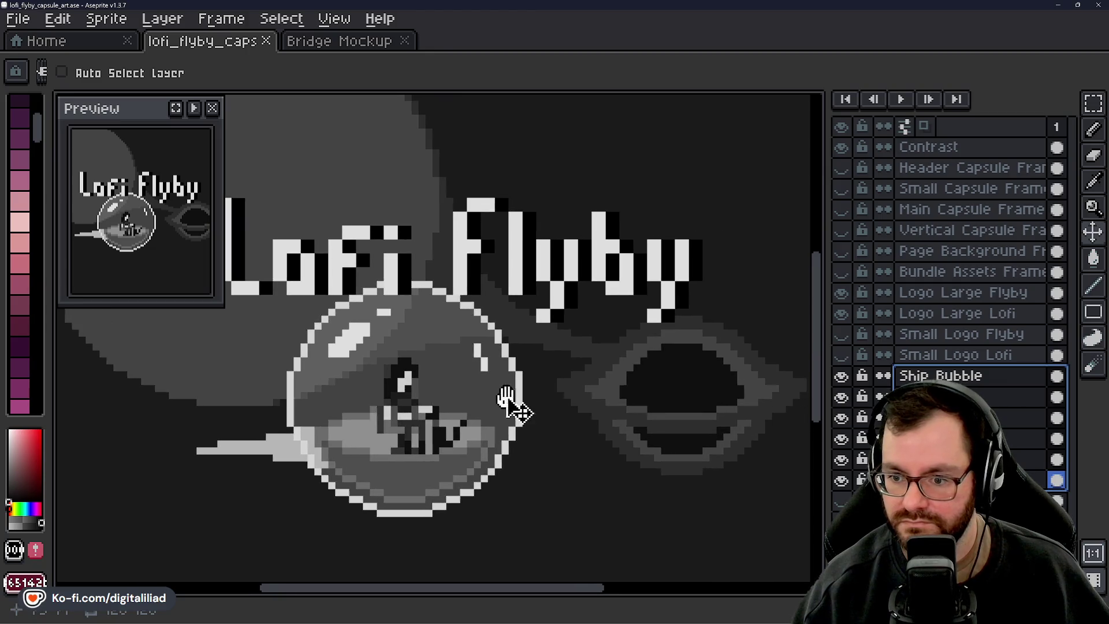
Inspect the repositioned ship bubble in greyscale and save lofi_flyby_capsule_art.ase
scroll(513, 409, down, 2)
scroll(504, 406, down, 2)
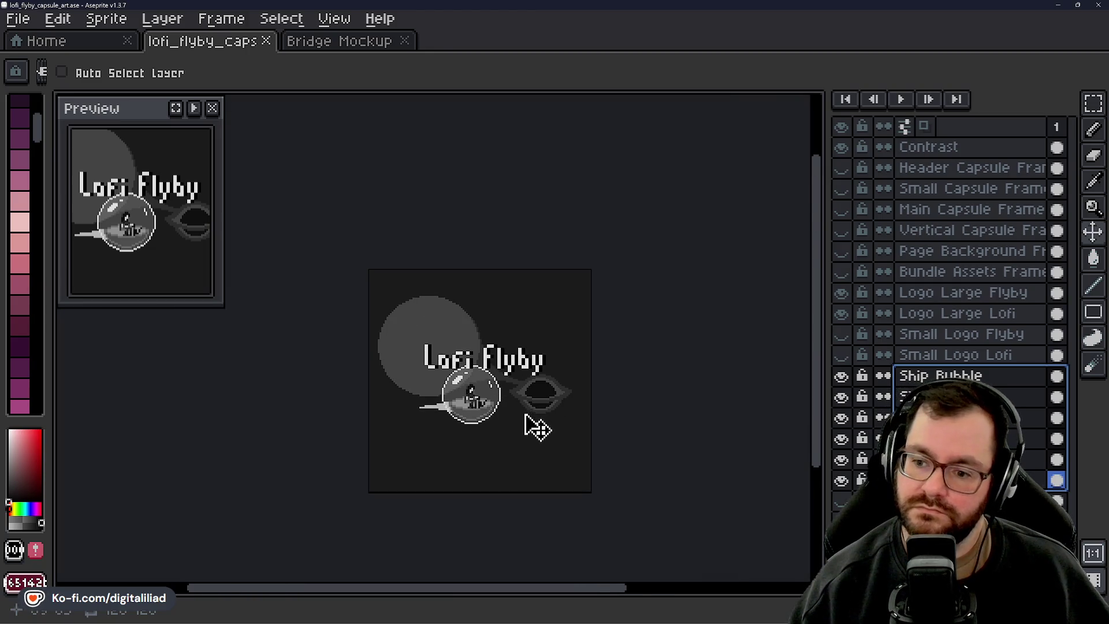
scroll(533, 423, up, 3)
drag(513, 421, 524, 411)
scroll(525, 411, up, 4)
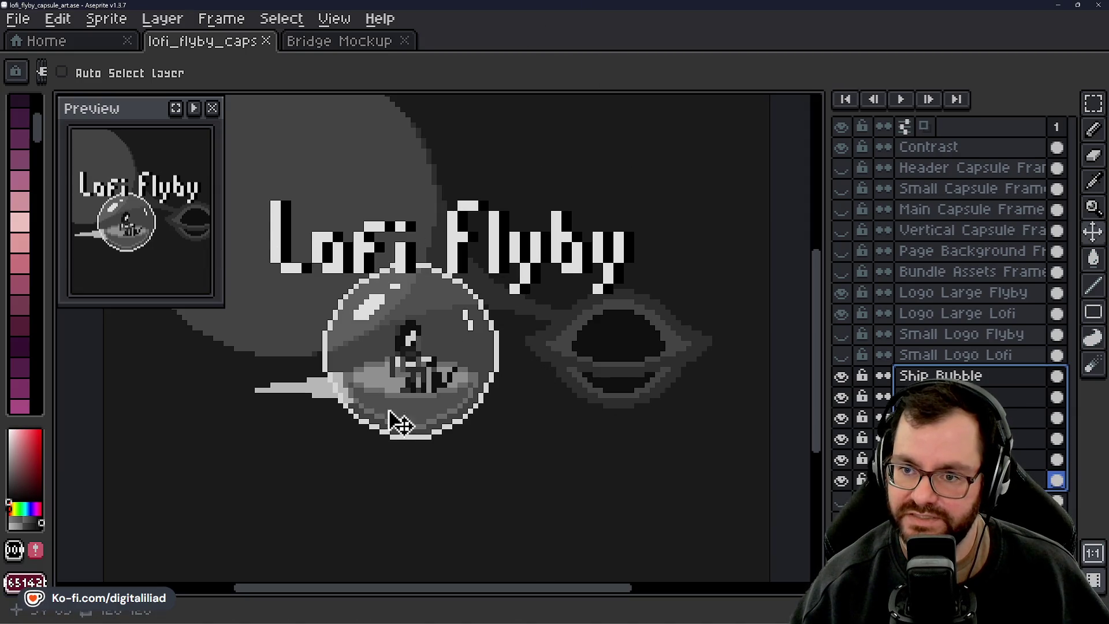
key(ctrl+s)
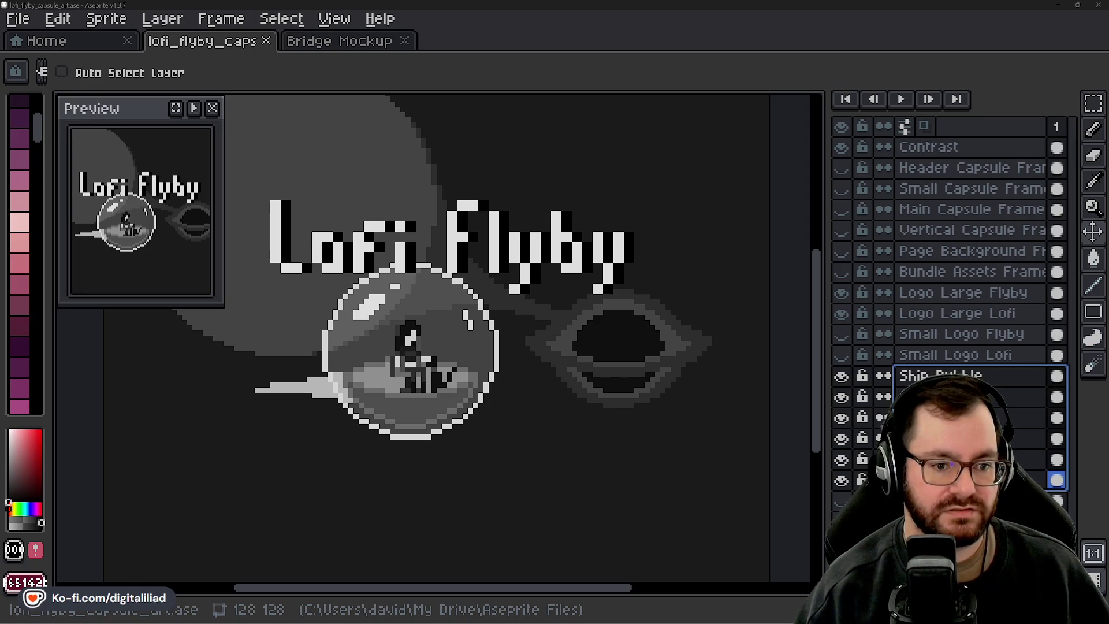
Bring Chrome forward maximized and scroll through the Ropuka's Idle Island store page
key(alt+Tab)
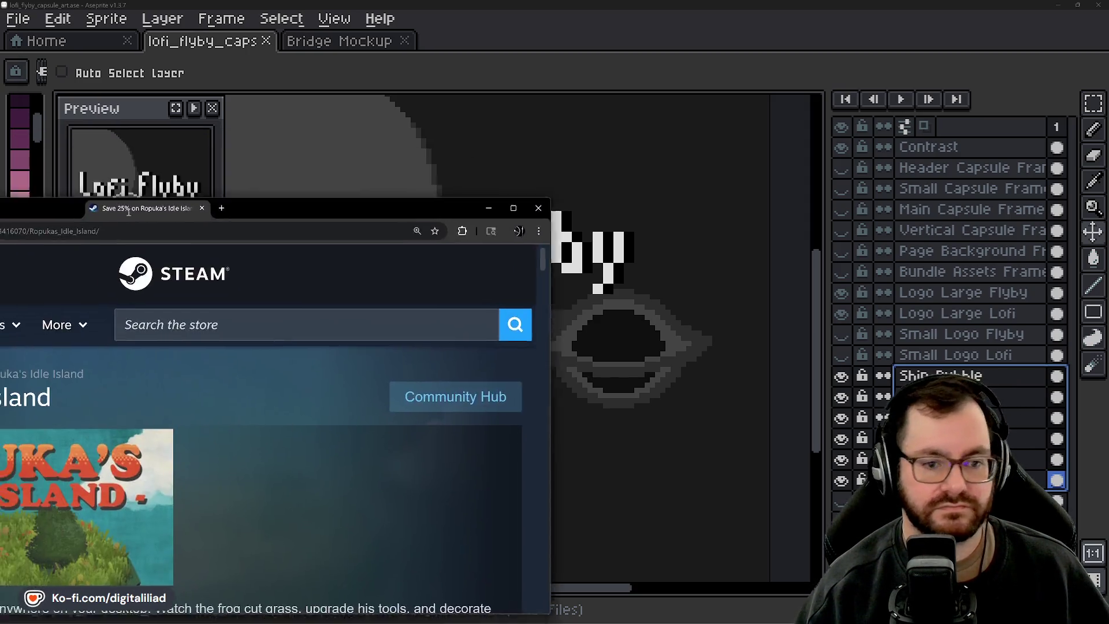
double_click(432, 165)
scroll(523, 335, down, 3)
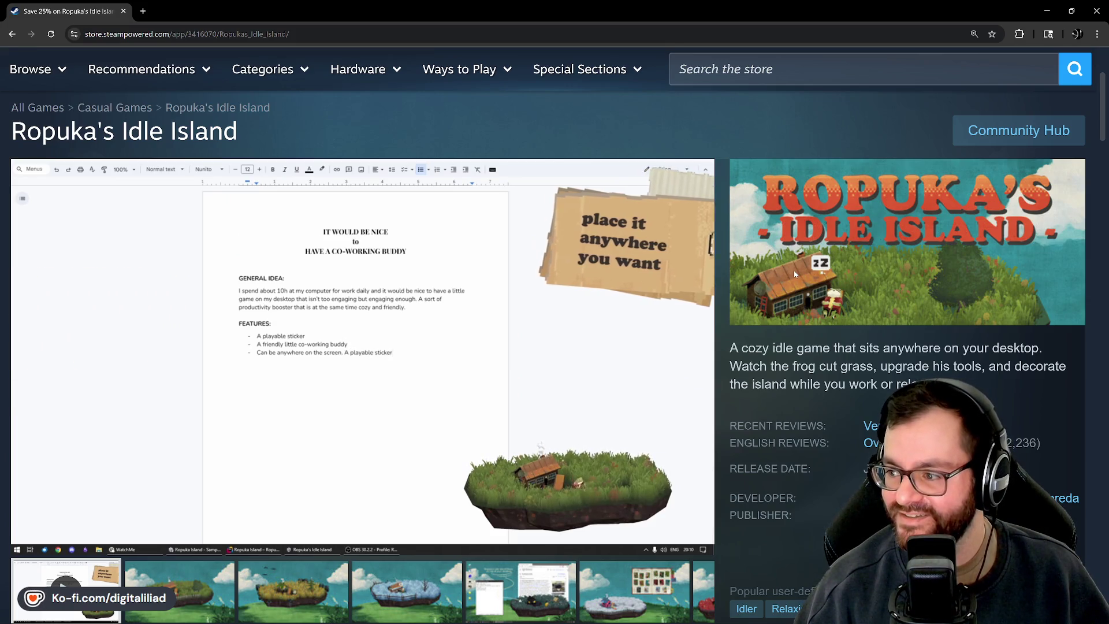
scroll(835, 216, down, 8)
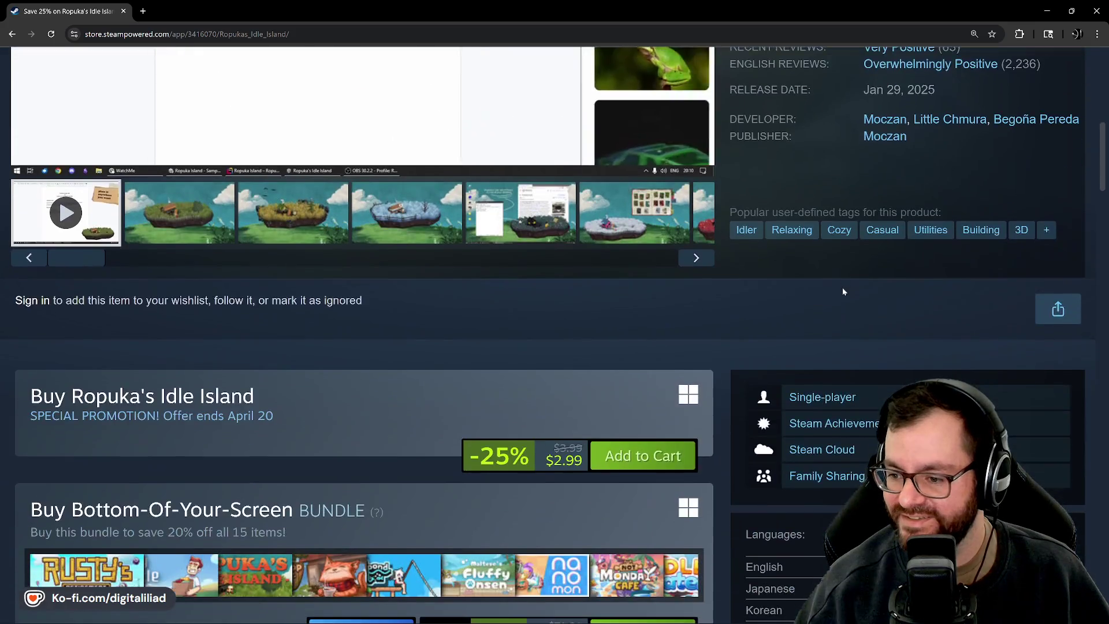
scroll(428, 255, down, 2)
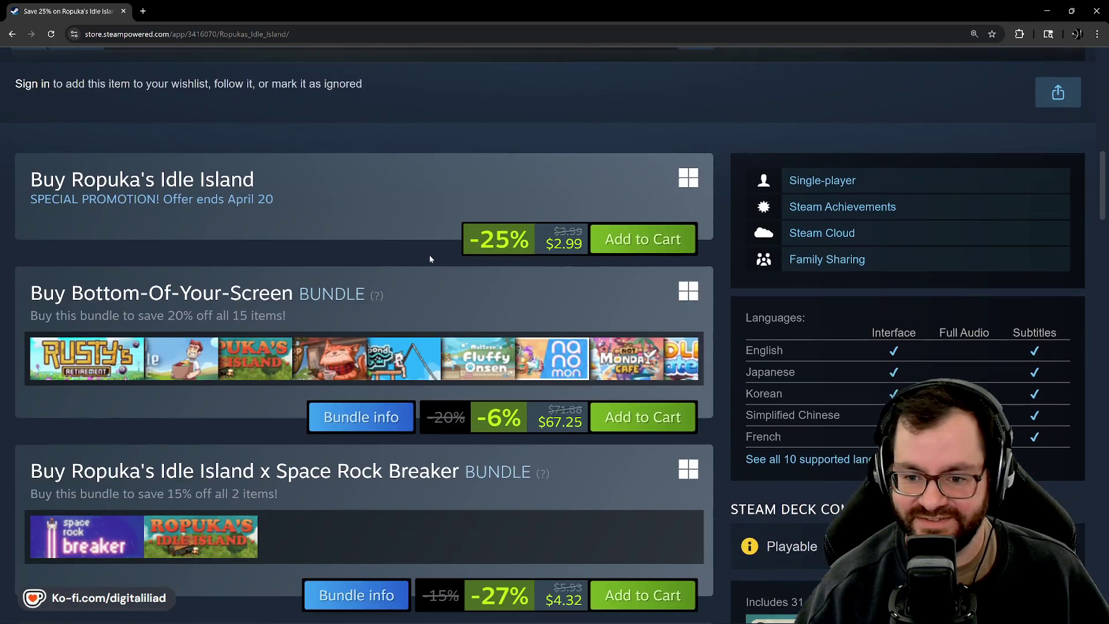
mouse_move(248, 377)
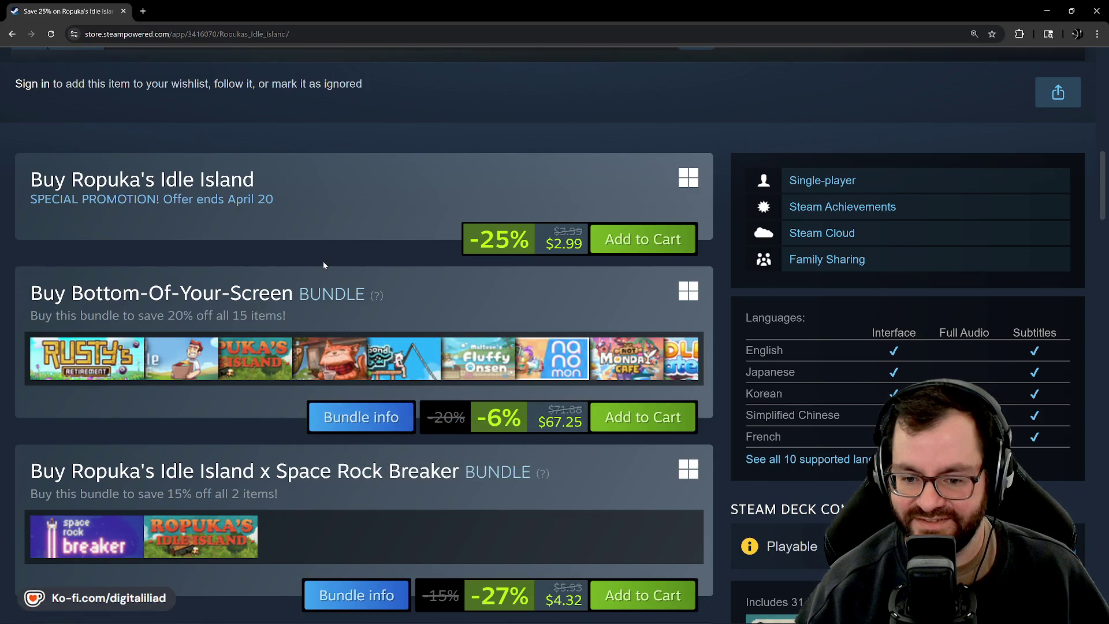
scroll(747, 356, up, 10)
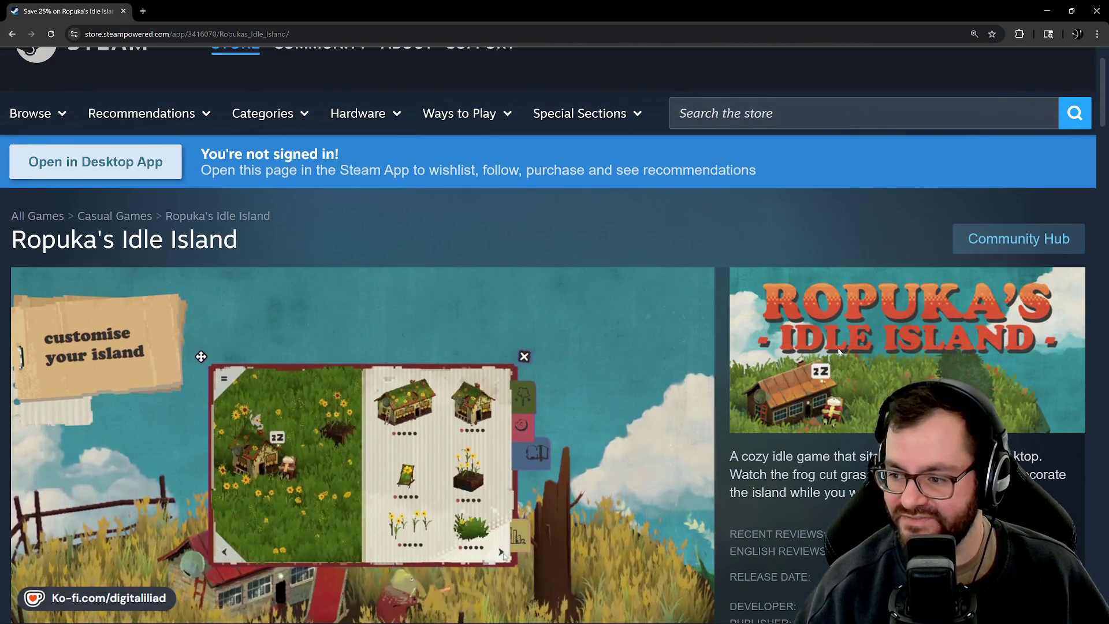
scroll(838, 350, down, 1)
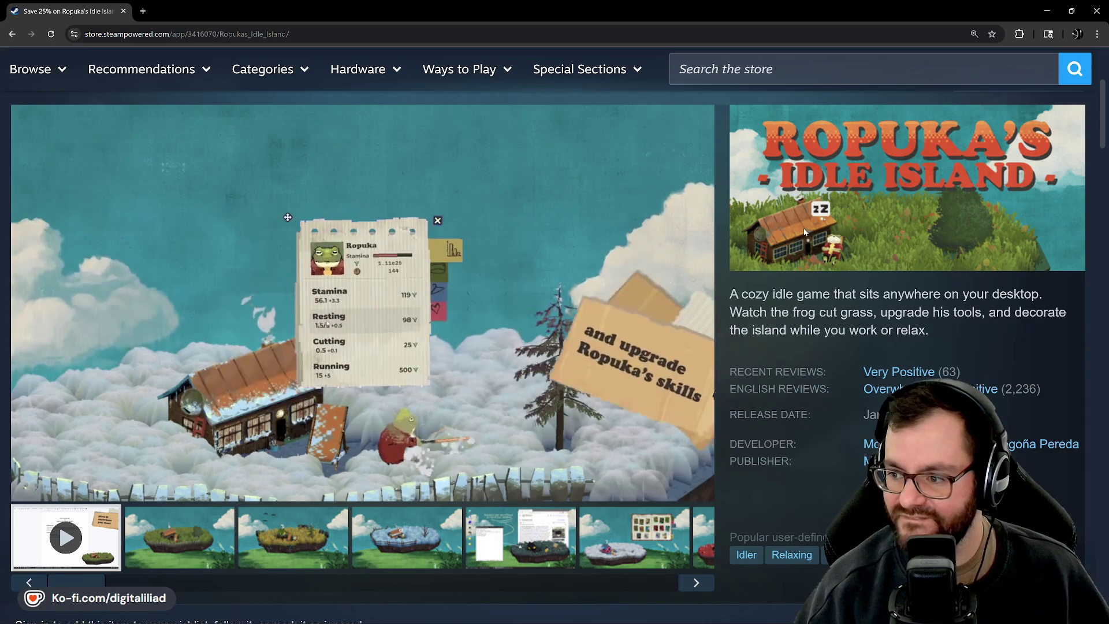
scroll(843, 331, up, 2)
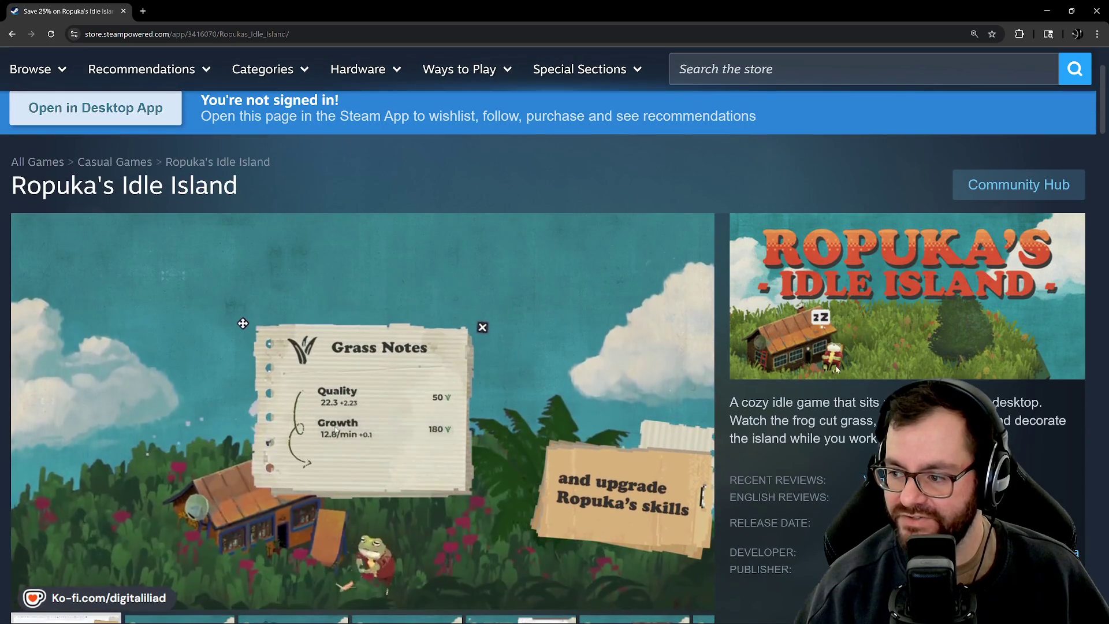
scroll(966, 315, up, 1)
scroll(966, 315, down, 1)
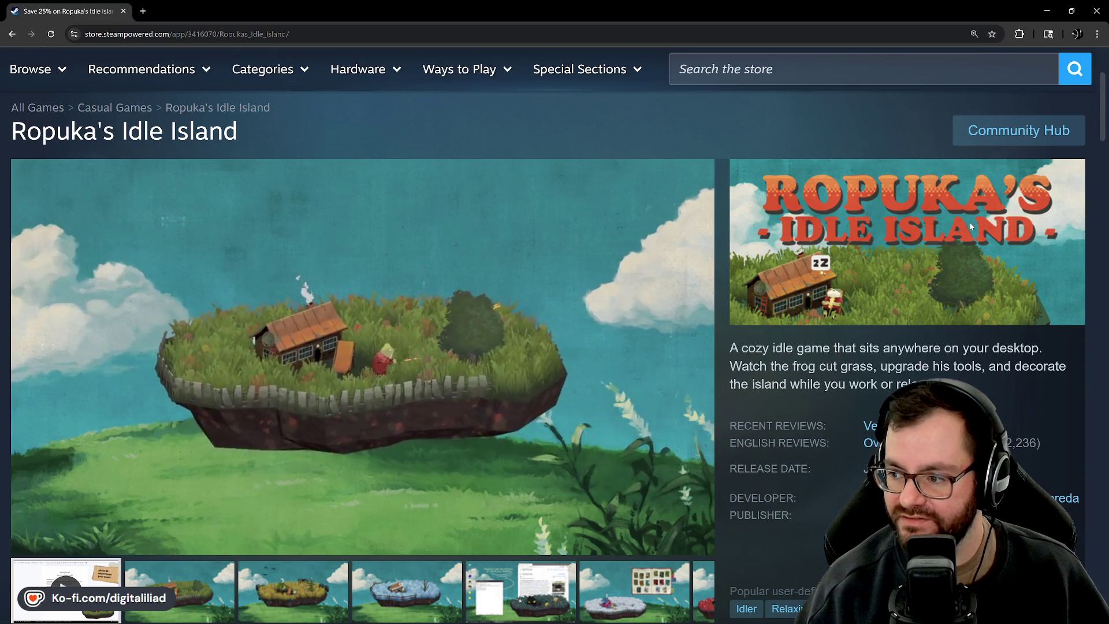
Pause the game trailer at 0:41 and keep reviewing the store page
mouse_move(460, 295)
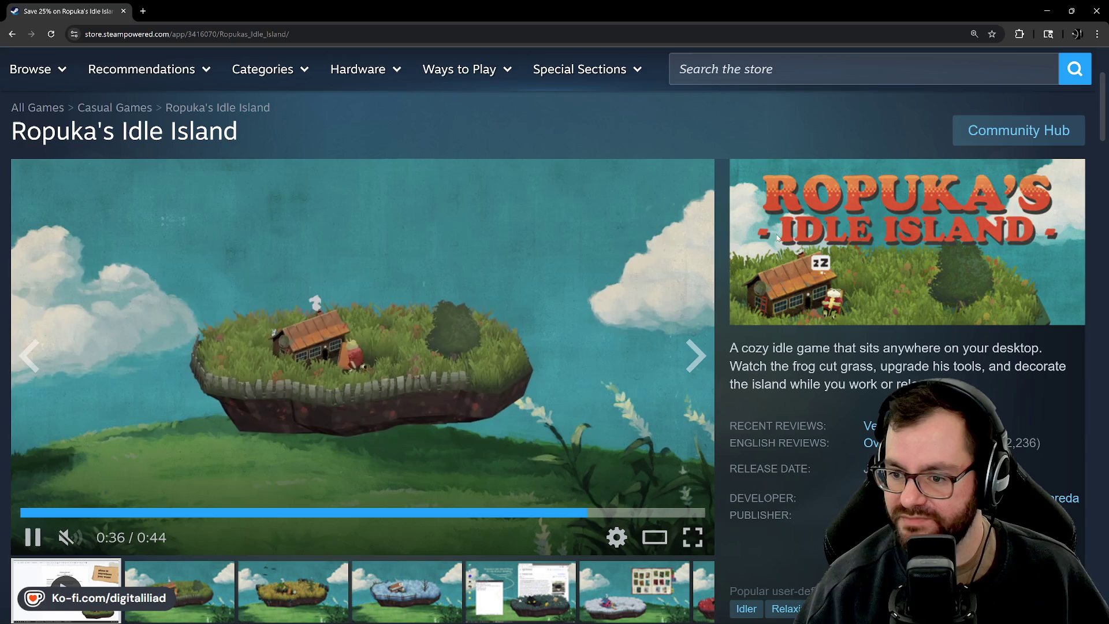
scroll(784, 252, up, 1)
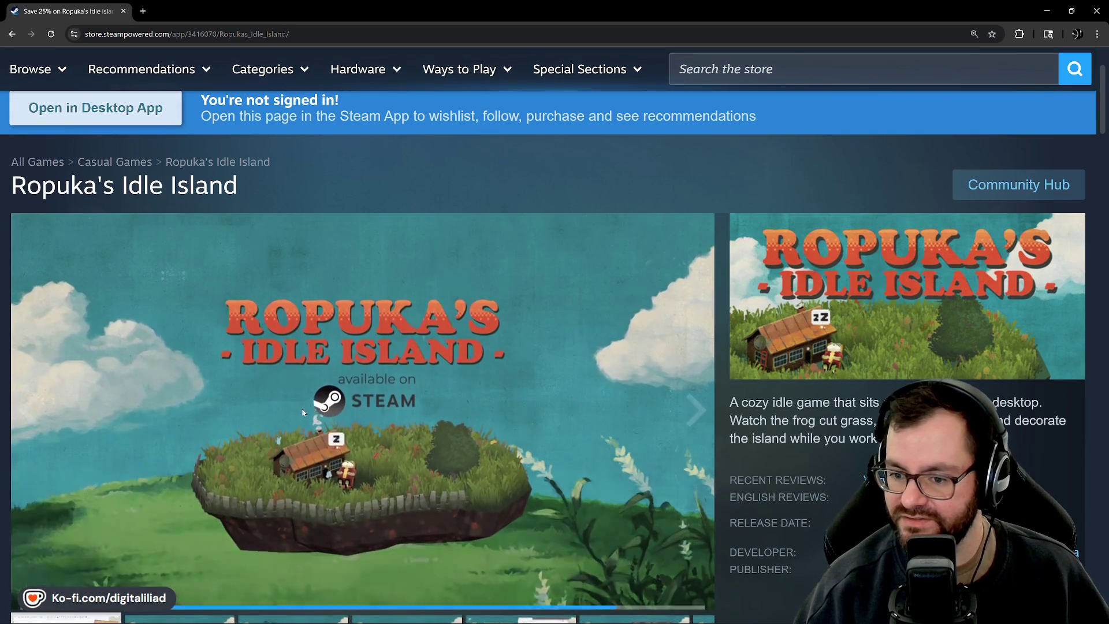
scroll(307, 350, down, 2)
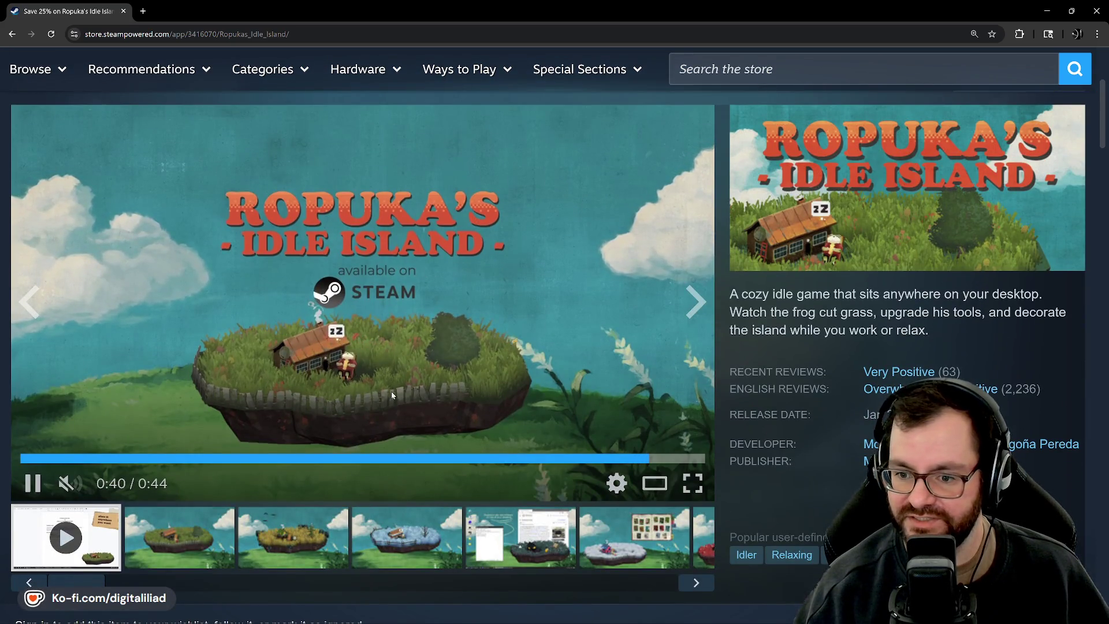
click(252, 400)
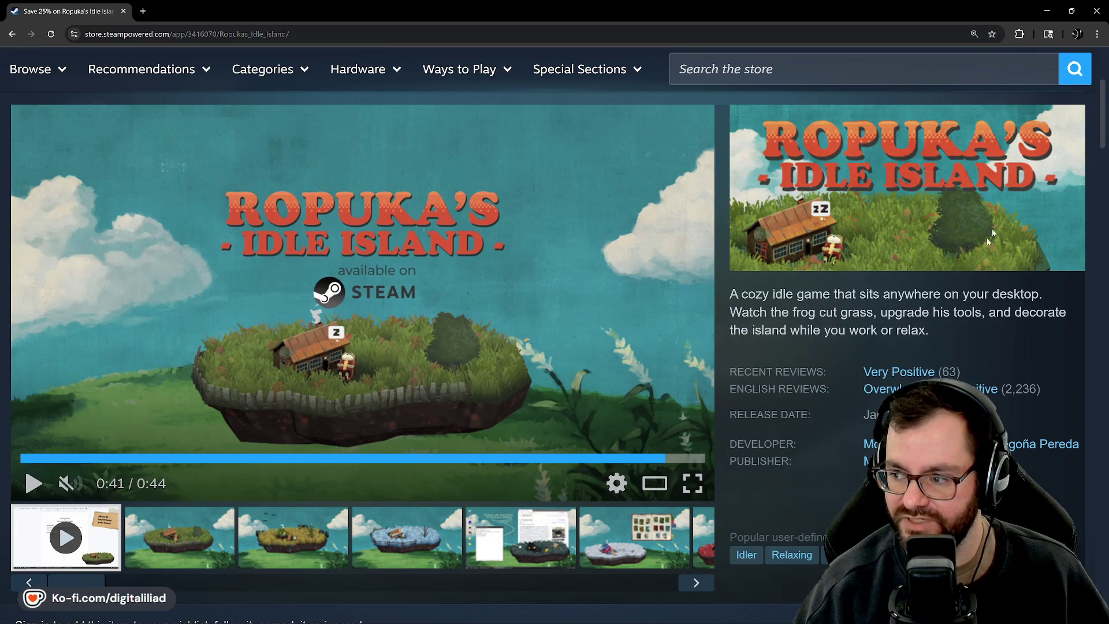
scroll(604, 315, up, 3)
scroll(897, 360, down, 2)
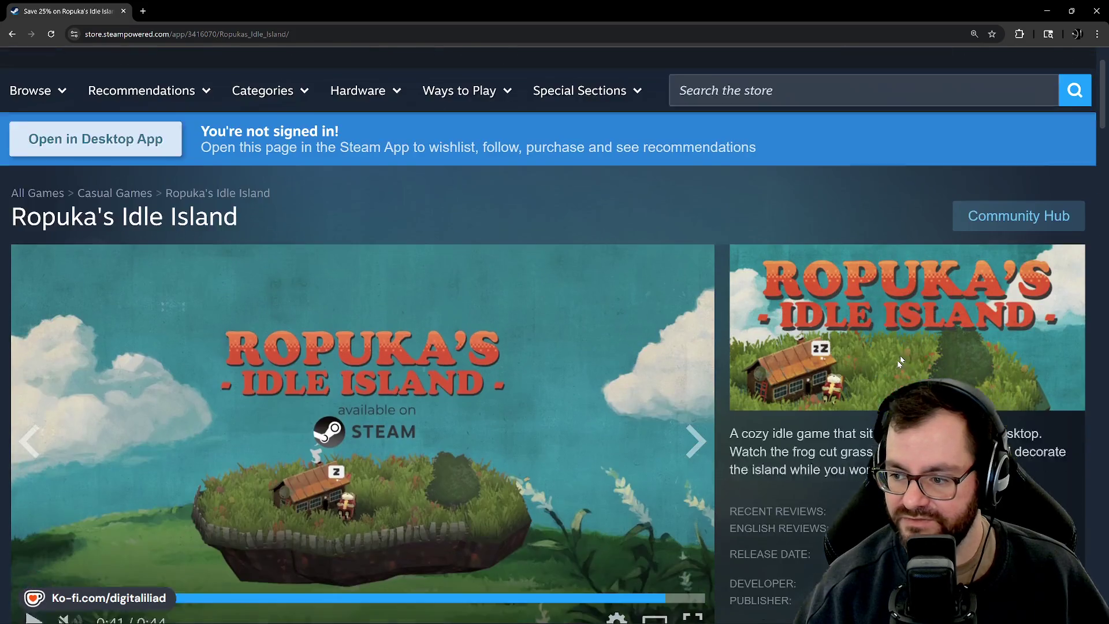
scroll(934, 251, down, 1)
scroll(464, 290, up, 3)
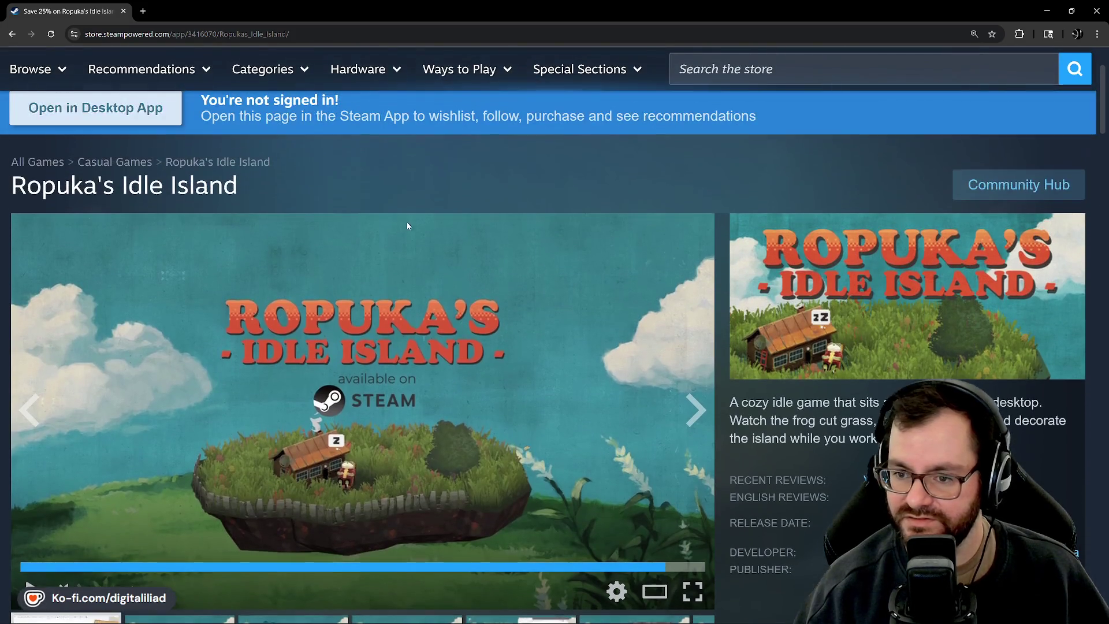
scroll(677, 231, up, 2)
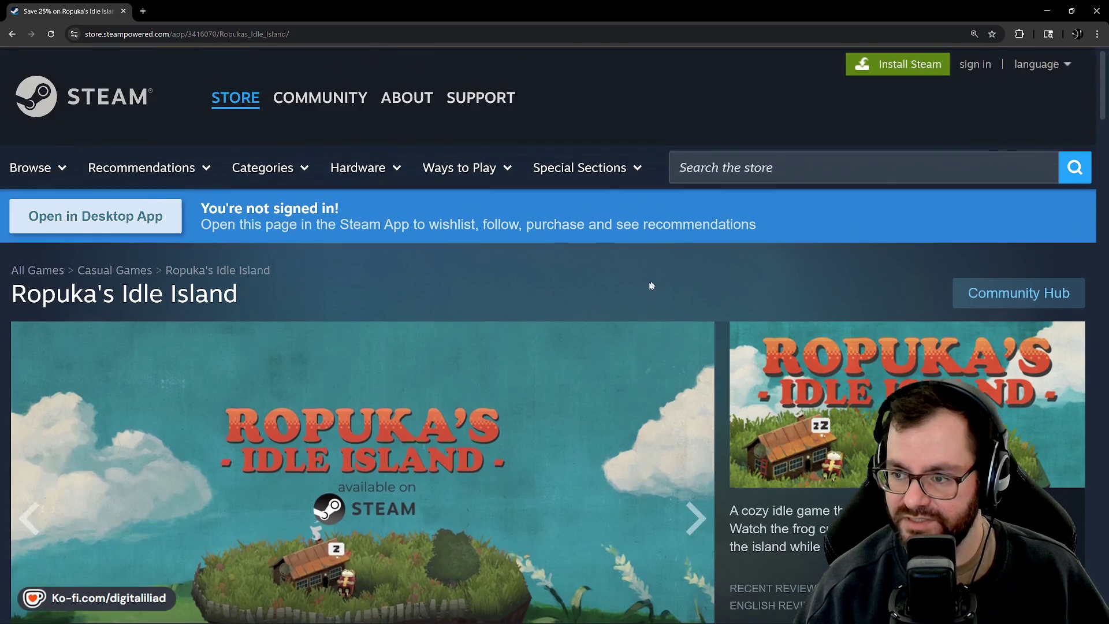
scroll(585, 245, down, 2)
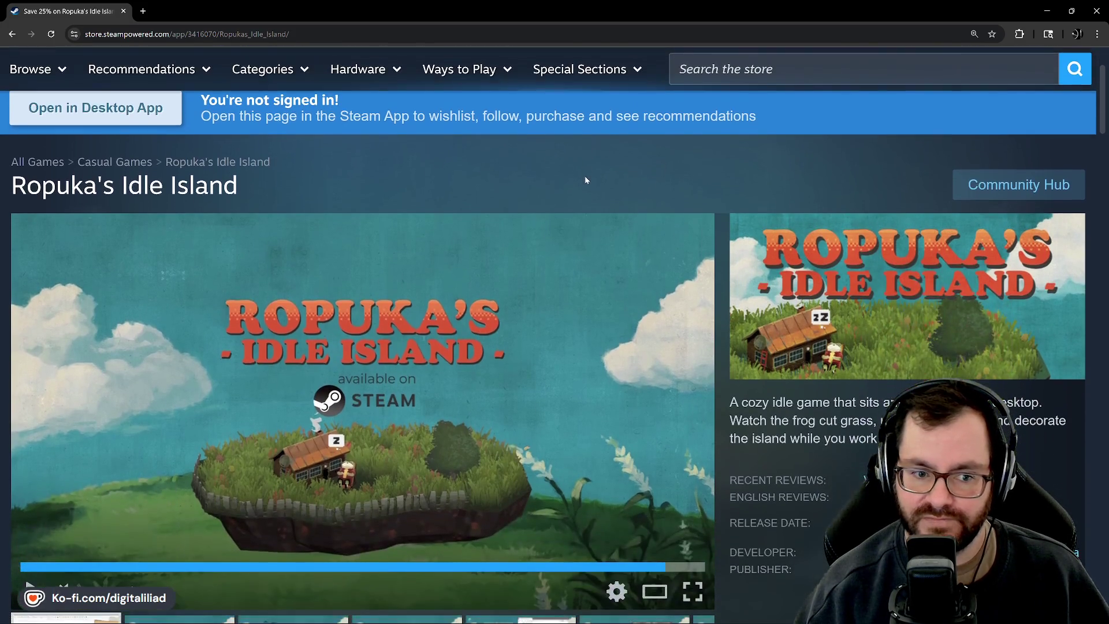
scroll(412, 317, down, 2)
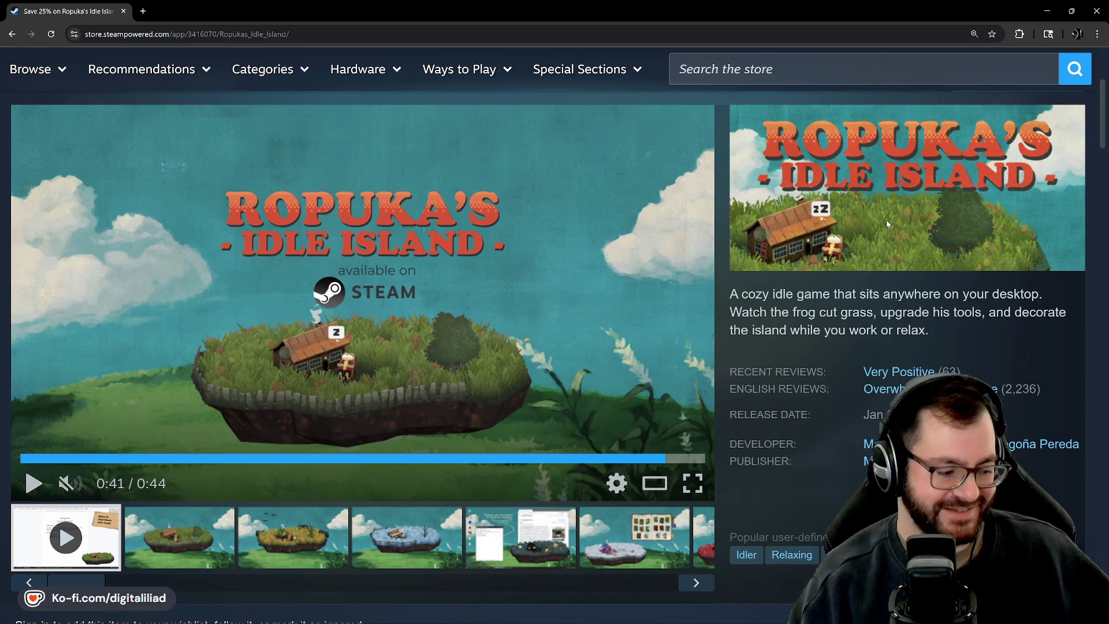
scroll(879, 248, up, 3)
Search the Steam store for 'cast n chill', open Cast n Chill, and scroll to its trailer
click(814, 174)
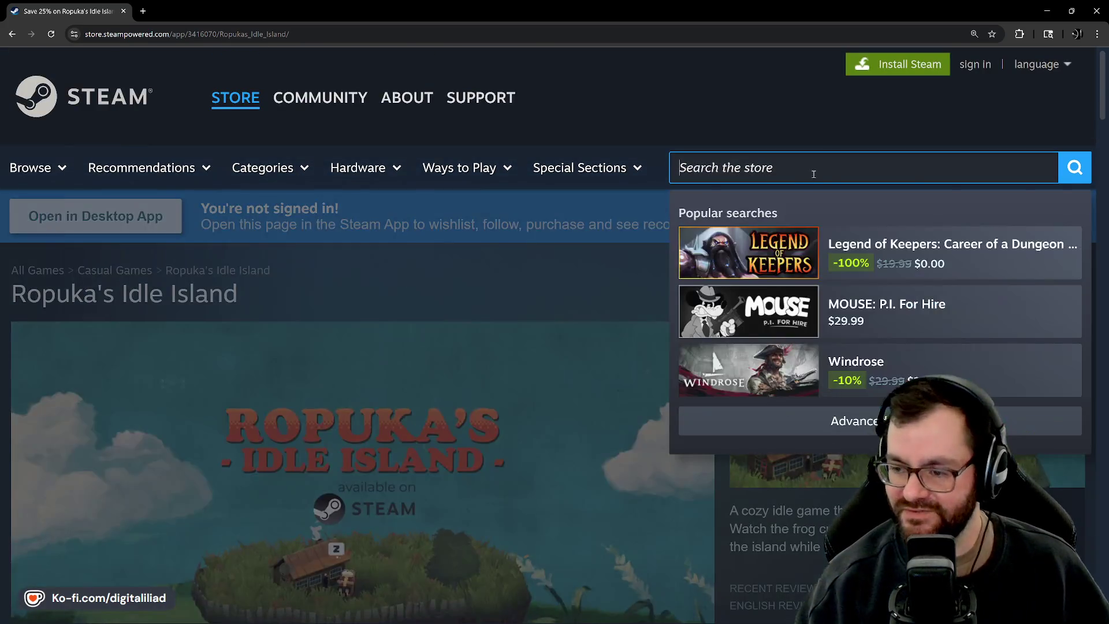
text(cast n chill)
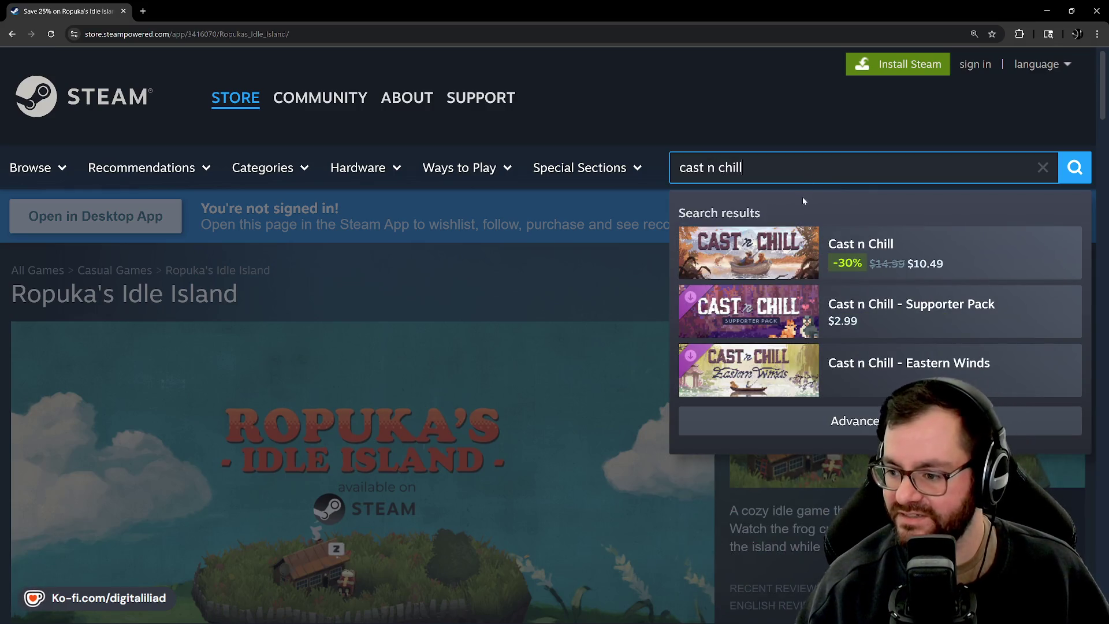
click(869, 242)
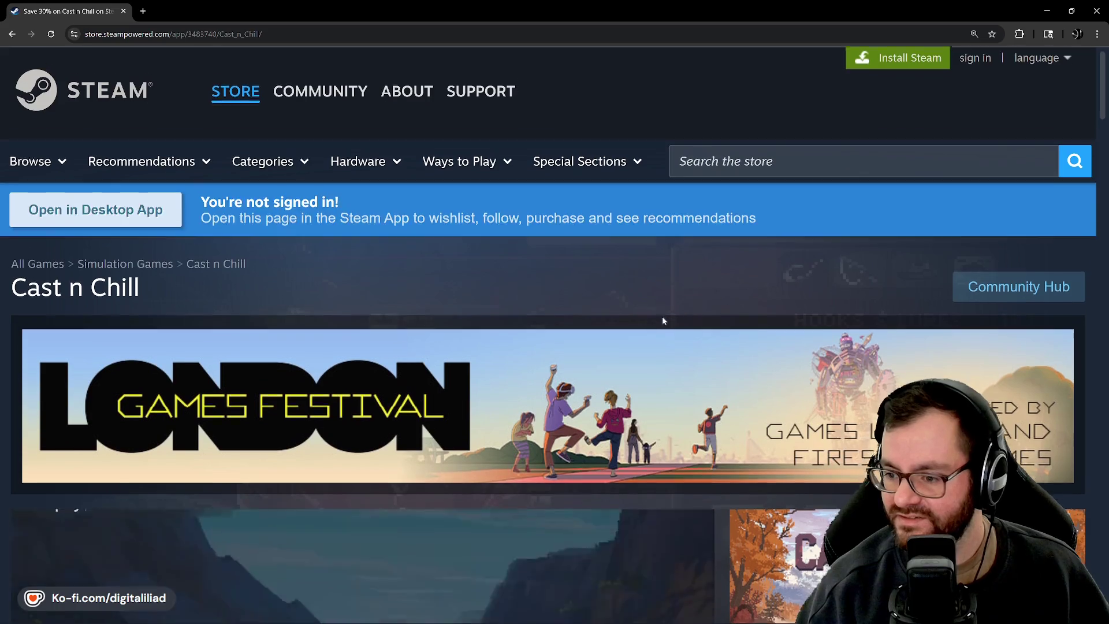
scroll(663, 317, down, 6)
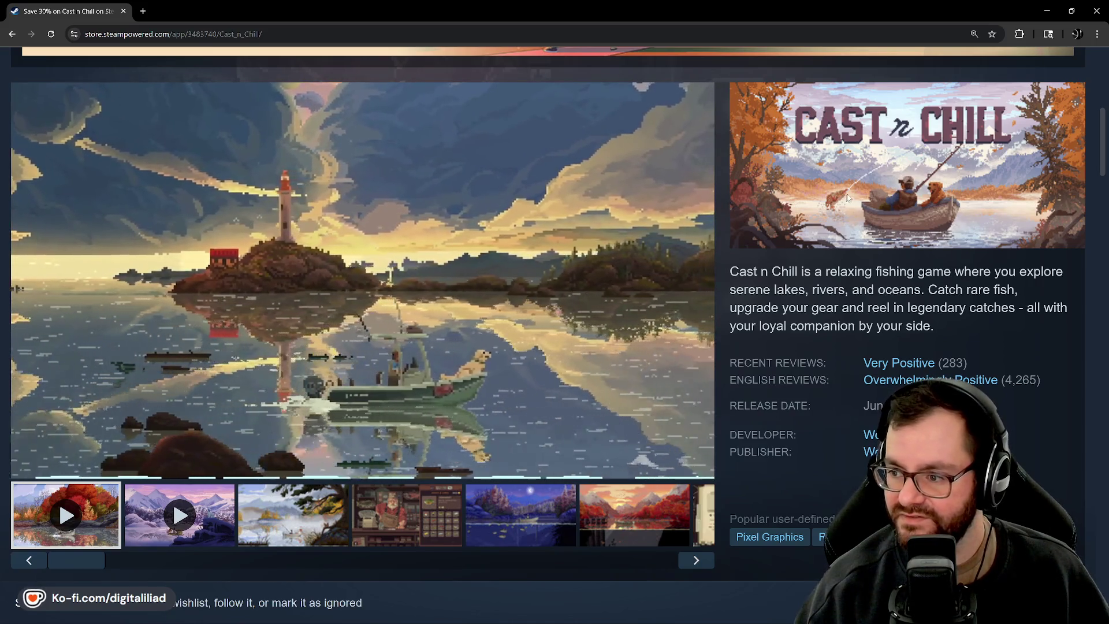
scroll(809, 156, up, 1)
scroll(765, 115, down, 1)
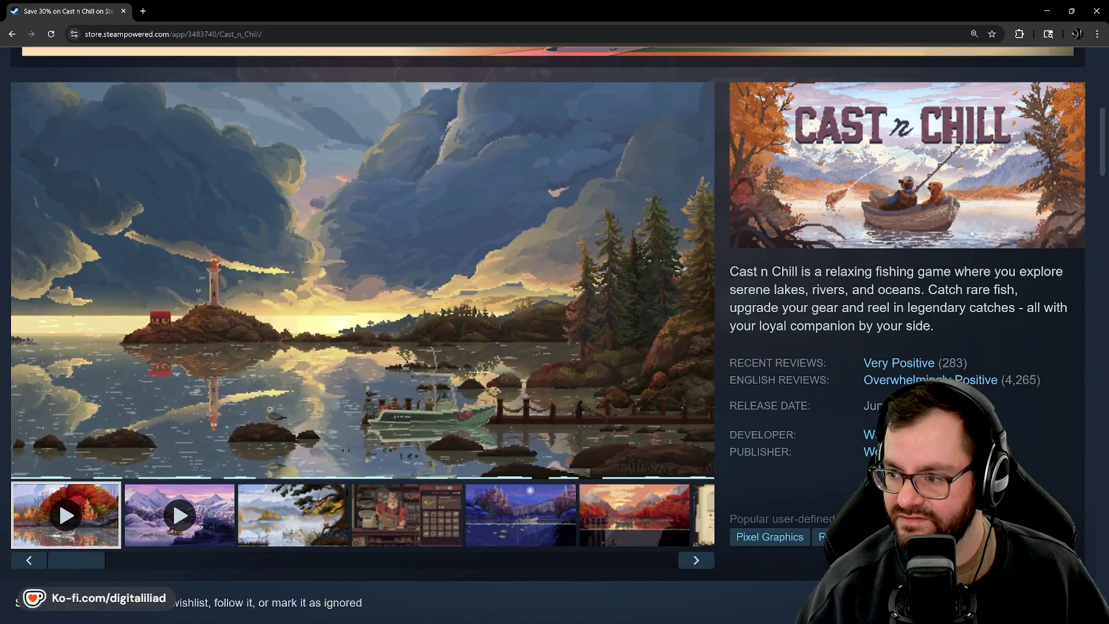
scroll(866, 202, up, 1)
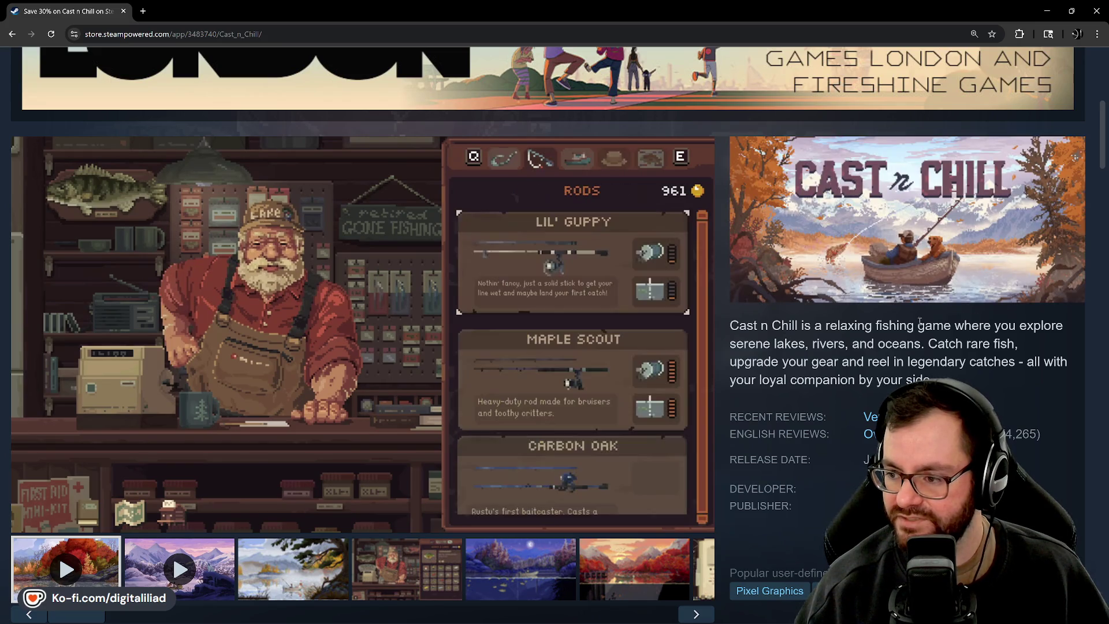
Bring Chrome forward on the Store Graphical Assets documentation tab
mouse_move(508, 620)
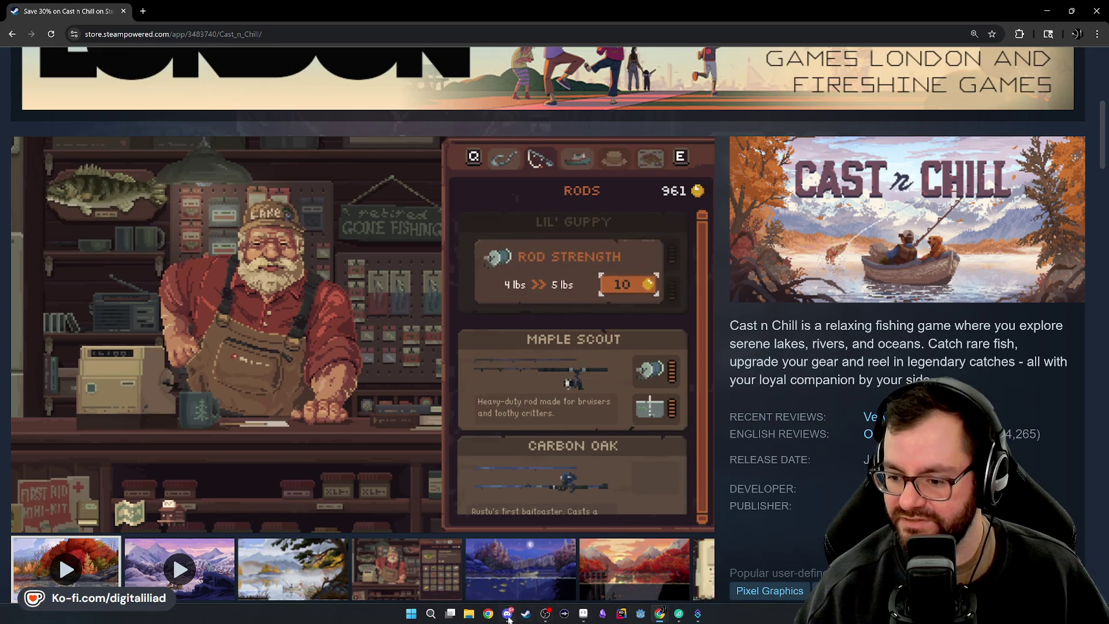
mouse_move(658, 612)
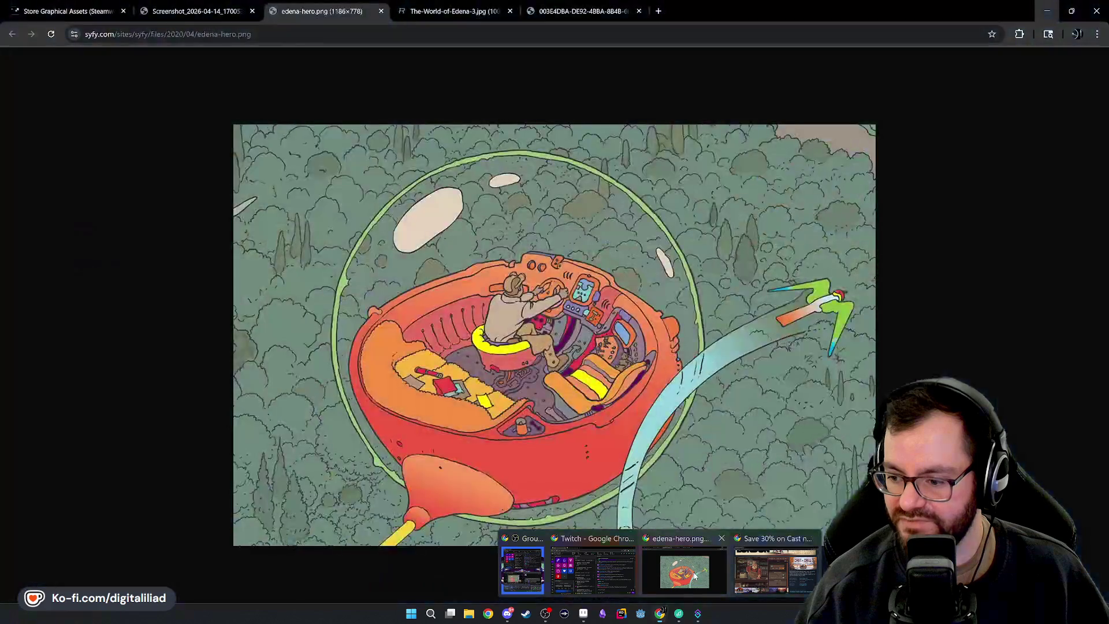
click(688, 572)
click(81, 12)
Scroll to the Main Capsule section, then bring Aseprite back to the front
scroll(392, 265, down, 15)
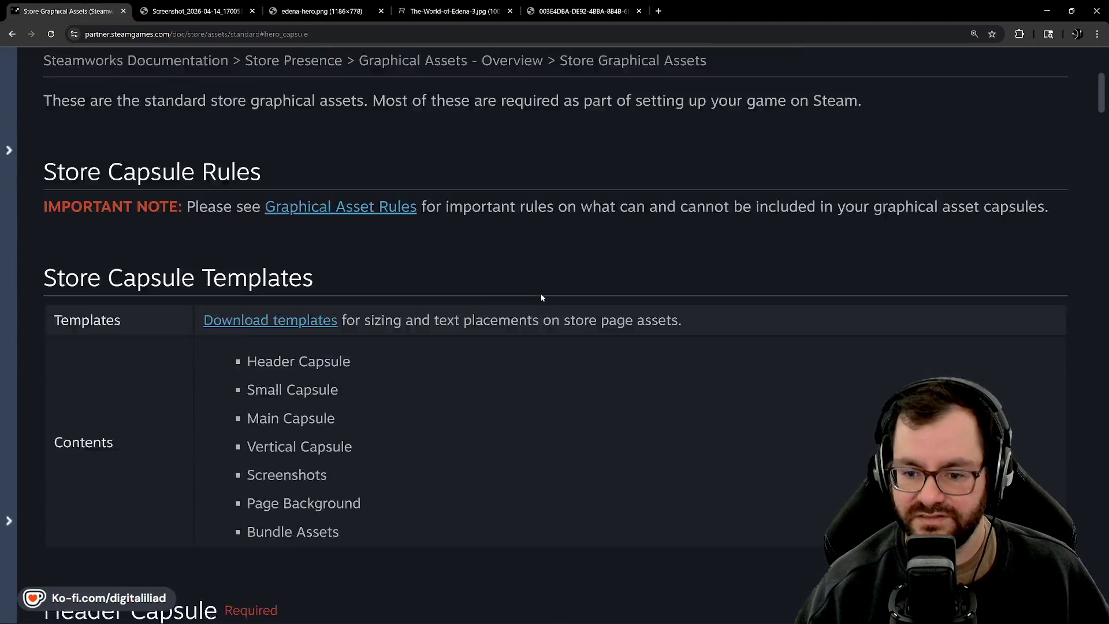
scroll(185, 236, up, 2)
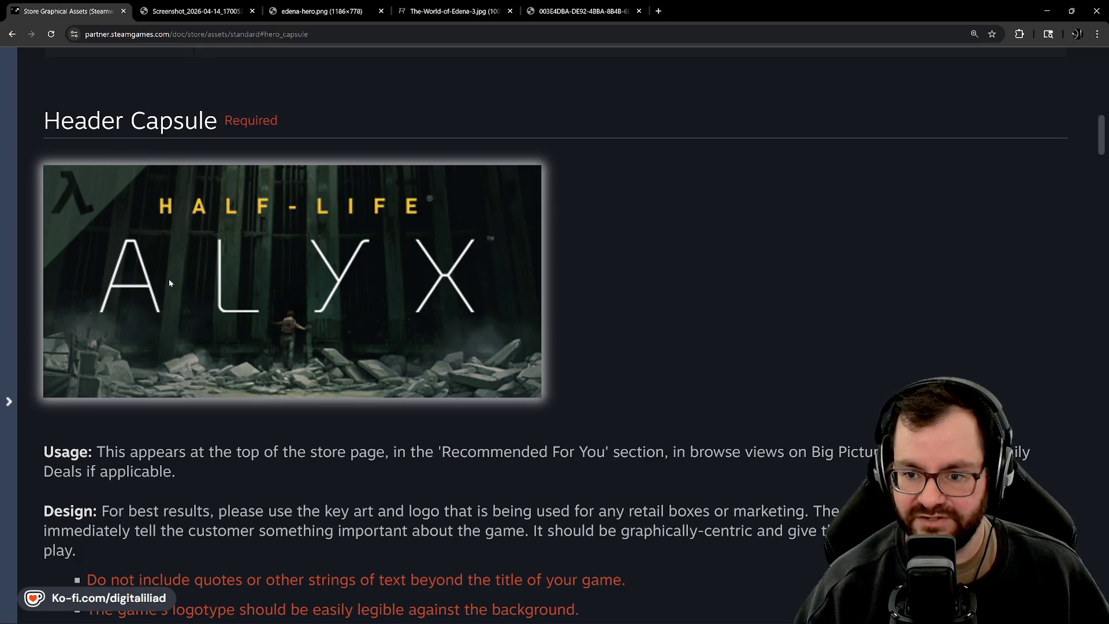
scroll(170, 283, down, 5)
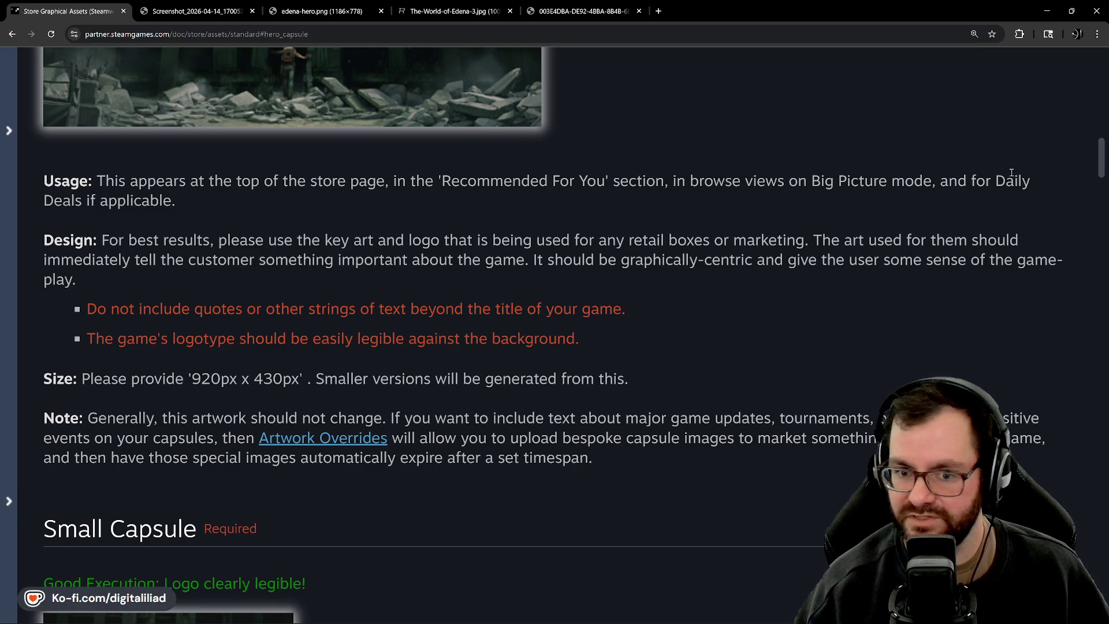
scroll(140, 79, up, 5)
scroll(139, 79, down, 20)
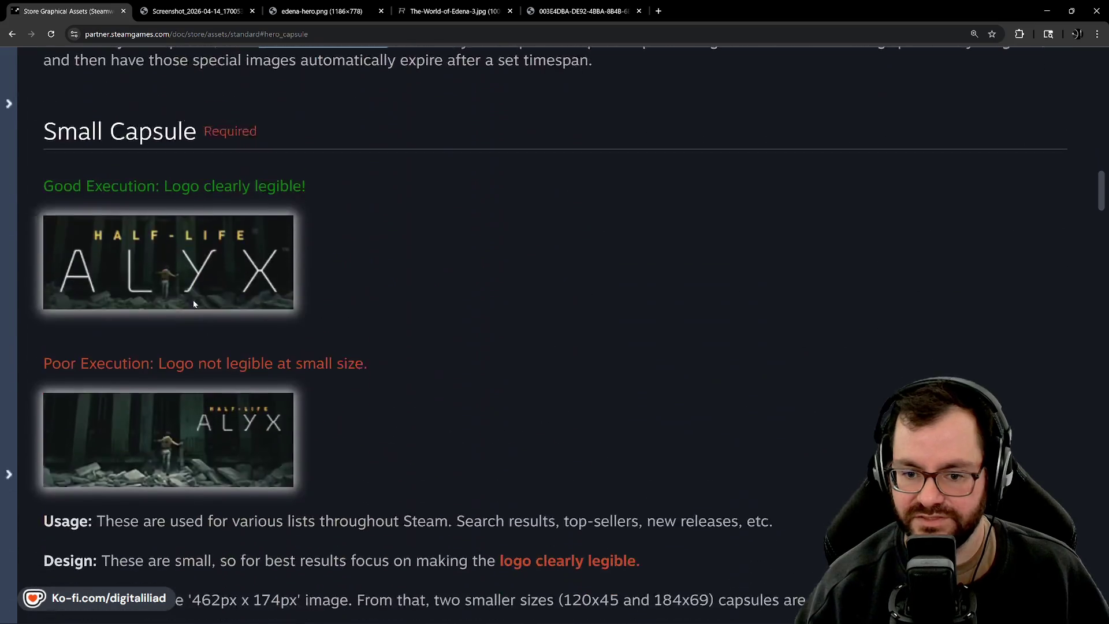
scroll(199, 201, up, 1)
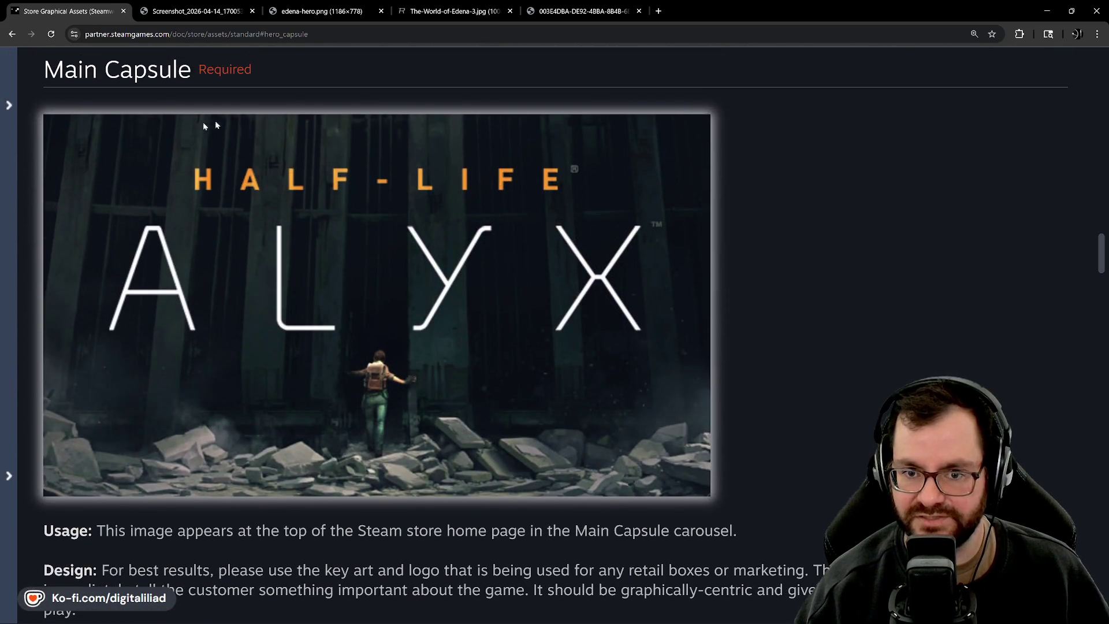
mouse_move(456, 623)
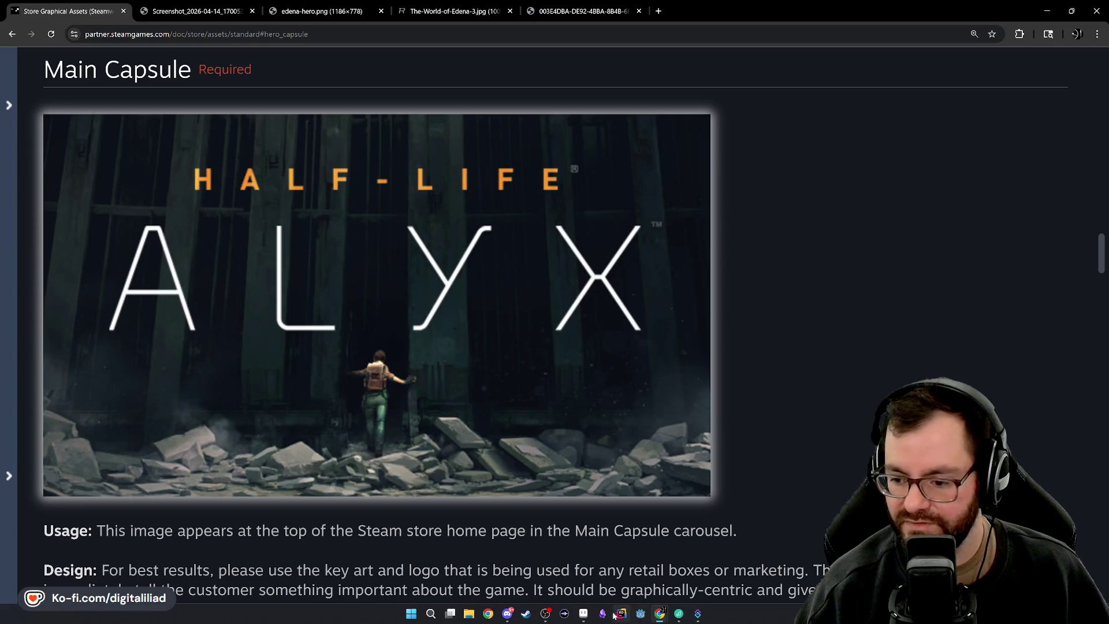
click(592, 616)
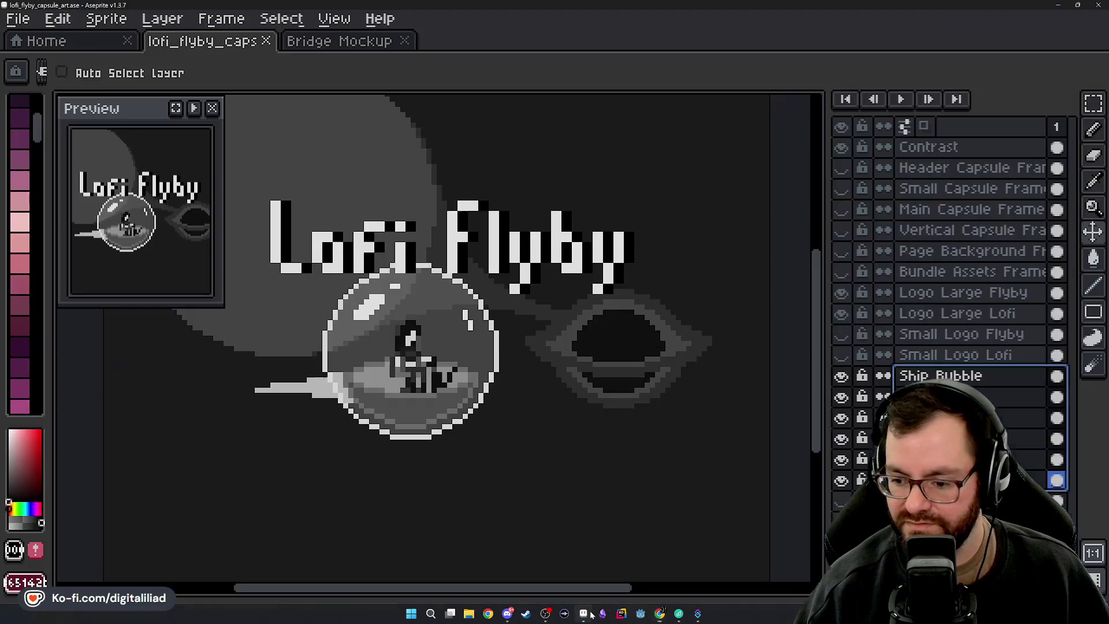
Close the preview, hide the Contrast layer, and show the blue Main Capsule Frame overlay
click(212, 108)
click(842, 147)
click(841, 209)
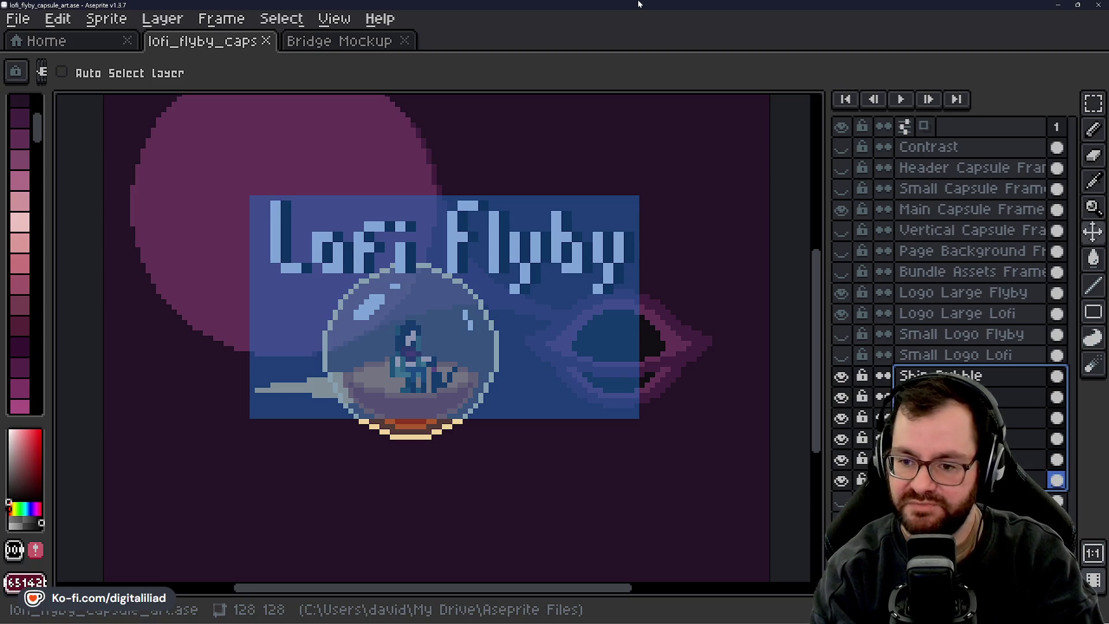
mouse_move(565, 619)
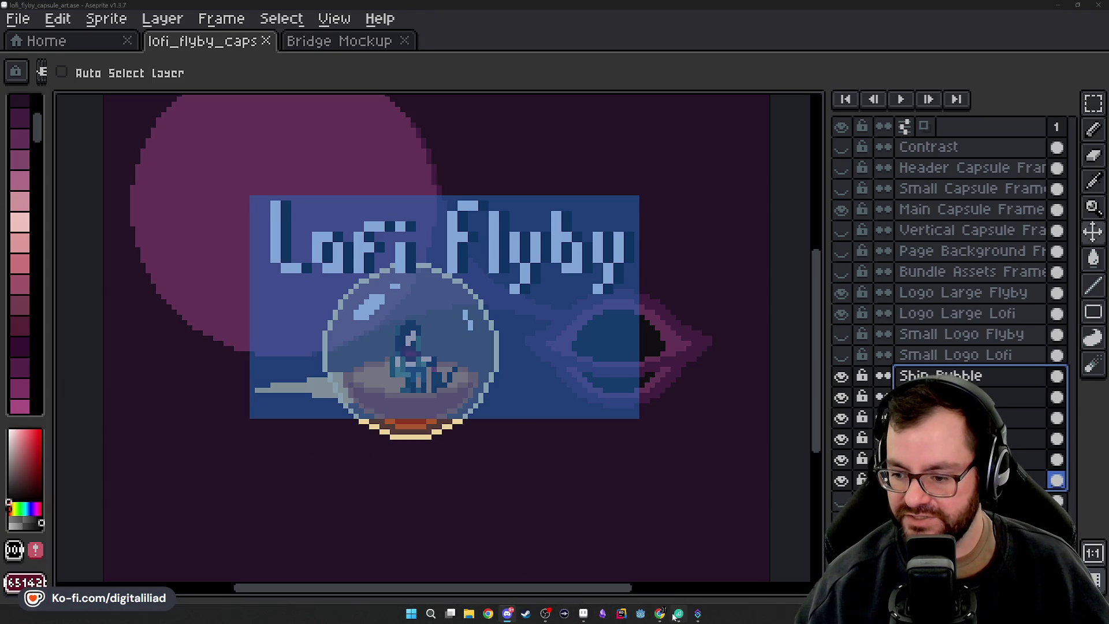
View the earlier Lofi Flyby screenshot tab in Chrome, then minimize the browser
mouse_move(661, 616)
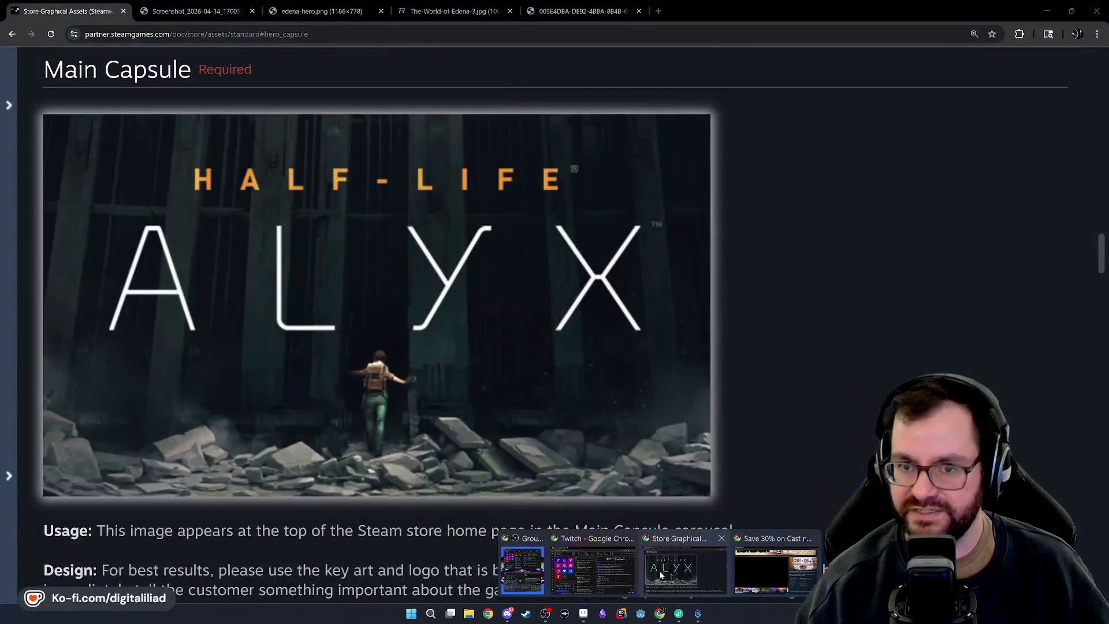
click(661, 575)
click(206, 18)
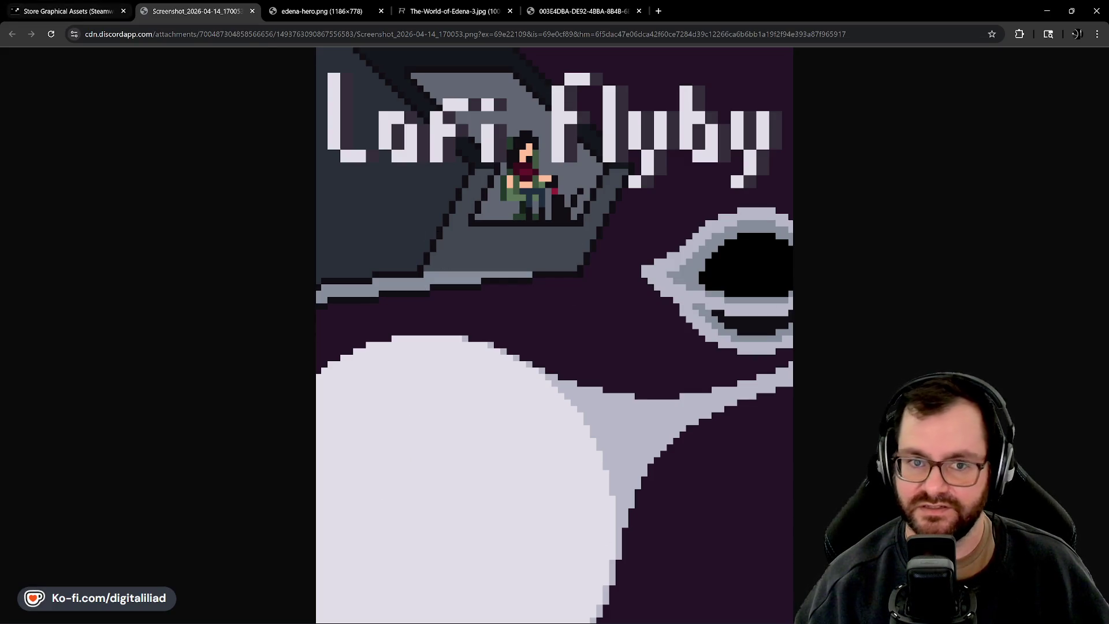
click(1047, 11)
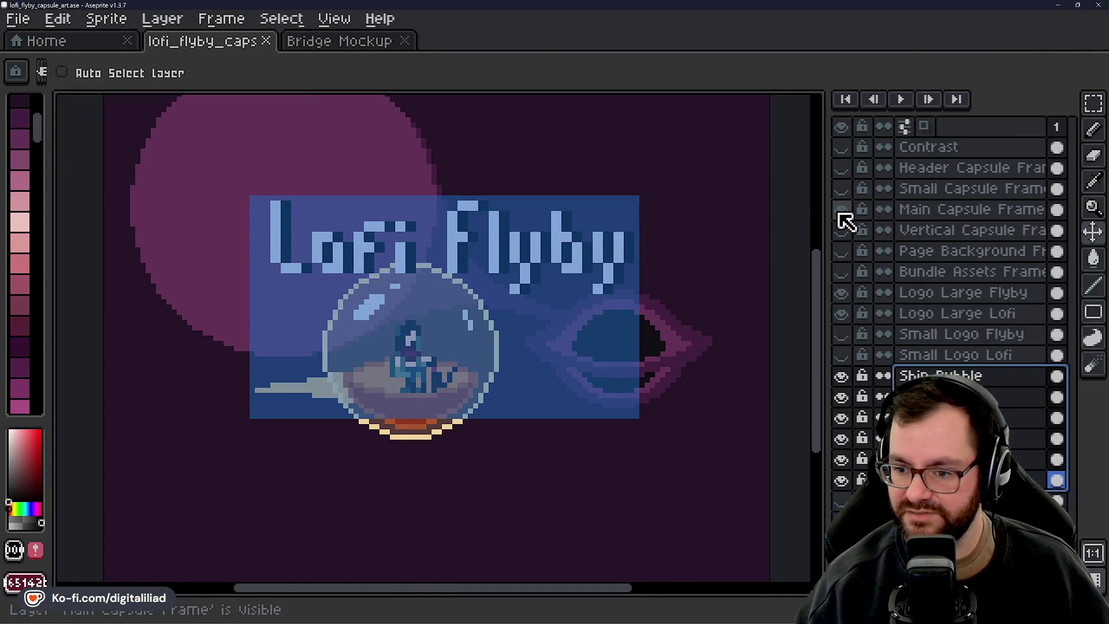
click(1093, 103)
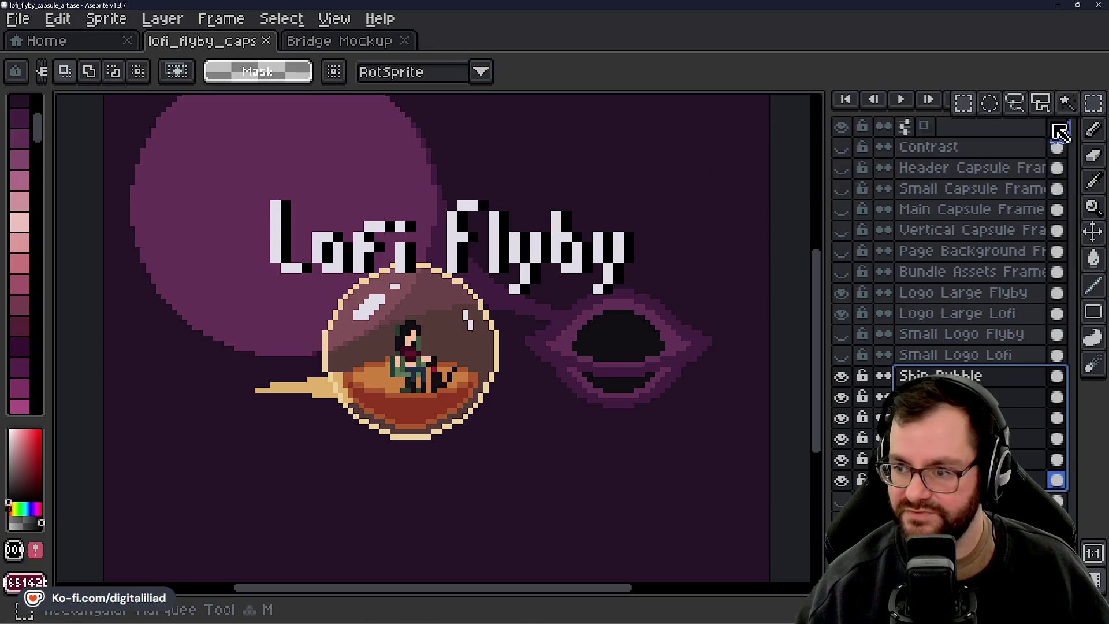
mouse_move(230, 172)
mouse_down()
mouse_move(589, 422)
mouse_move(658, 426)
mouse_up()
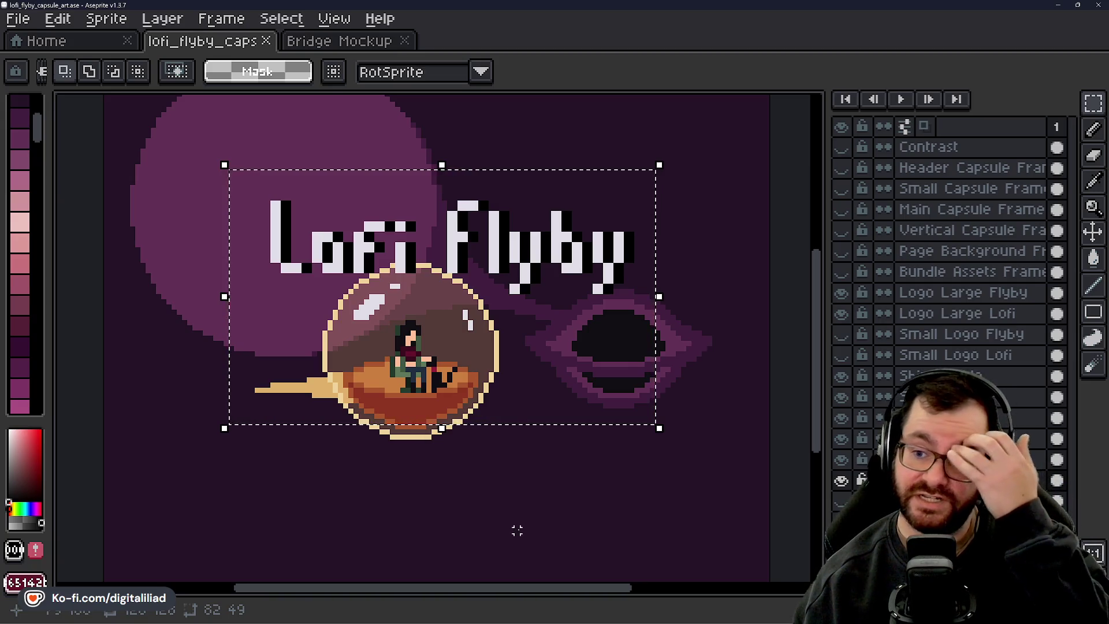
scroll(480, 502, down, 3)
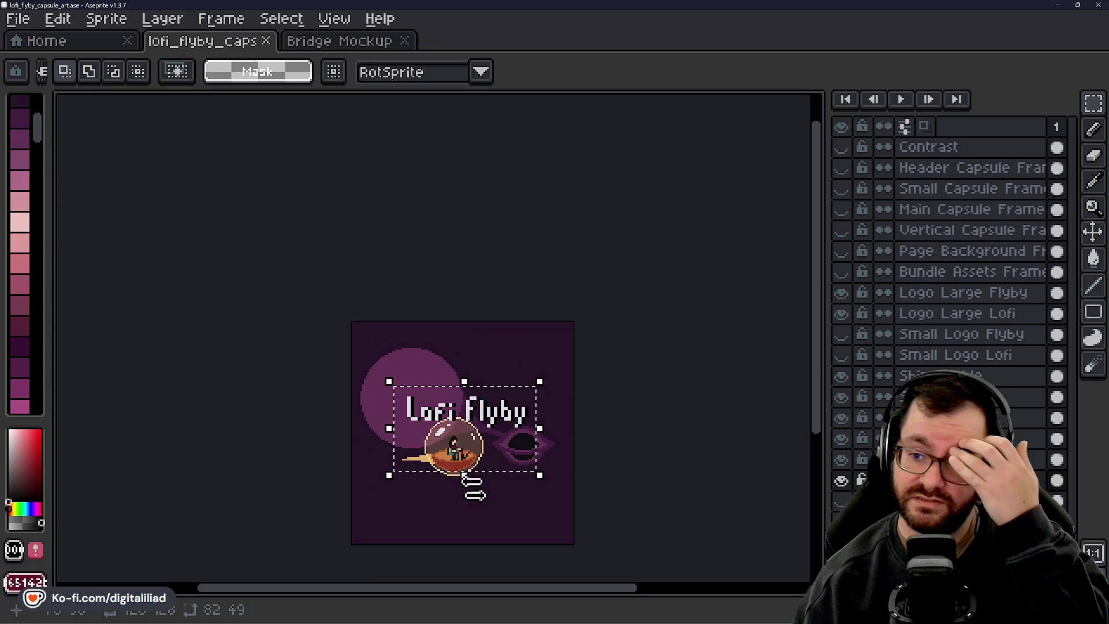
scroll(489, 499, up, 3)
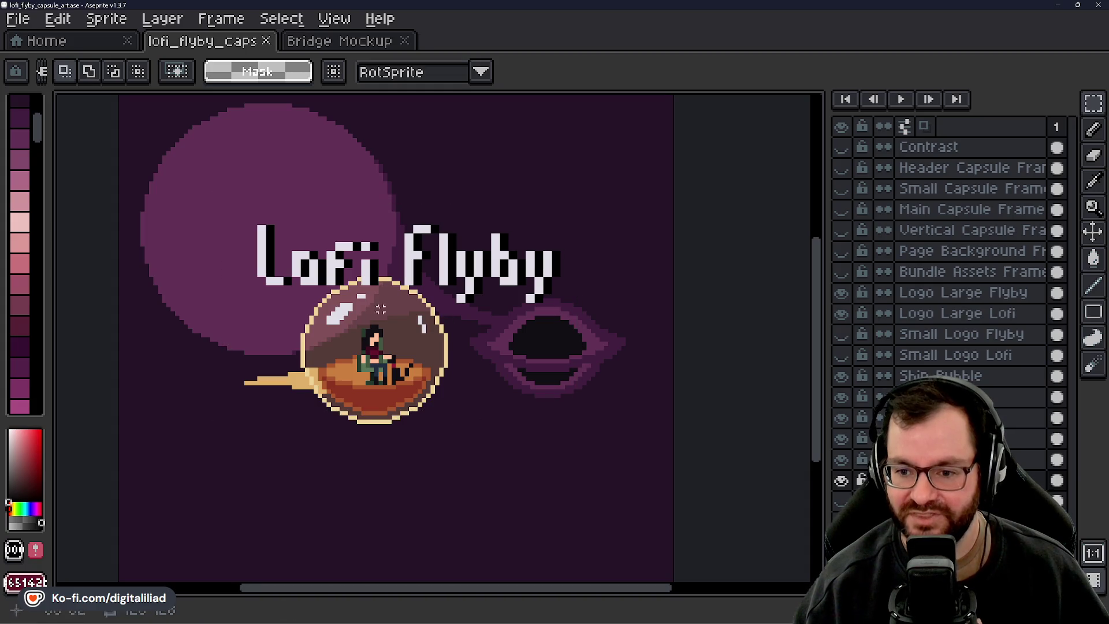
scroll(337, 374, up, 1)
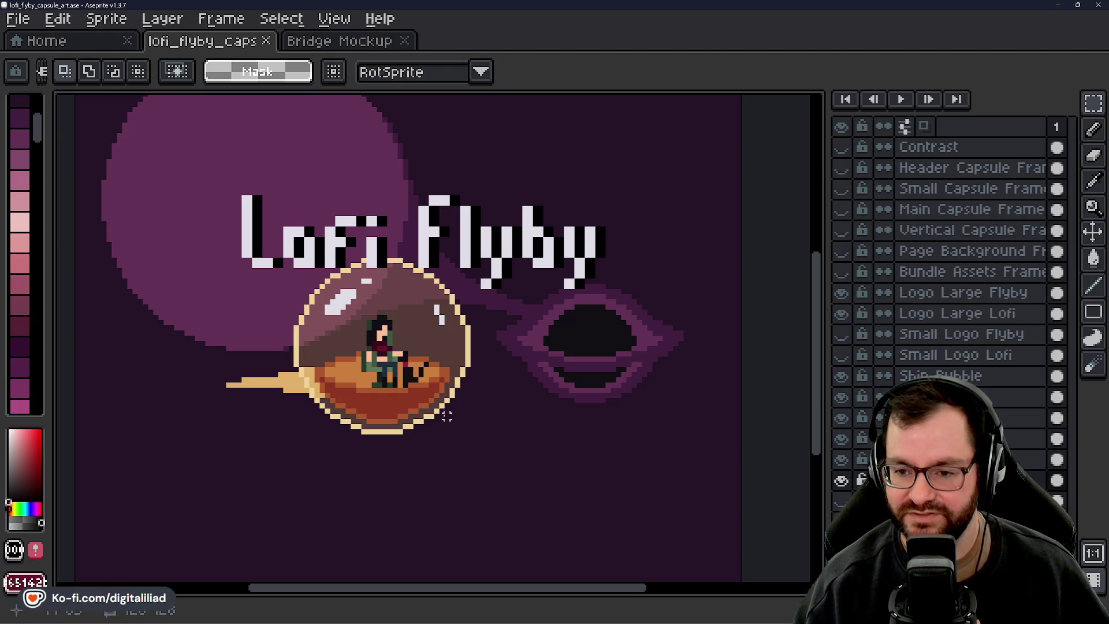
scroll(426, 354, down, 5)
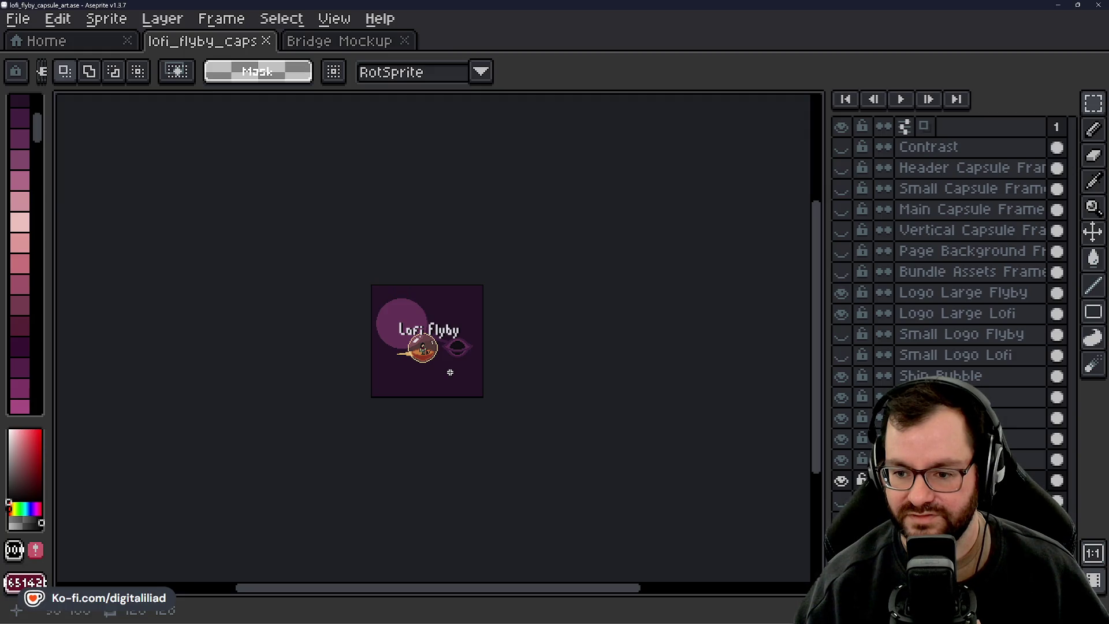
scroll(449, 371, up, 5)
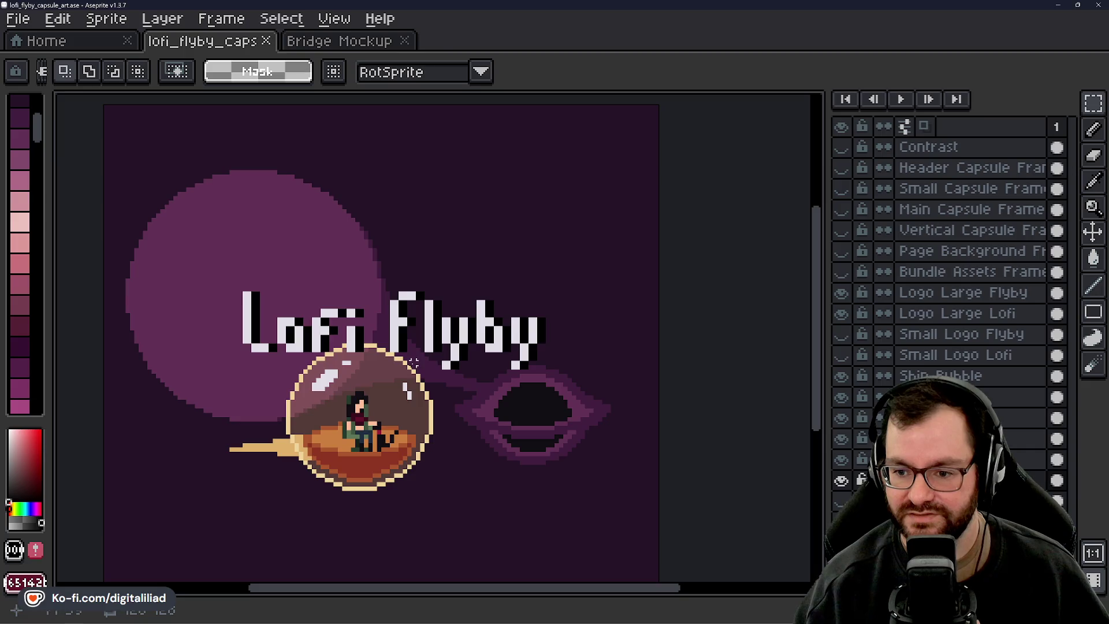
Hide the Main and Header capsule frame overlays and show the Small Capsule Frame overlay
click(841, 209)
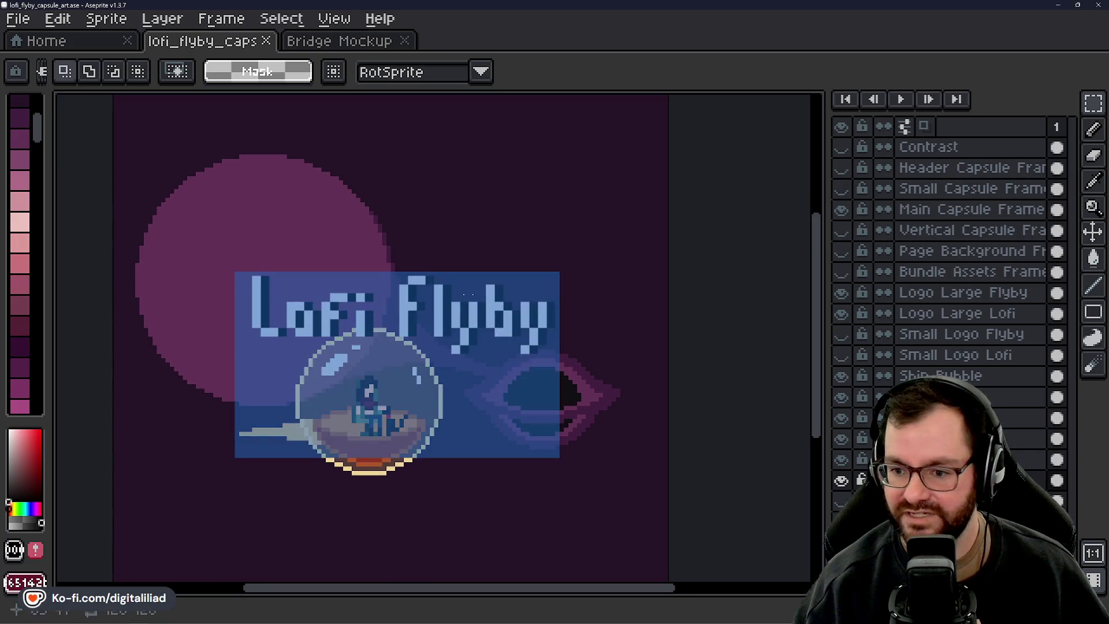
click(841, 209)
click(841, 167)
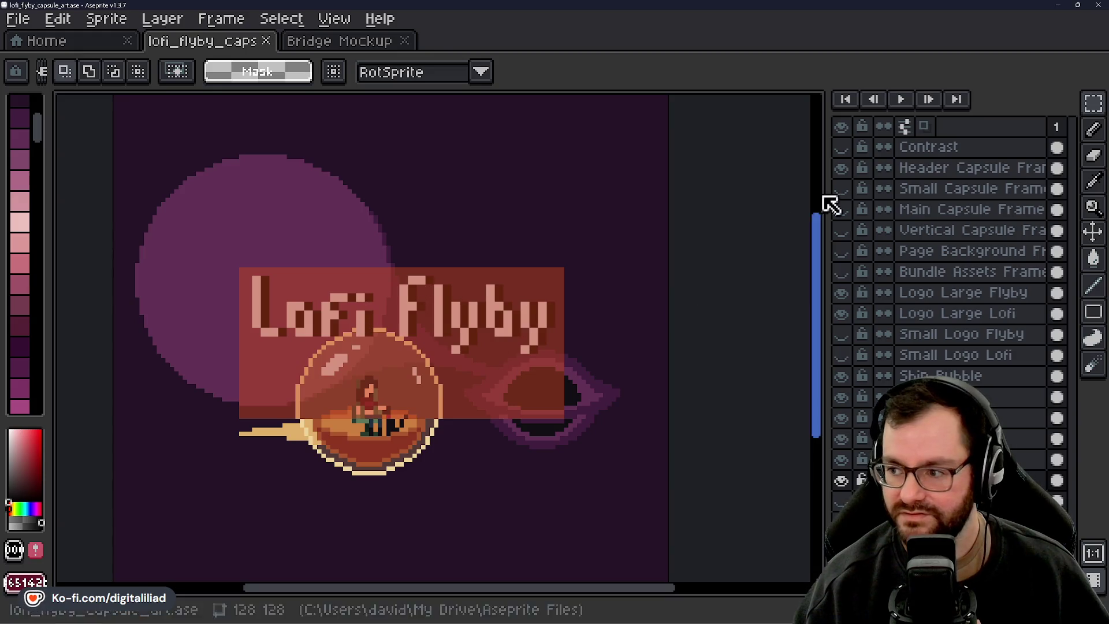
click(843, 168)
click(845, 189)
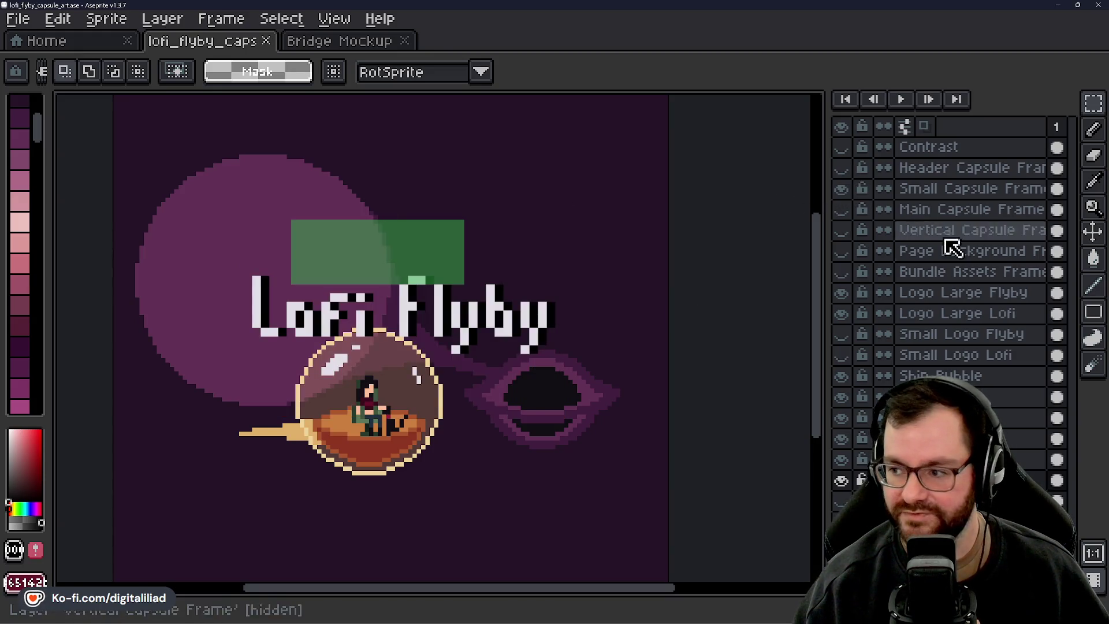
Drag the green Small Capsule Frame rectangle down onto the ship bubble, undoing a stray trail move
click(1093, 232)
drag(404, 269, 408, 340)
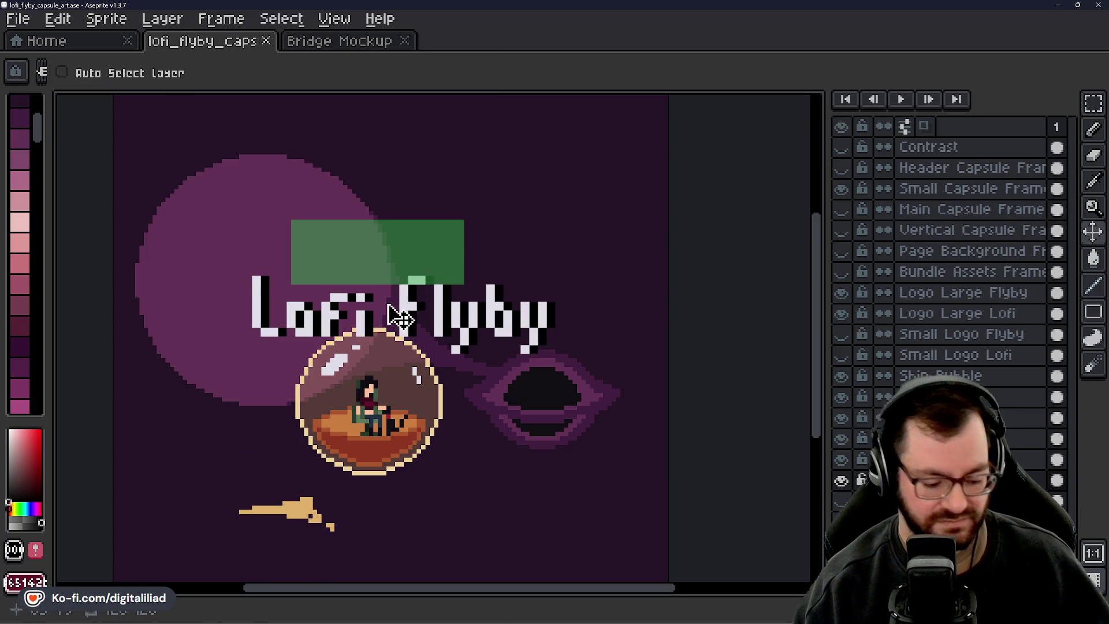
key(ctrl+z)
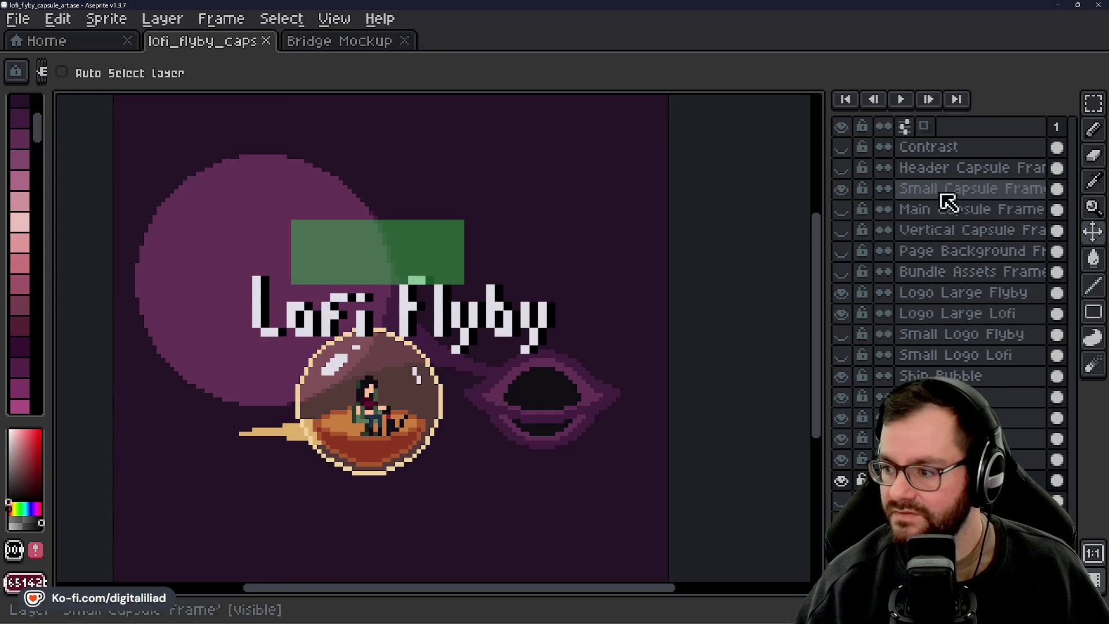
click(918, 188)
mouse_move(382, 249)
mouse_down()
mouse_move(372, 388)
mouse_move(383, 314)
mouse_move(372, 260)
mouse_move(359, 360)
mouse_move(292, 322)
mouse_move(605, 287)
mouse_move(564, 332)
mouse_move(363, 386)
mouse_move(300, 384)
mouse_move(383, 366)
mouse_move(364, 359)
mouse_move(381, 389)
mouse_up()
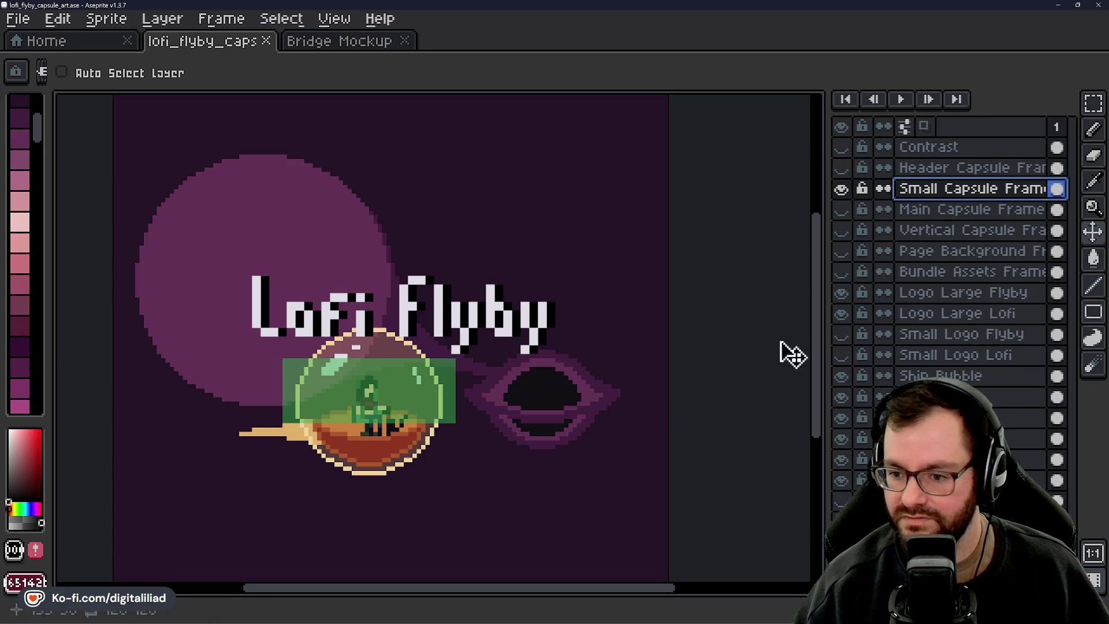
Show the Small Logo Flyby and Lofi layers and drag both texts onto the ship bubble
click(843, 335)
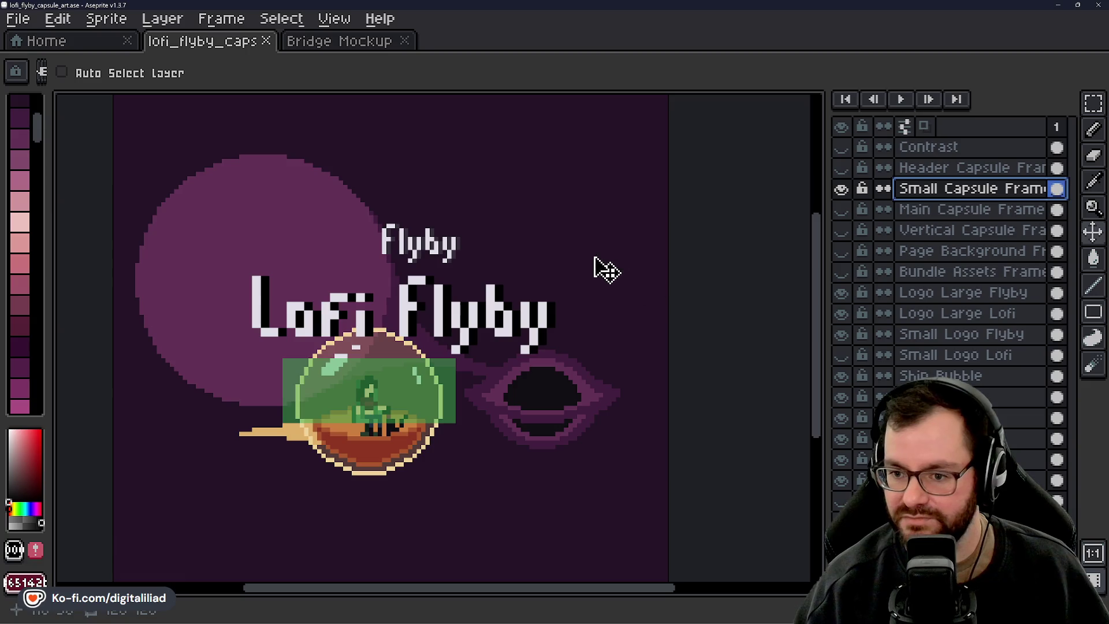
click(842, 355)
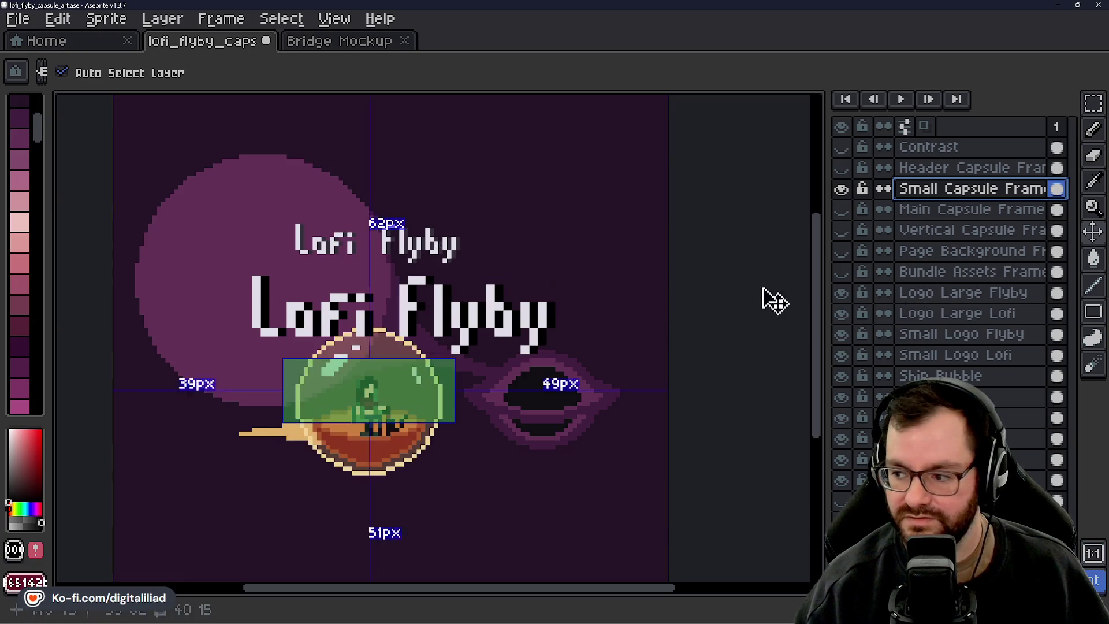
click(962, 334)
drag(434, 263, 433, 404)
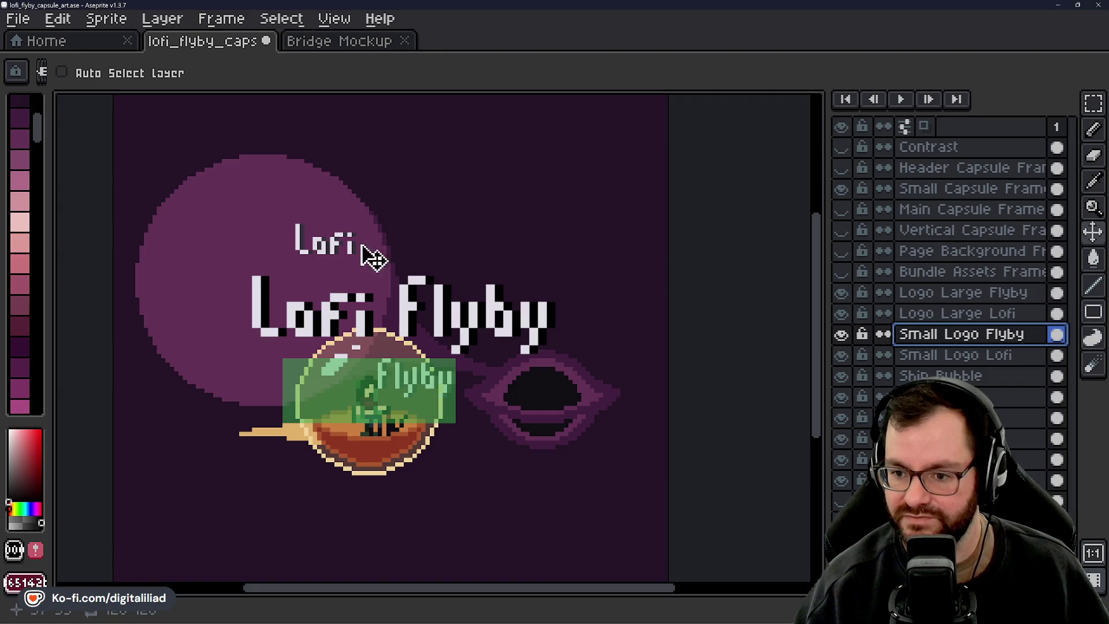
click(1017, 355)
mouse_move(335, 260)
mouse_down()
mouse_move(339, 387)
mouse_move(326, 384)
mouse_up()
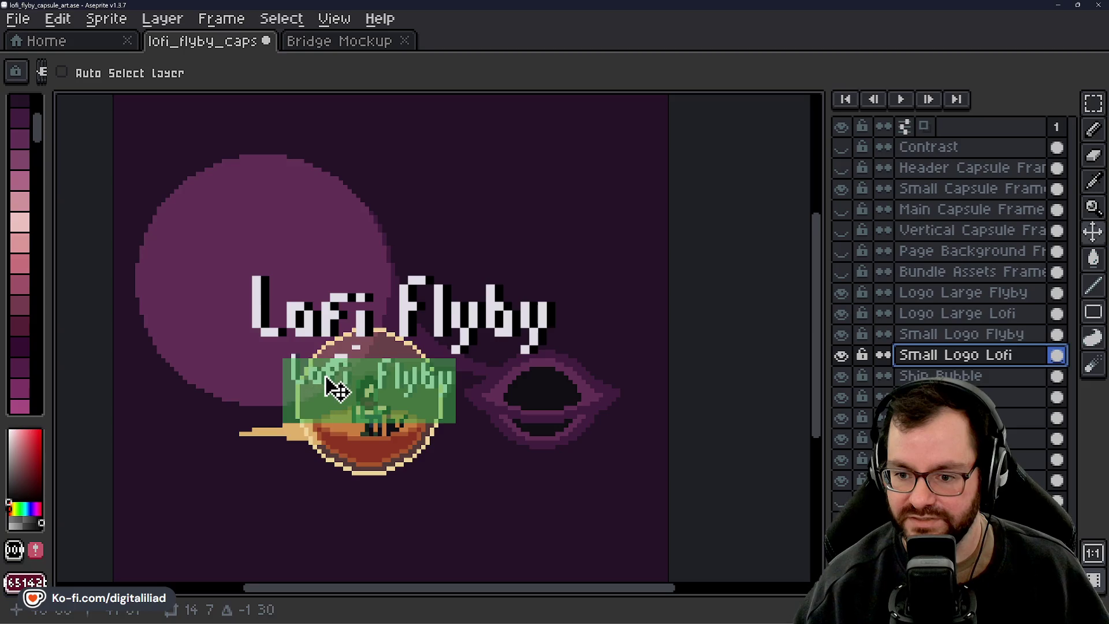
Undo the small logo move, hide both small logo layers, and reselect the Small Capsule Frame
key(ctrl+z)
key(ctrl+z)
key(ctrl+z)
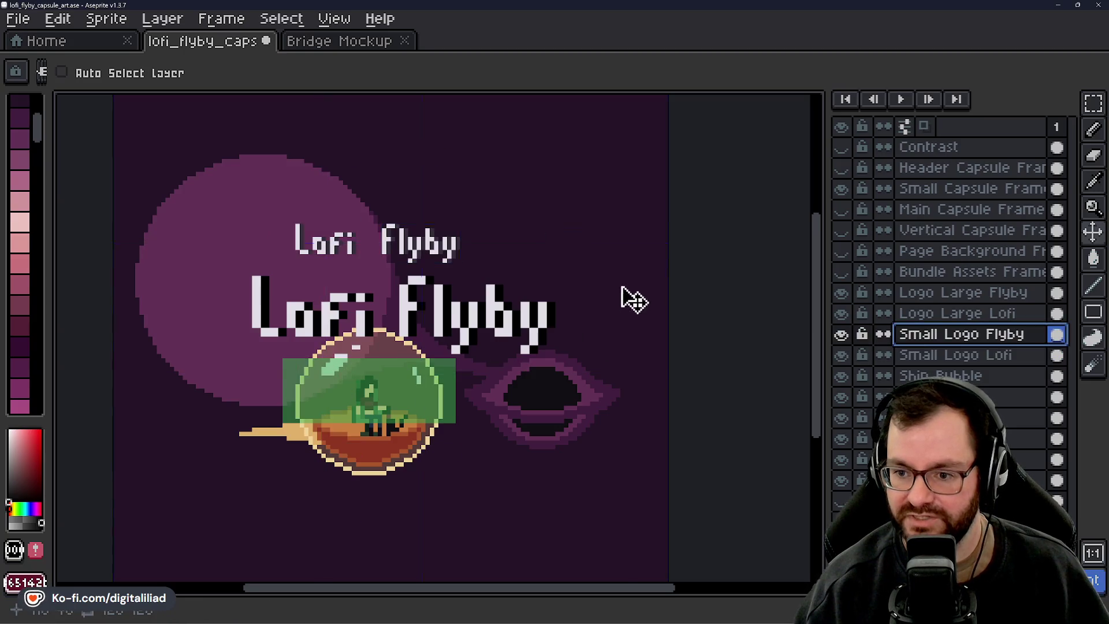
drag(842, 337, 842, 357)
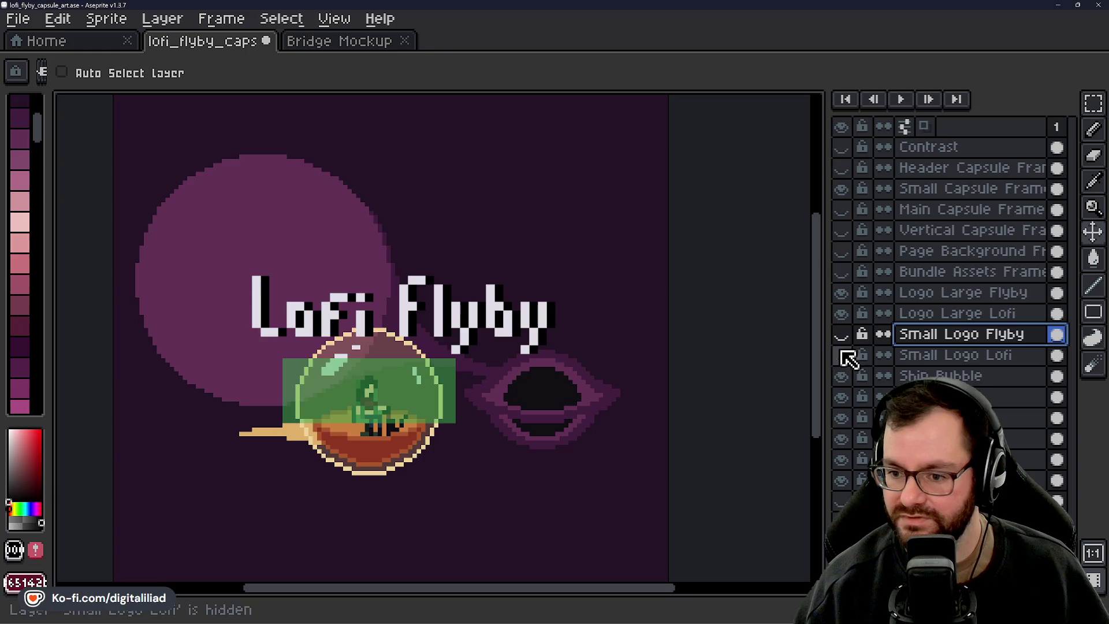
click(925, 188)
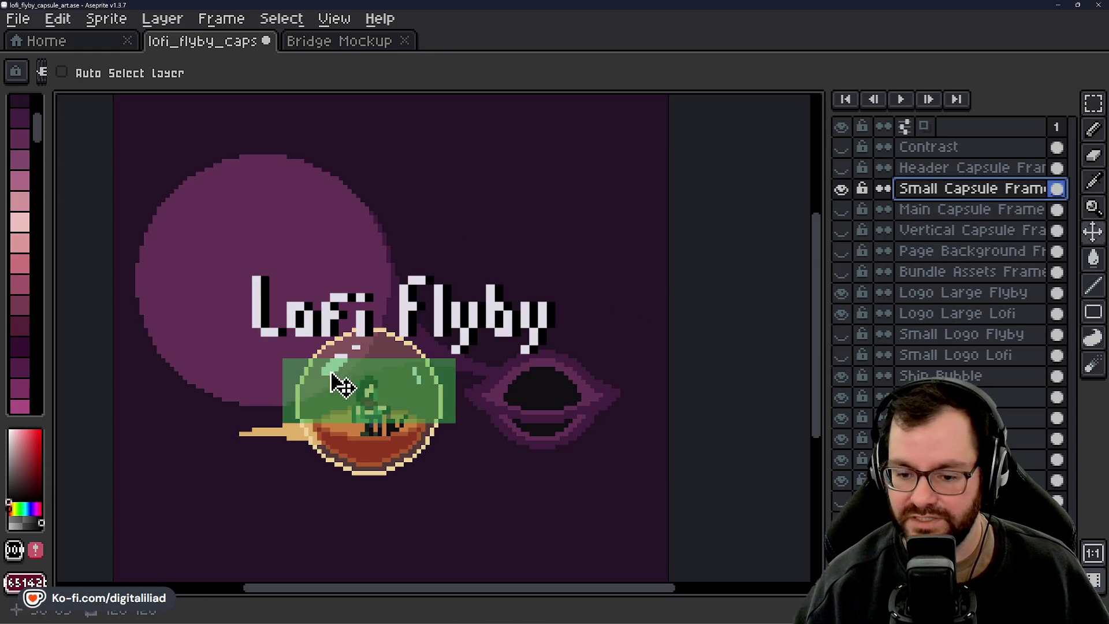
click(1093, 103)
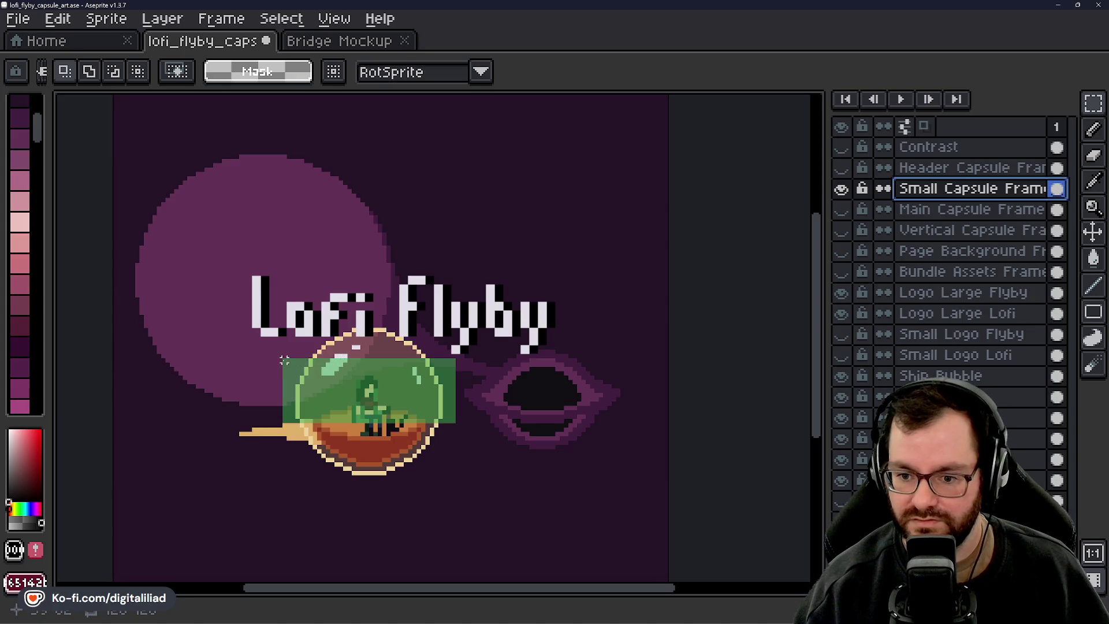
Marquee the green capsule frame and stretch it to cover the title and ship bubble
mouse_move(284, 360)
mouse_down()
mouse_move(378, 421)
mouse_move(455, 426)
mouse_up()
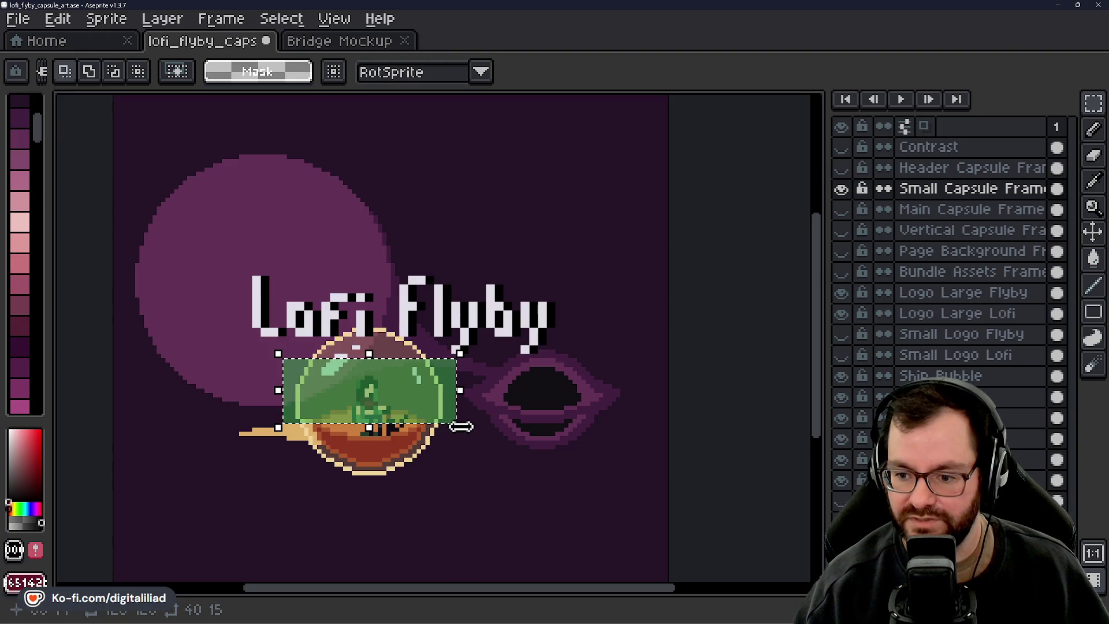
mouse_move(461, 353)
mouse_down()
mouse_move(550, 300)
mouse_move(599, 241)
mouse_move(621, 241)
mouse_move(622, 202)
mouse_move(745, 249)
mouse_move(765, 275)
mouse_move(704, 276)
mouse_move(717, 280)
mouse_move(790, 285)
mouse_move(811, 264)
mouse_move(795, 226)
mouse_move(817, 231)
mouse_up()
mouse_move(581, 326)
mouse_down()
mouse_move(403, 353)
mouse_move(429, 348)
mouse_up()
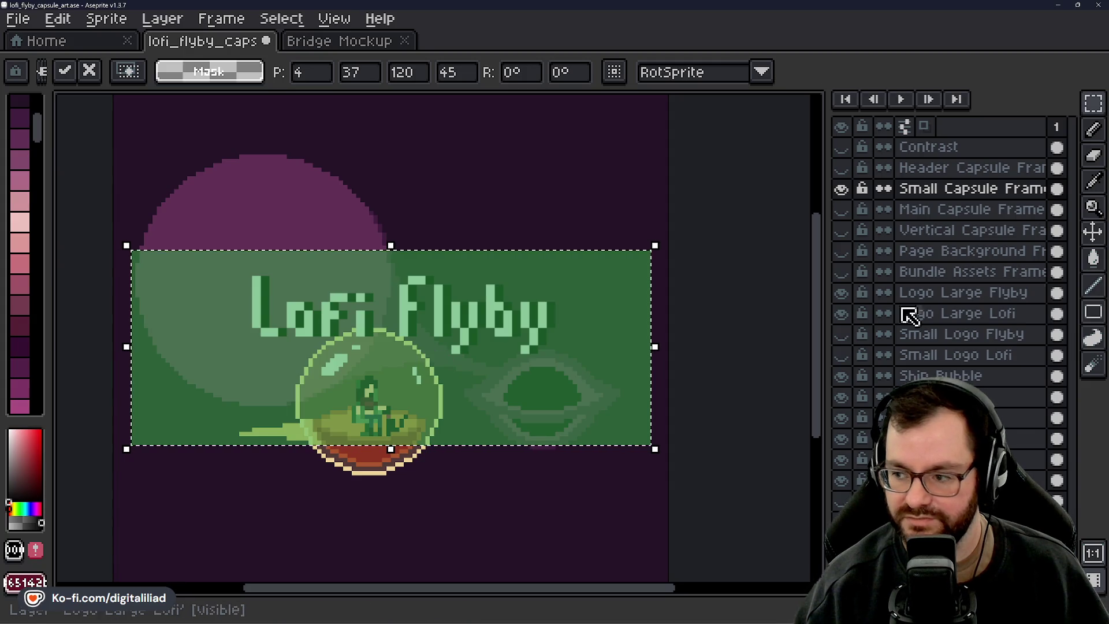
click(953, 293)
Shift the large Flyby and Lofi lettering left, then undo the Lofi move
mouse_move(353, 317)
mouse_down()
mouse_move(322, 319)
mouse_move(382, 324)
mouse_move(366, 324)
mouse_move(356, 304)
mouse_move(399, 300)
mouse_move(307, 321)
mouse_move(249, 315)
mouse_up()
click(955, 318)
click(449, 186)
key(ctrl+z)
key(ctrl+z)
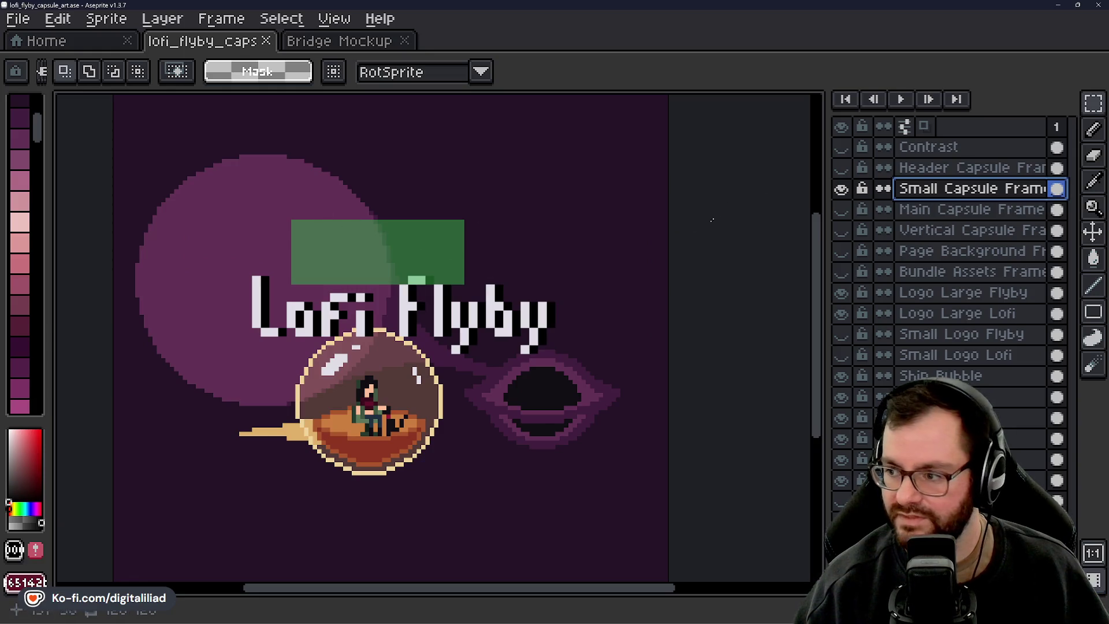
click(841, 189)
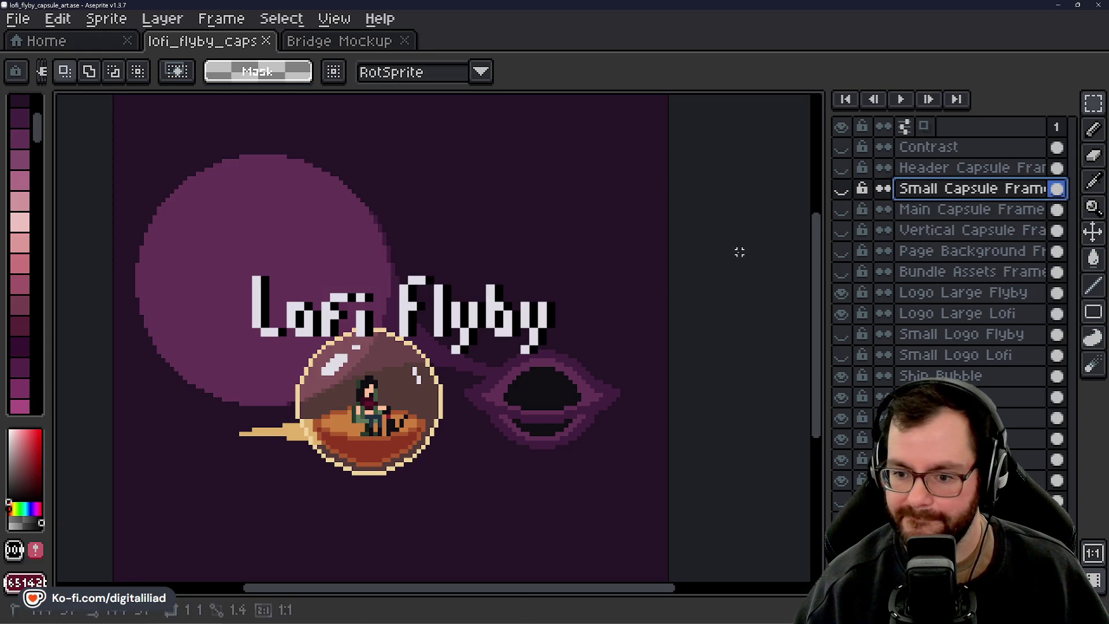
key(ctrl+s)
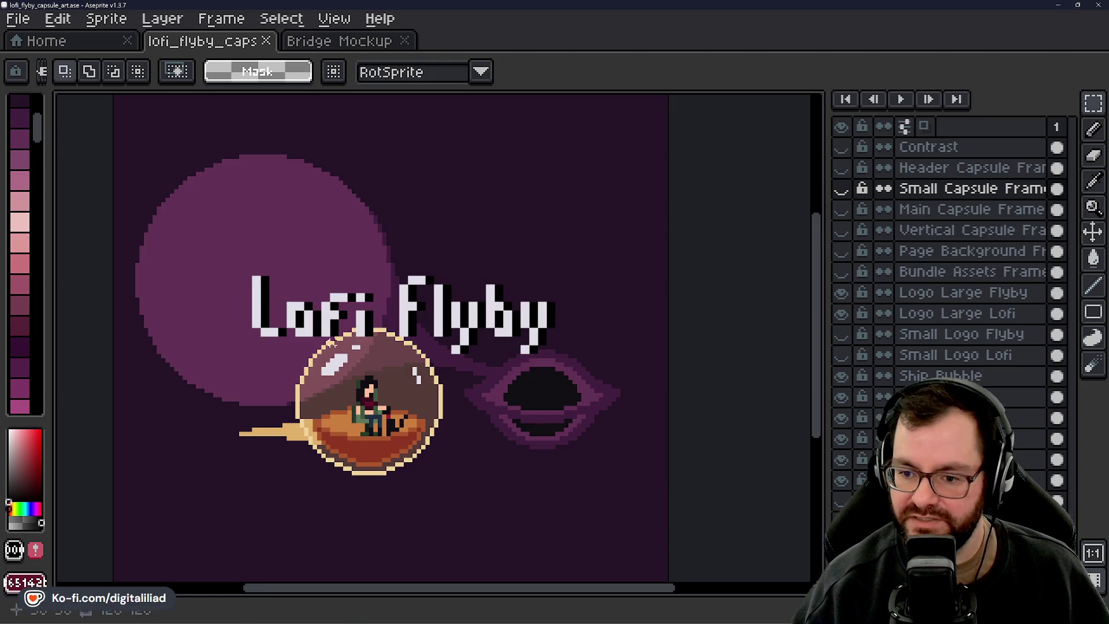
drag(848, 377, 846, 461)
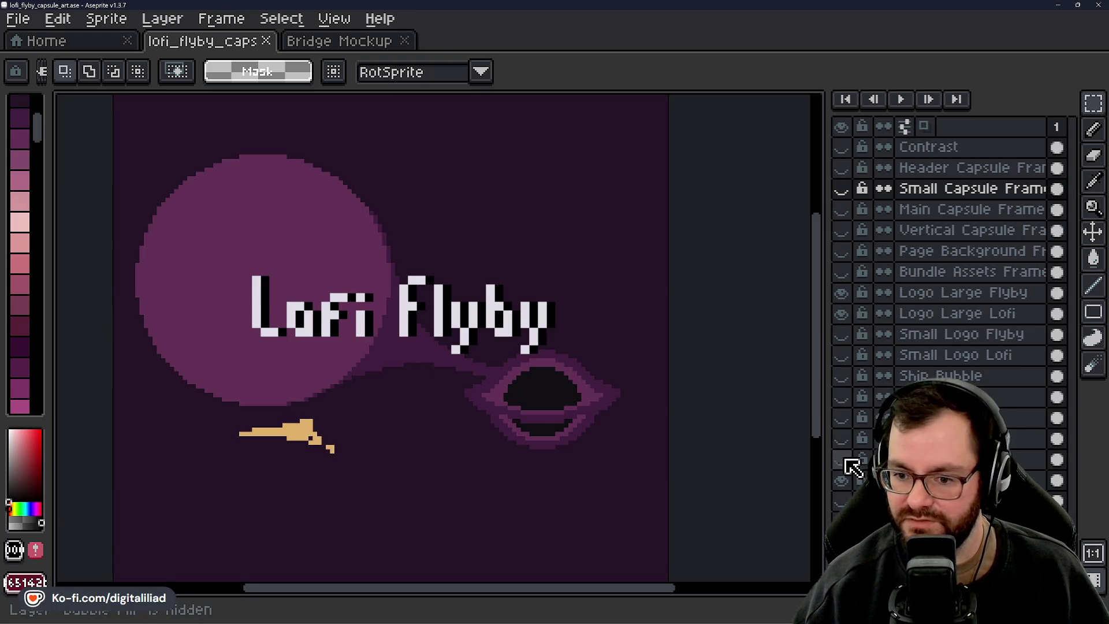
click(849, 418)
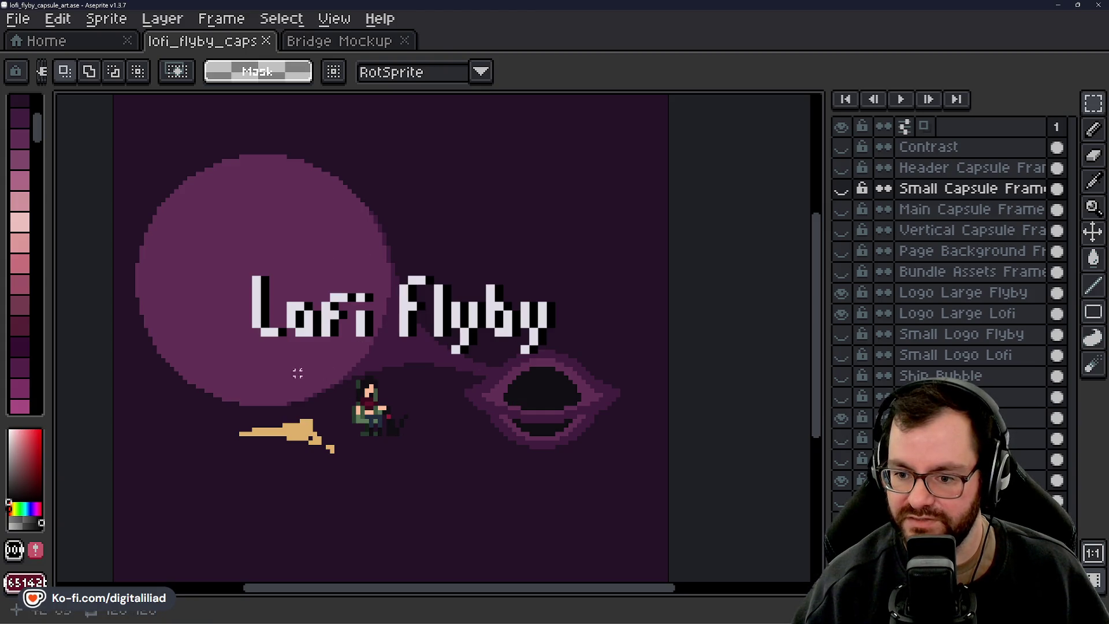
mouse_move(557, 297)
mouse_down()
mouse_move(570, 304)
mouse_move(636, 273)
mouse_up()
key(ctrl+z)
key(ctrl+z)
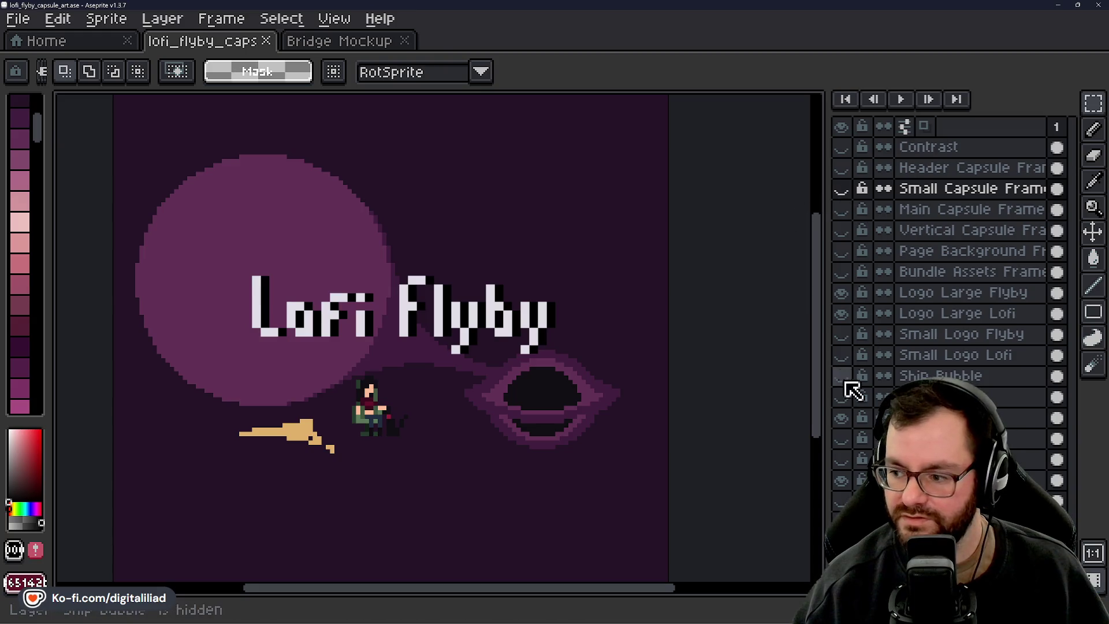
click(841, 375)
click(841, 397)
click(841, 417)
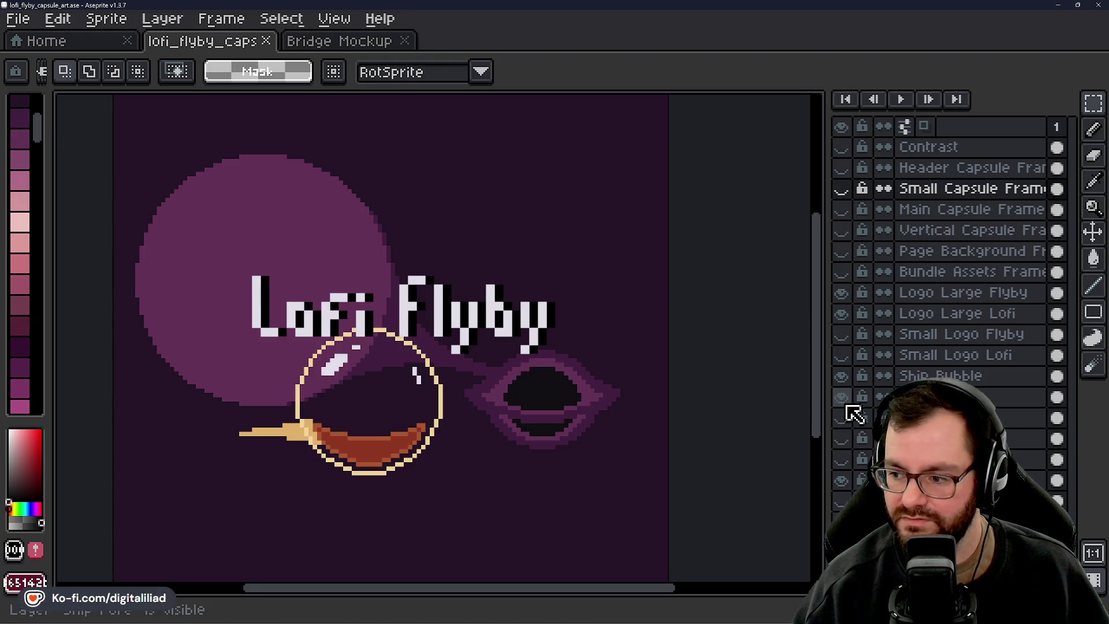
click(843, 417)
click(842, 438)
click(842, 460)
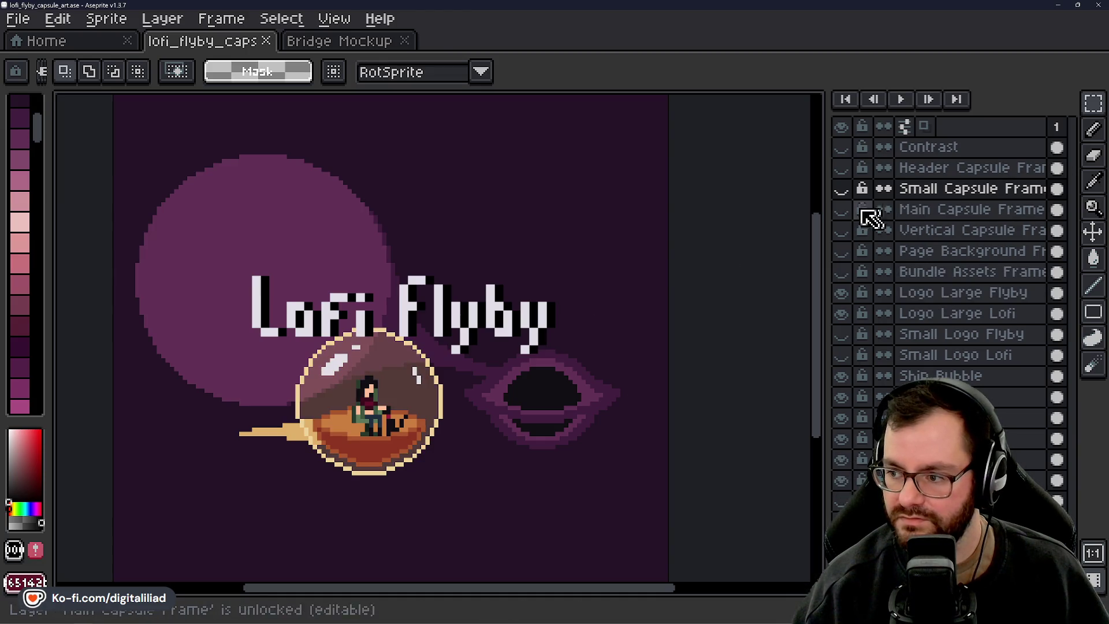
Show and select the blue Main Capsule Frame, then nudge it one pixel right
click(841, 209)
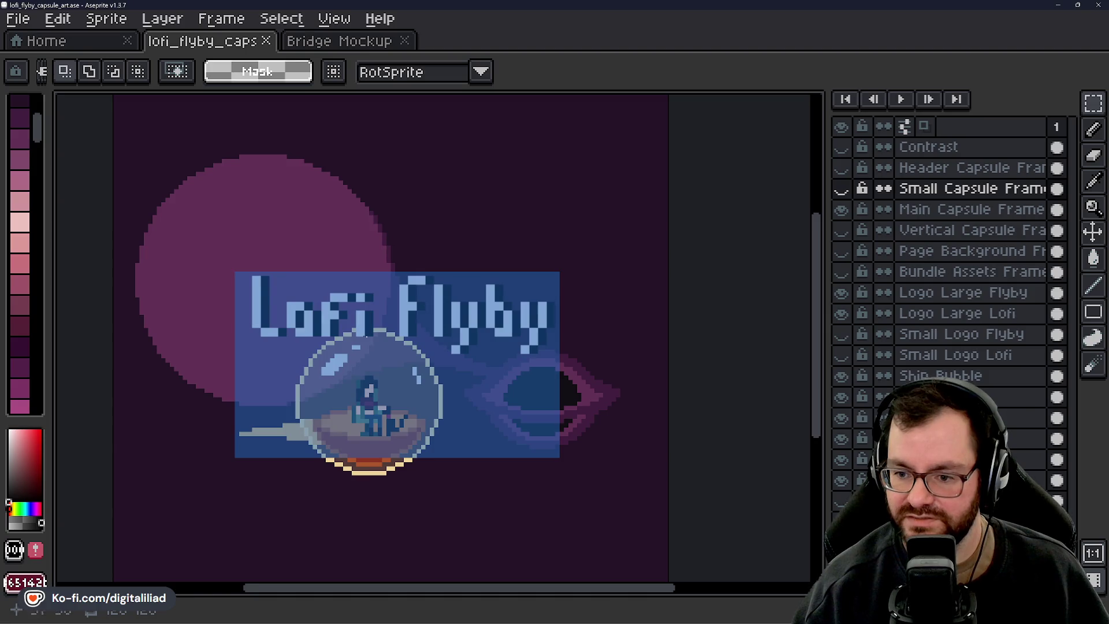
click(893, 210)
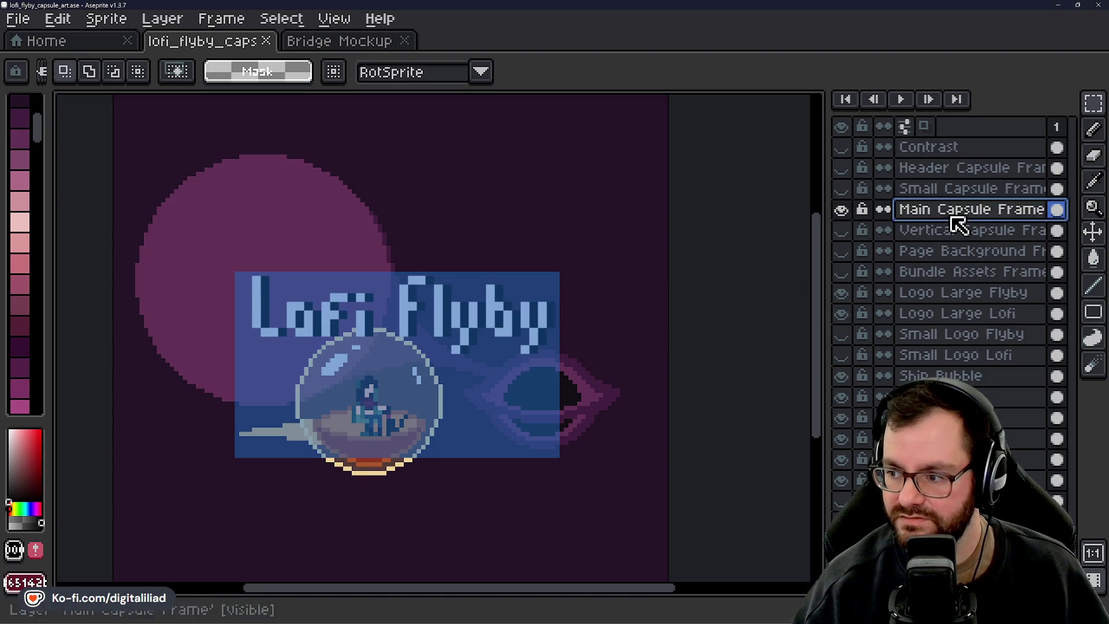
click(1092, 232)
scroll(498, 399, up, 1)
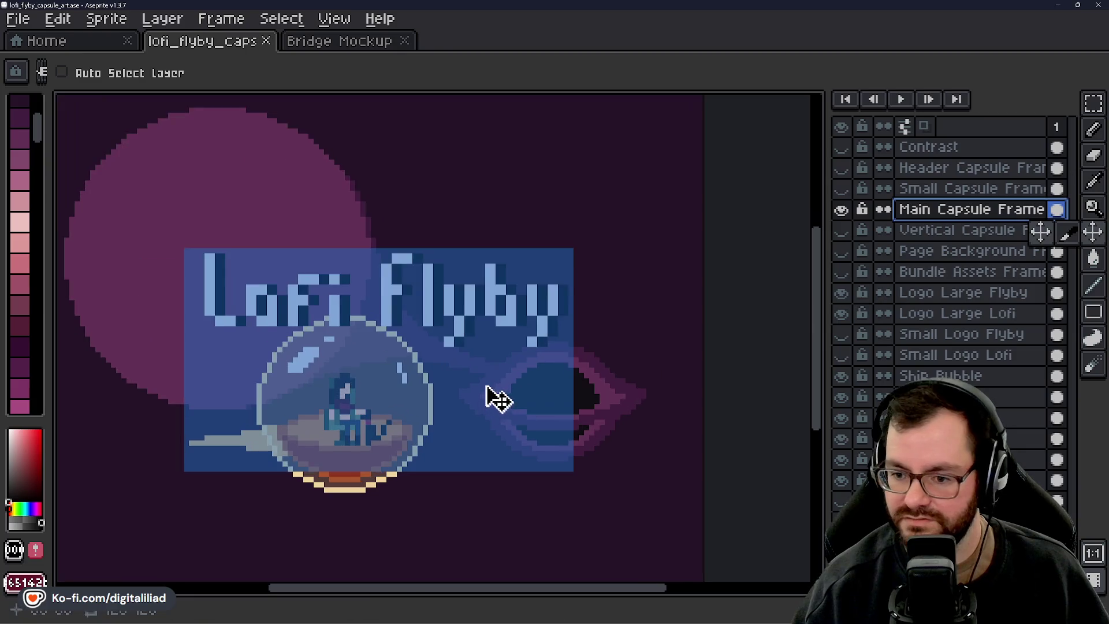
mouse_move(476, 395)
mouse_down()
mouse_move(527, 411)
mouse_move(536, 403)
mouse_up()
scroll(537, 414, up, 1)
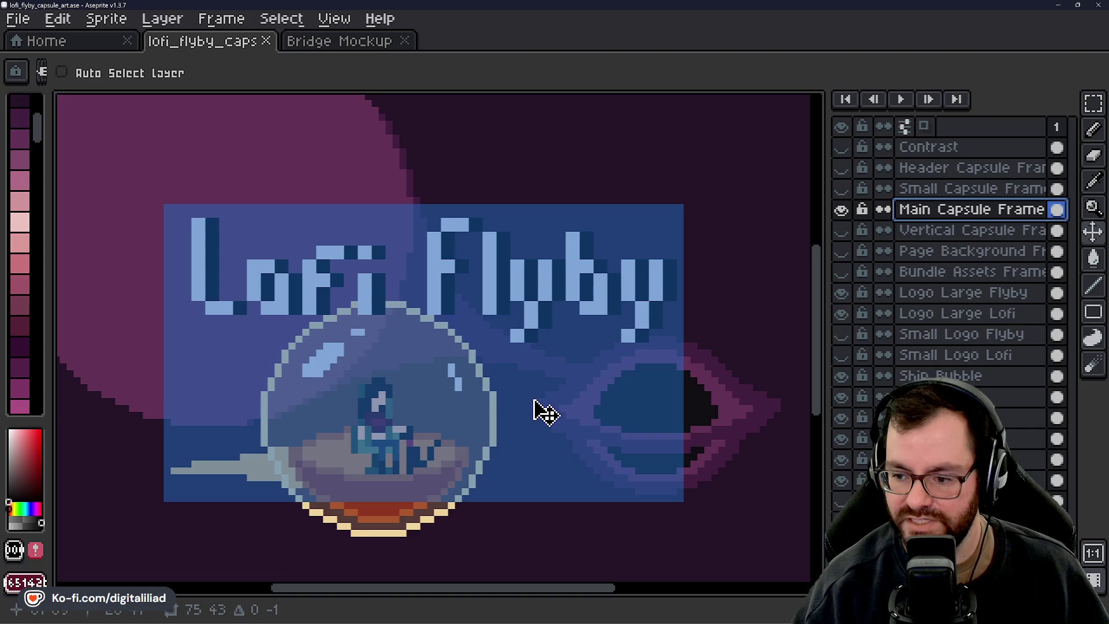
mouse_move(534, 401)
mouse_down()
mouse_move(552, 400)
mouse_move(543, 402)
mouse_up()
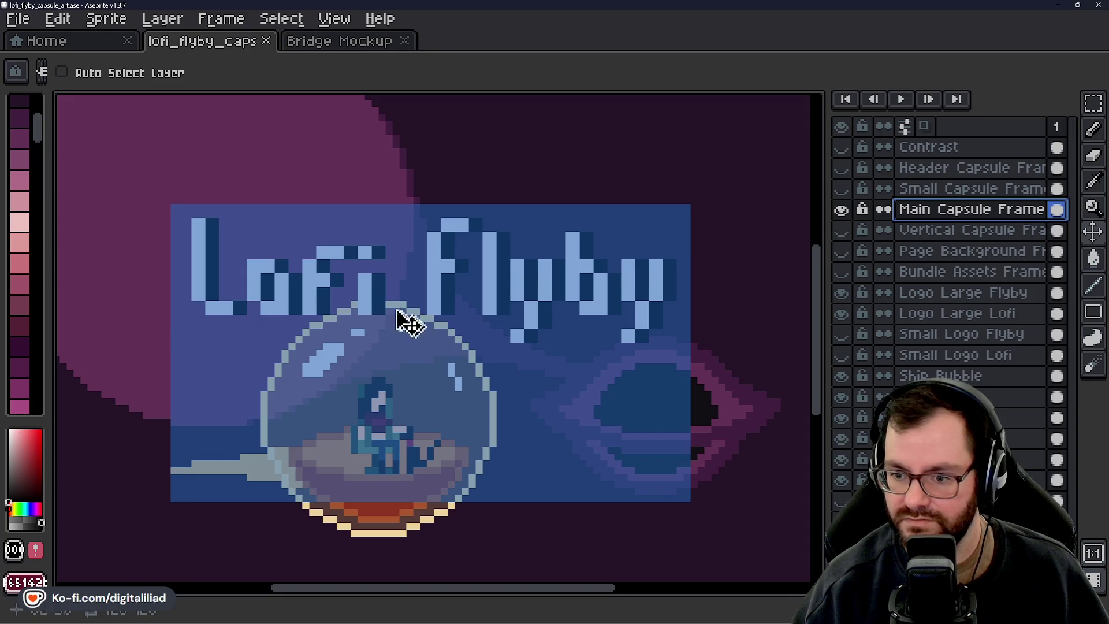
scroll(408, 255, up, 2)
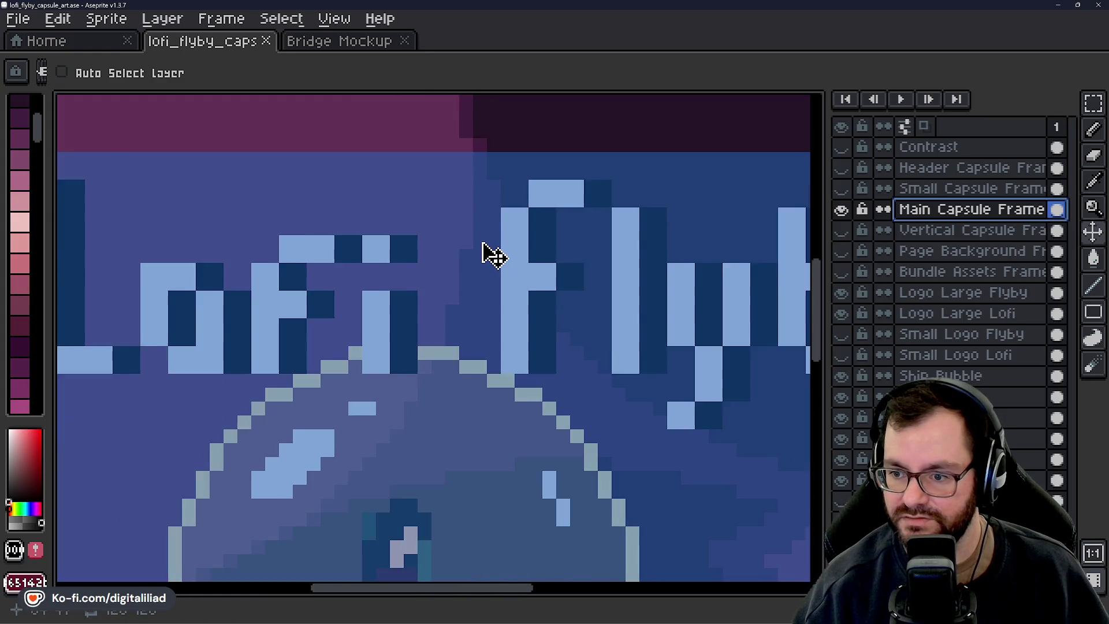
scroll(485, 245, down, 2)
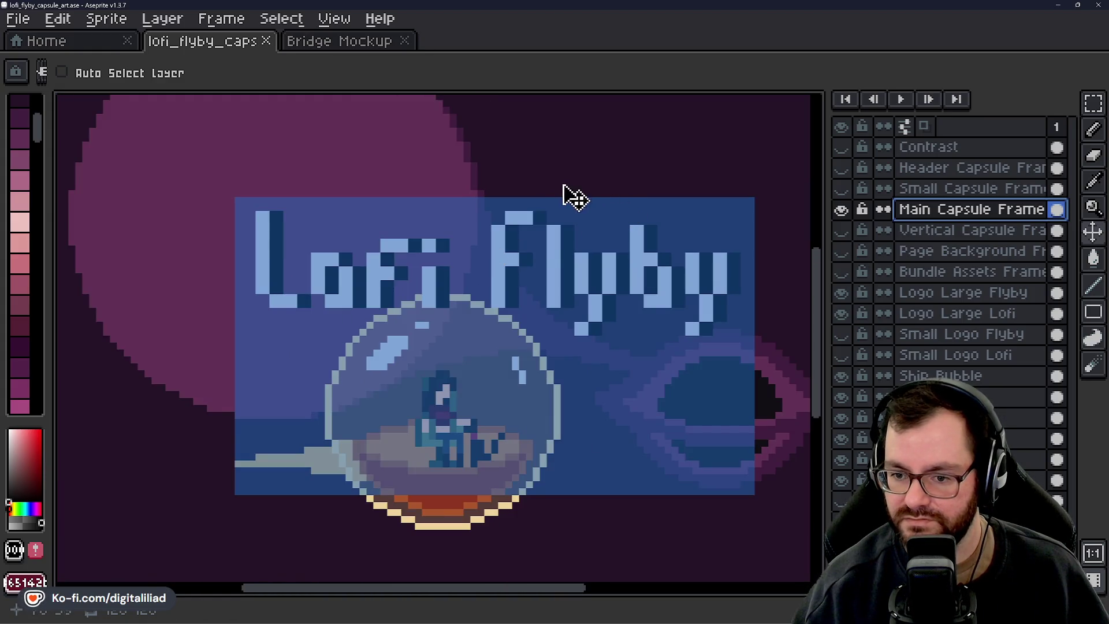
drag(576, 172, 532, 173)
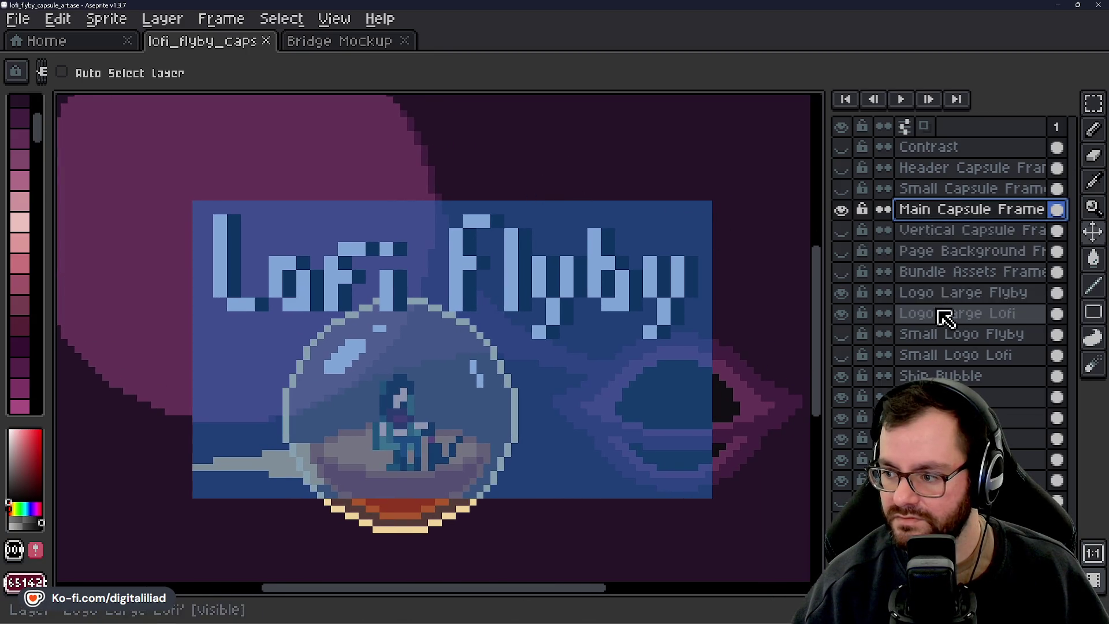
Nudge the large Flyby and Lofi lettering pixel by pixel so they sit evenly together
click(948, 293)
drag(641, 286, 647, 285)
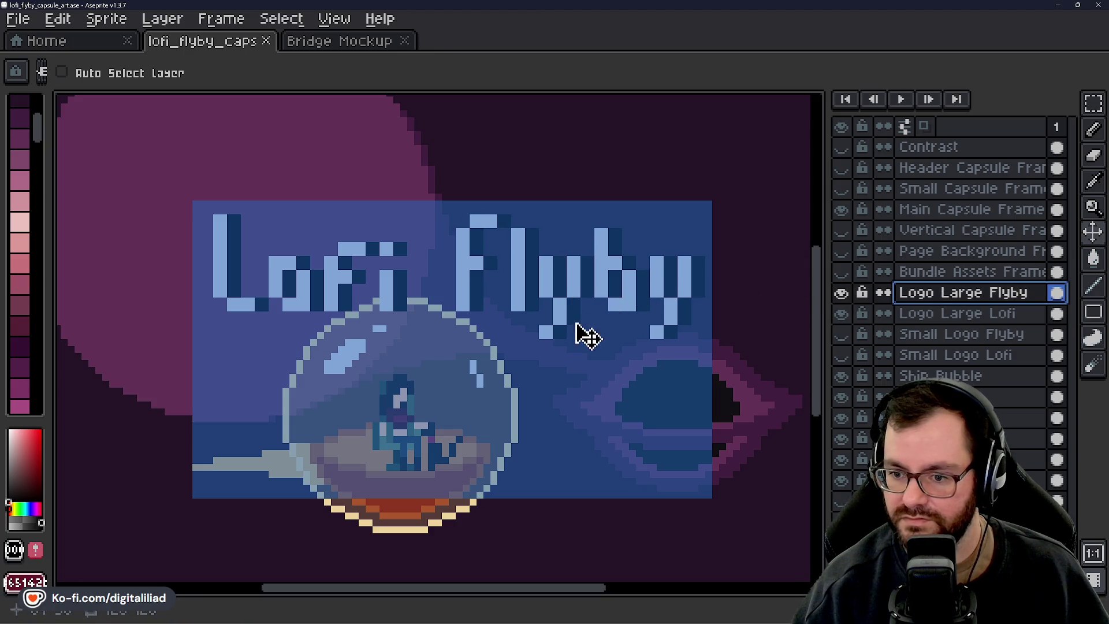
mouse_move(575, 302)
mouse_down()
mouse_move(559, 292)
mouse_move(580, 303)
mouse_up()
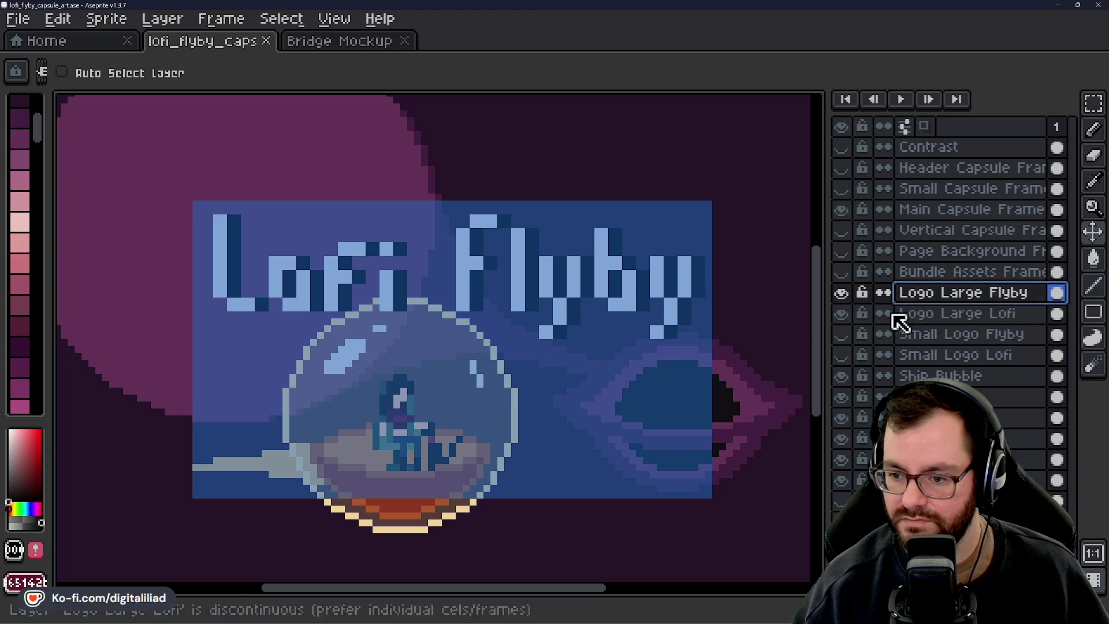
click(944, 314)
scroll(446, 199, up, 2)
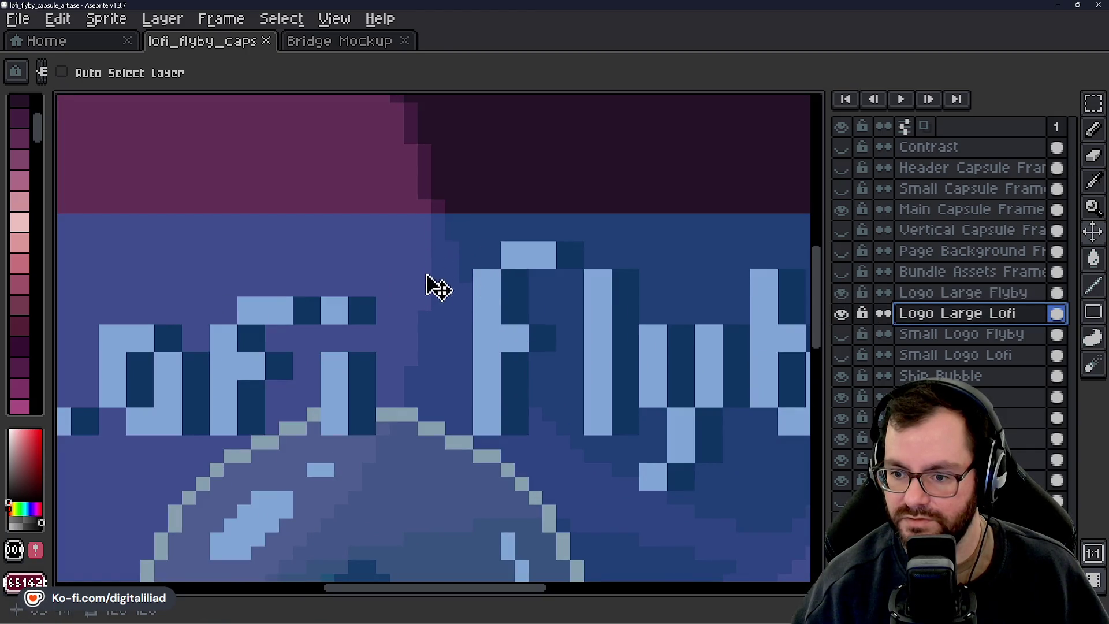
scroll(377, 398, down, 2)
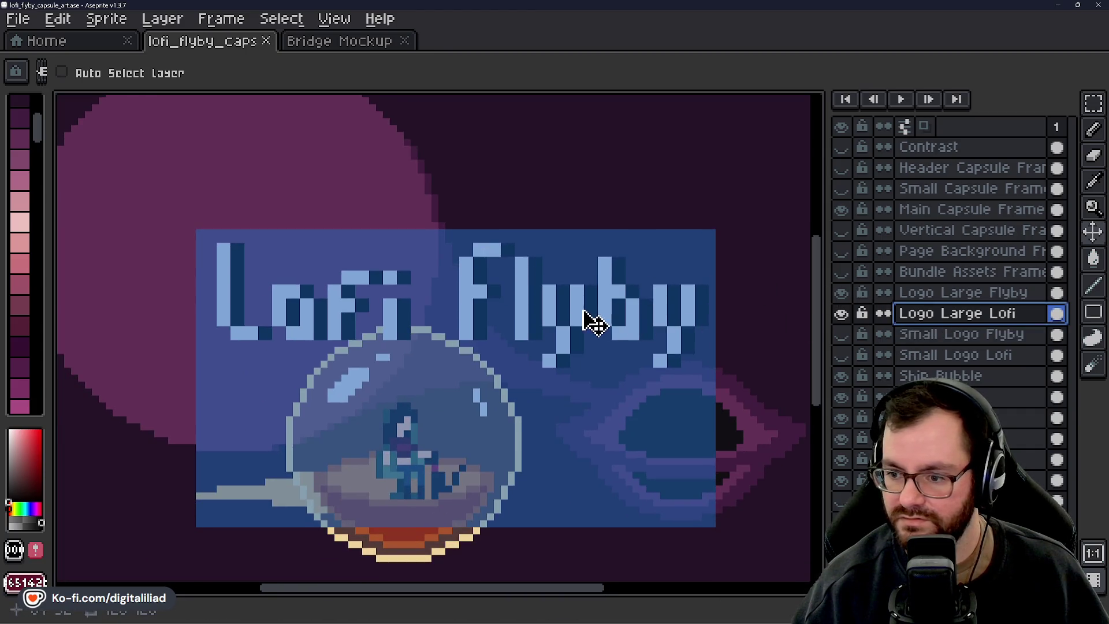
drag(587, 312, 580, 312)
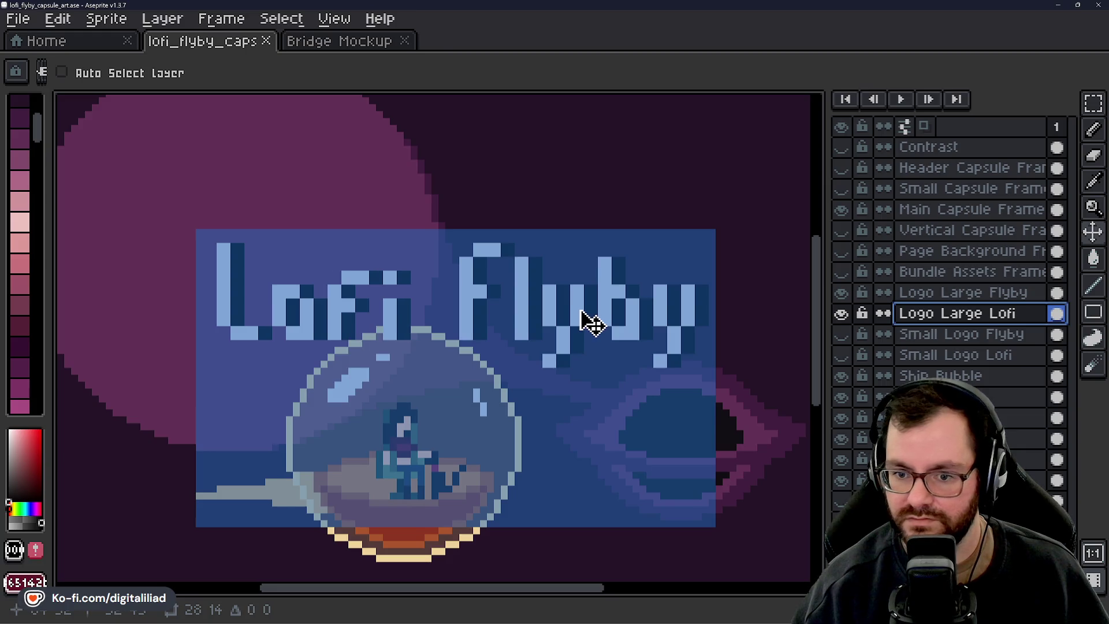
drag(582, 311, 578, 311)
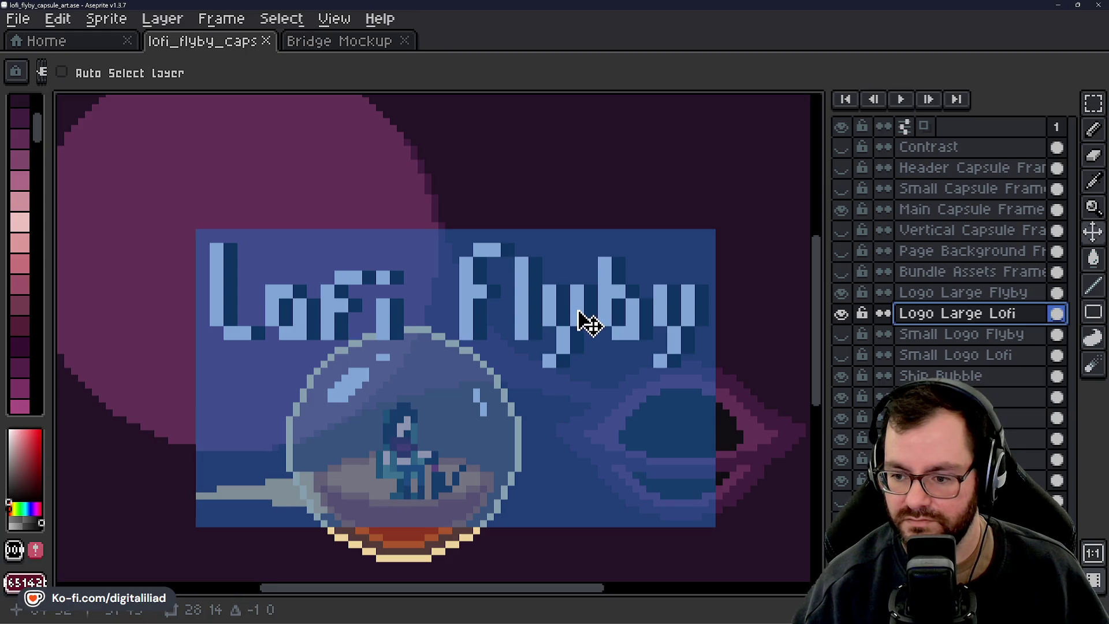
drag(578, 311, 589, 312)
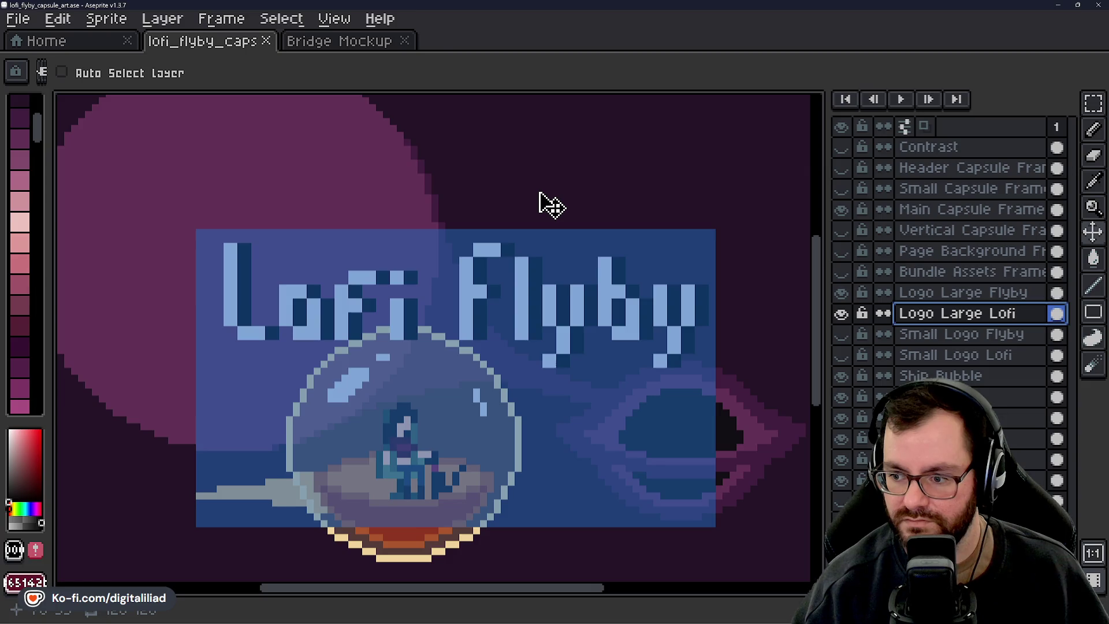
Shift the blue Main Capsule Frame one pixel to the right
click(945, 211)
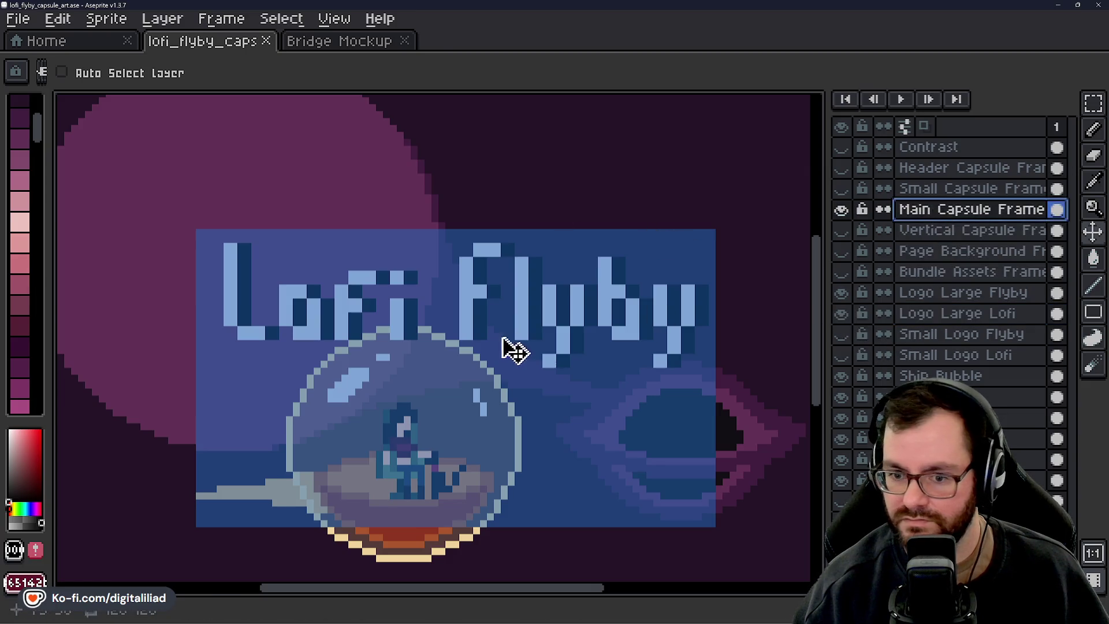
drag(503, 339, 507, 342)
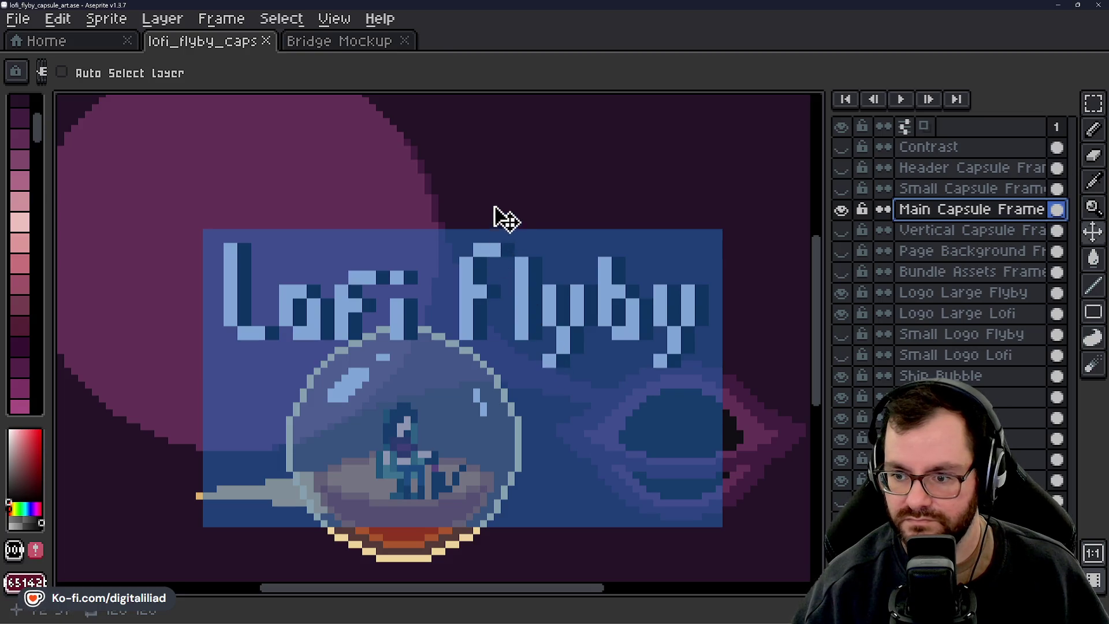
scroll(498, 228, down, 2)
Save the file, hide the blue Main Capsule Frame overlay, and save again
click(1093, 102)
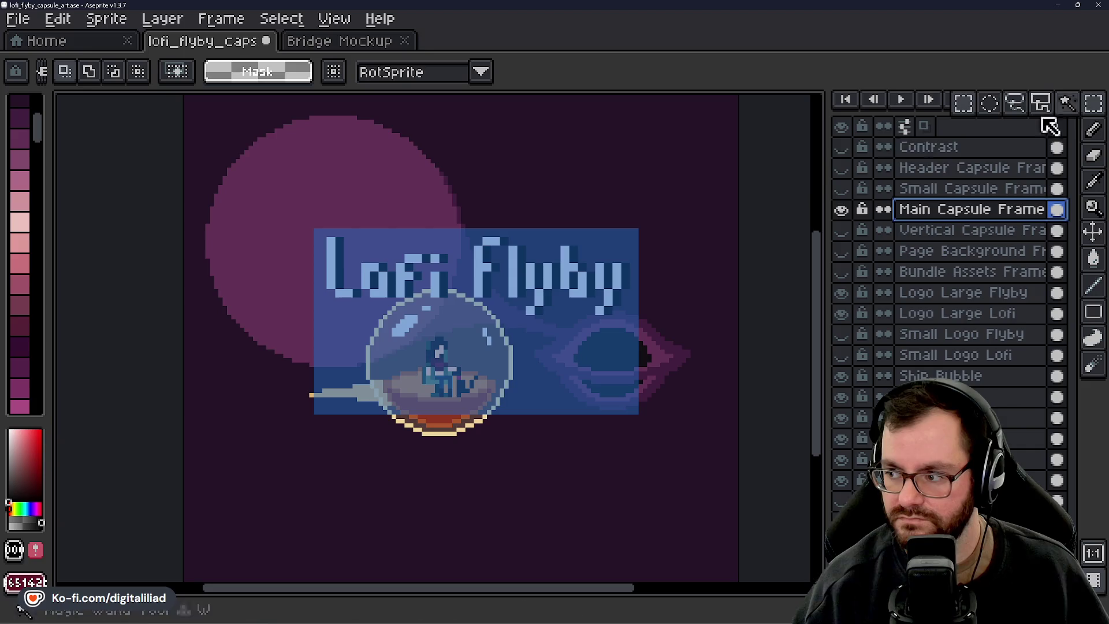
key(ctrl+s)
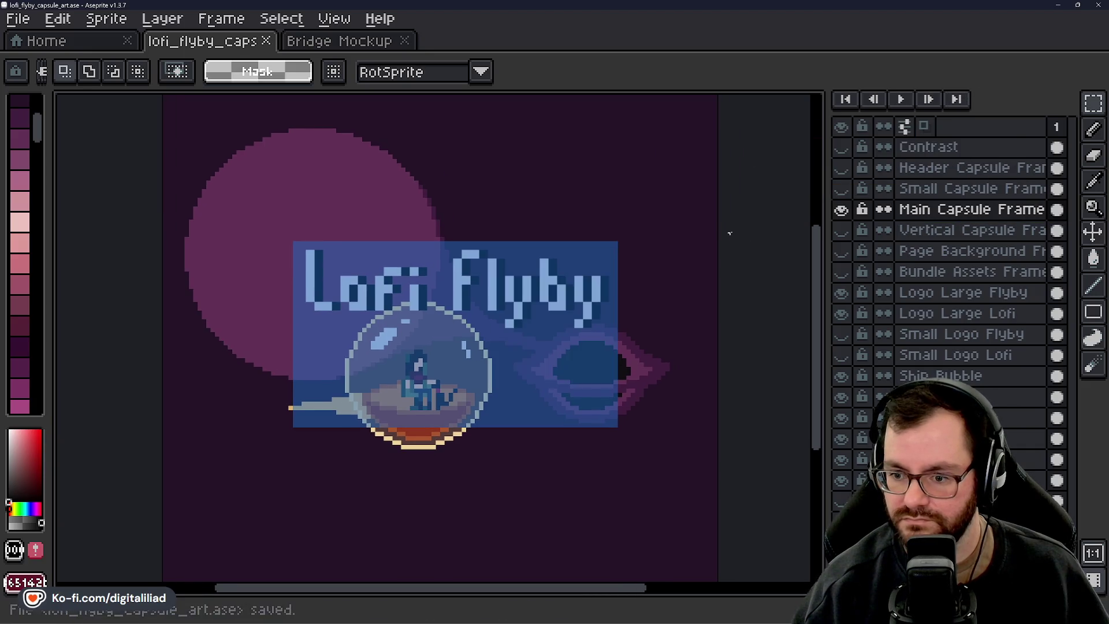
click(842, 211)
click(842, 210)
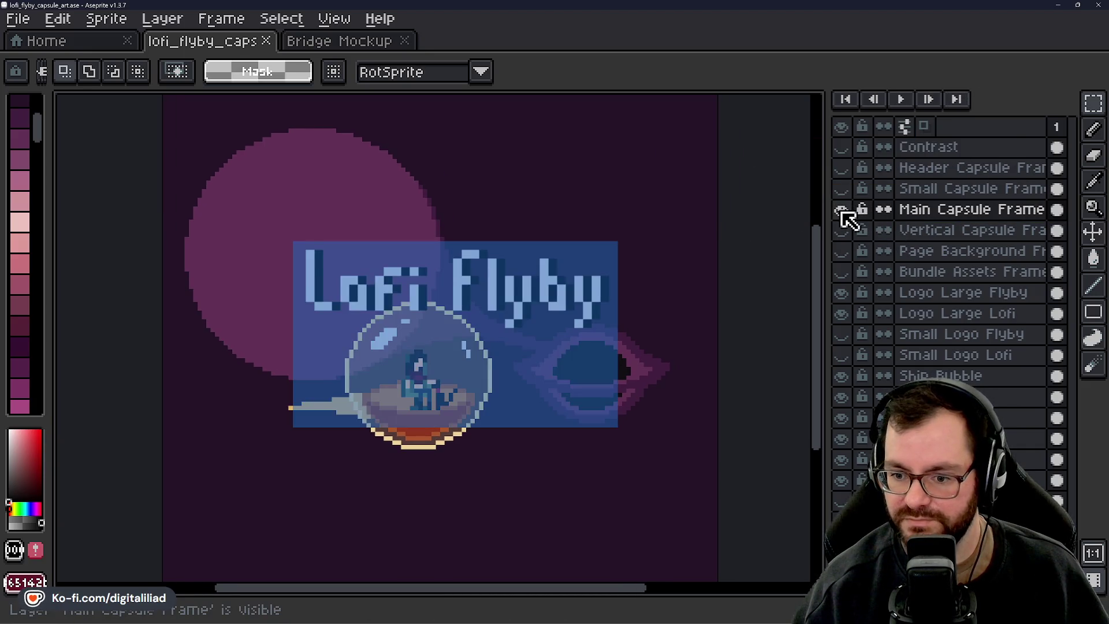
scroll(512, 296, down, 2)
scroll(483, 338, up, 3)
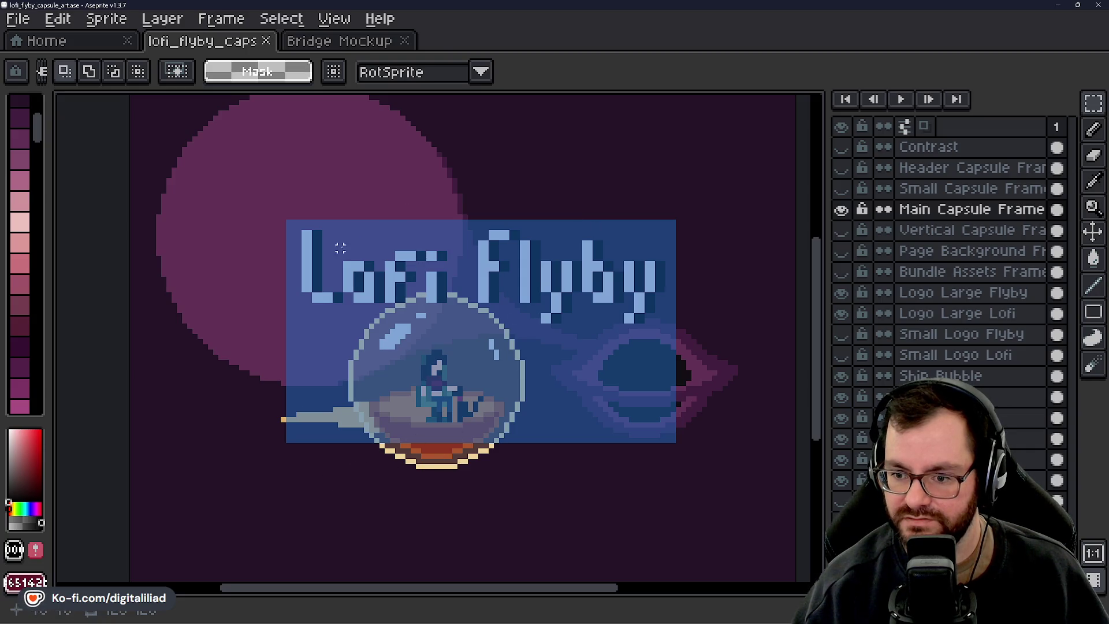
scroll(460, 342, down, 3)
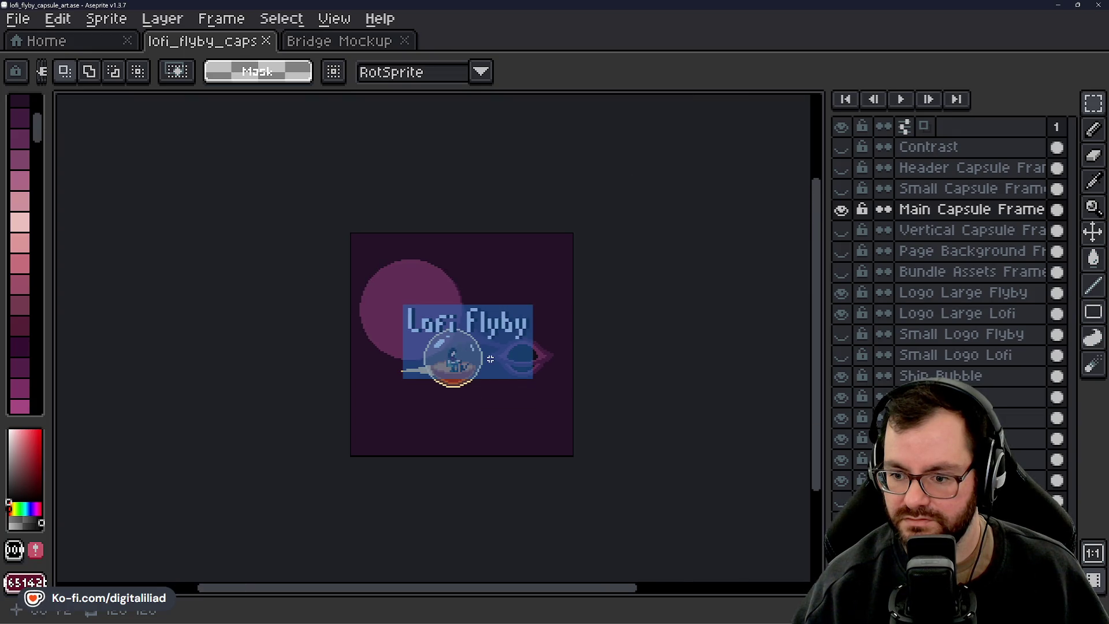
scroll(490, 359, up, 3)
scroll(403, 319, up, 1)
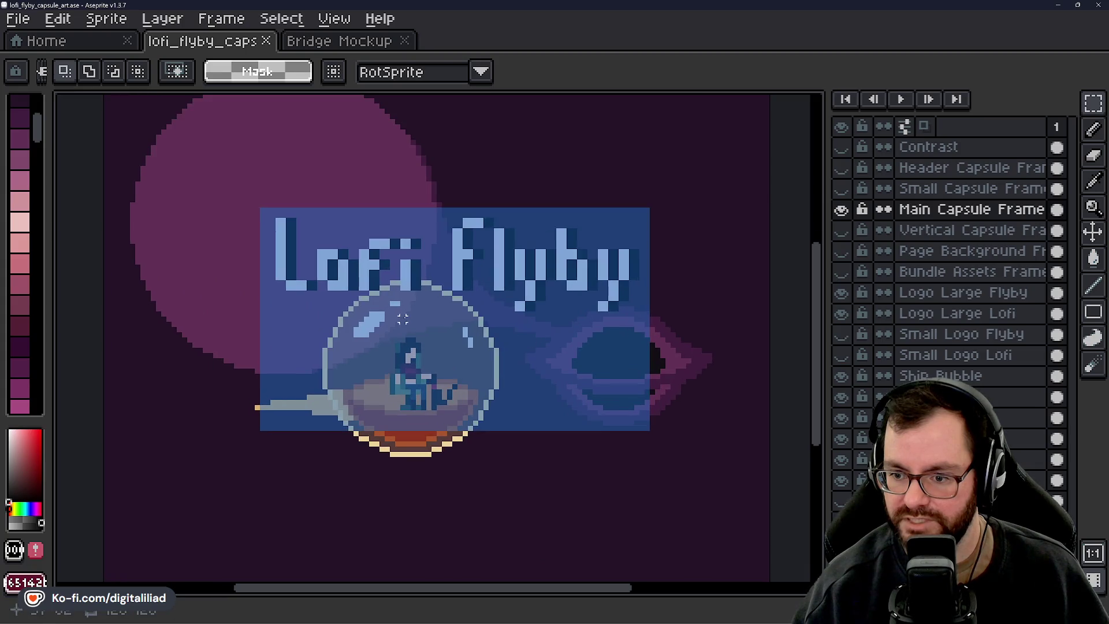
click(841, 209)
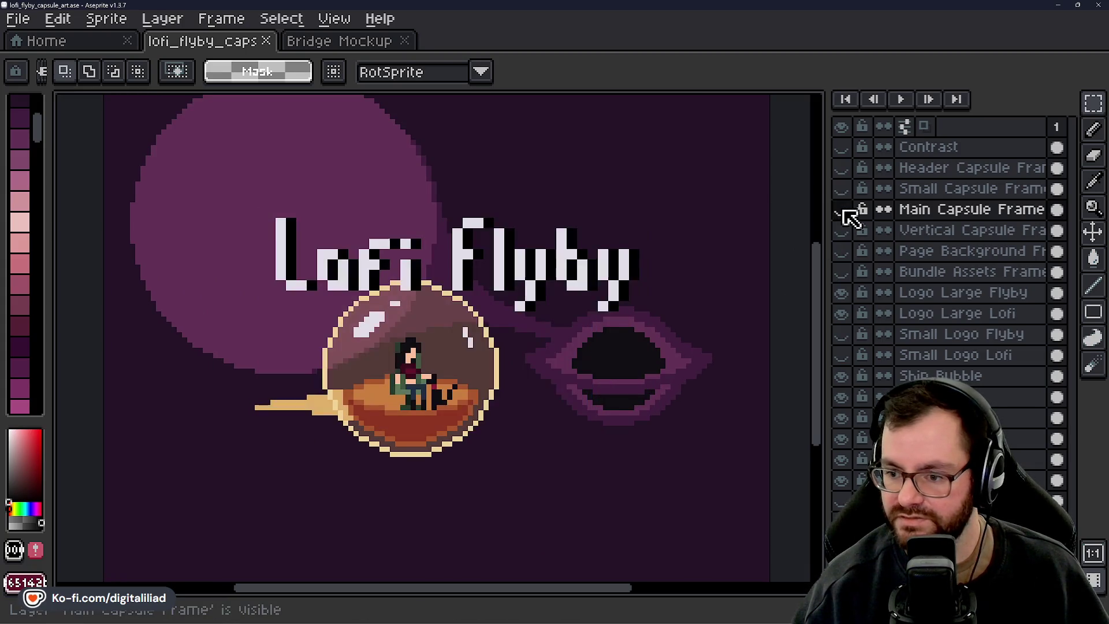
key(ctrl+s)
Show the green Small Capsule Frame overlay, toggling it to compare
scroll(497, 328, up, 1)
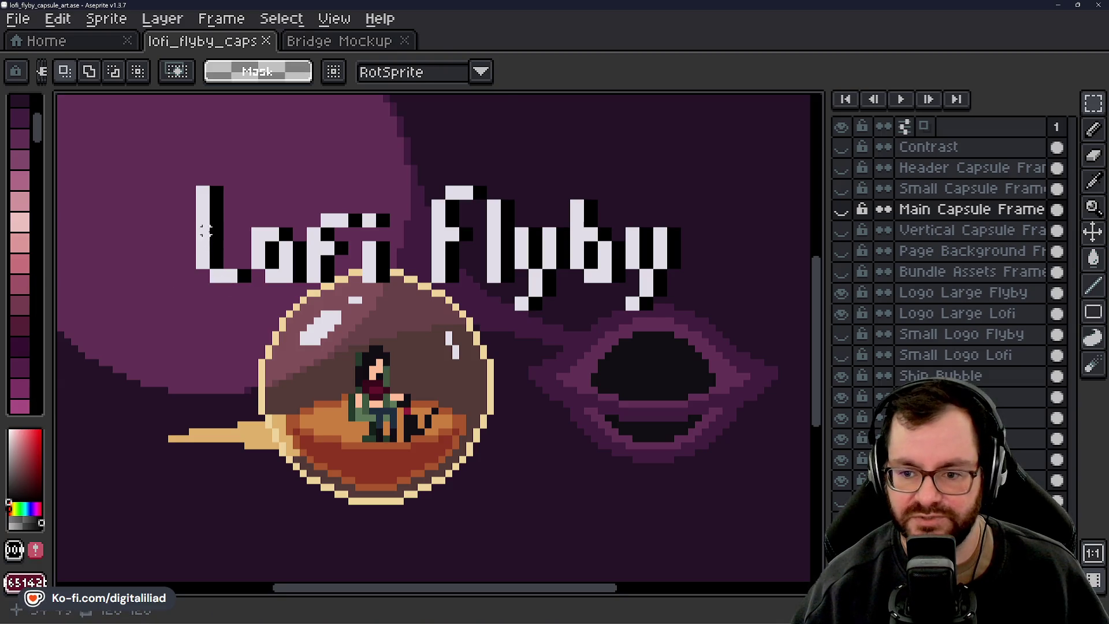
scroll(205, 231, up, 1)
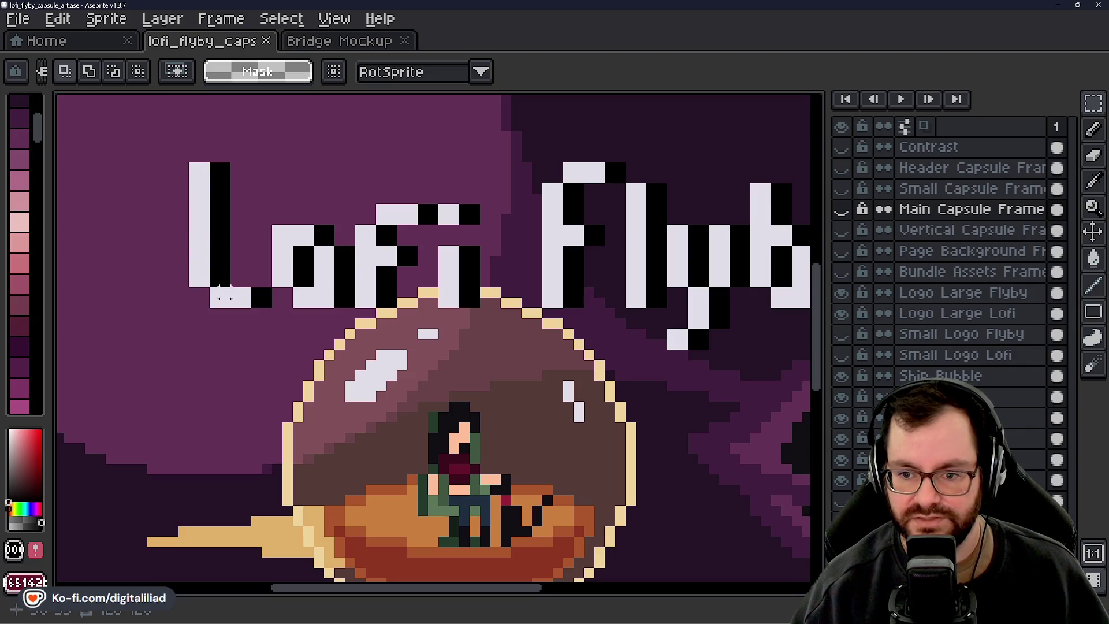
scroll(423, 277, down, 1)
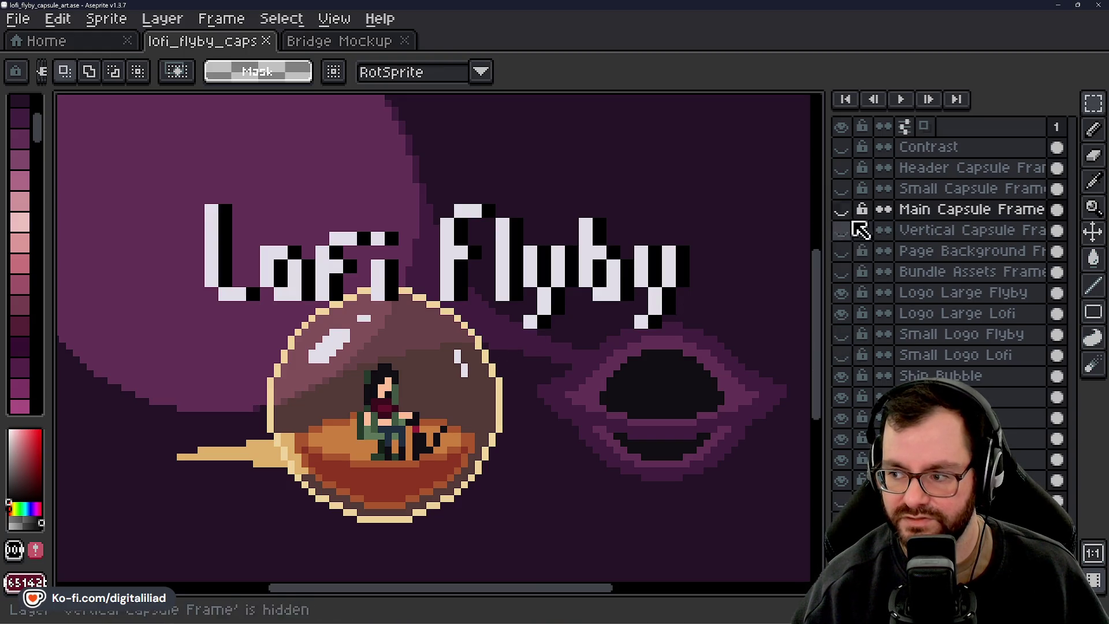
click(842, 189)
click(842, 190)
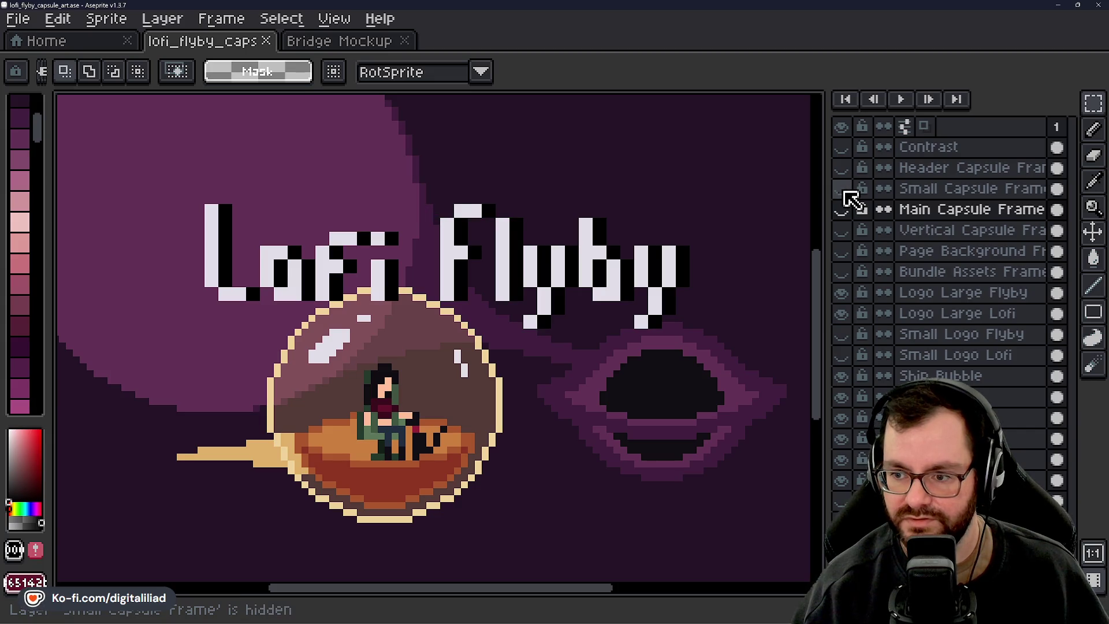
click(842, 190)
scroll(450, 172, up, 2)
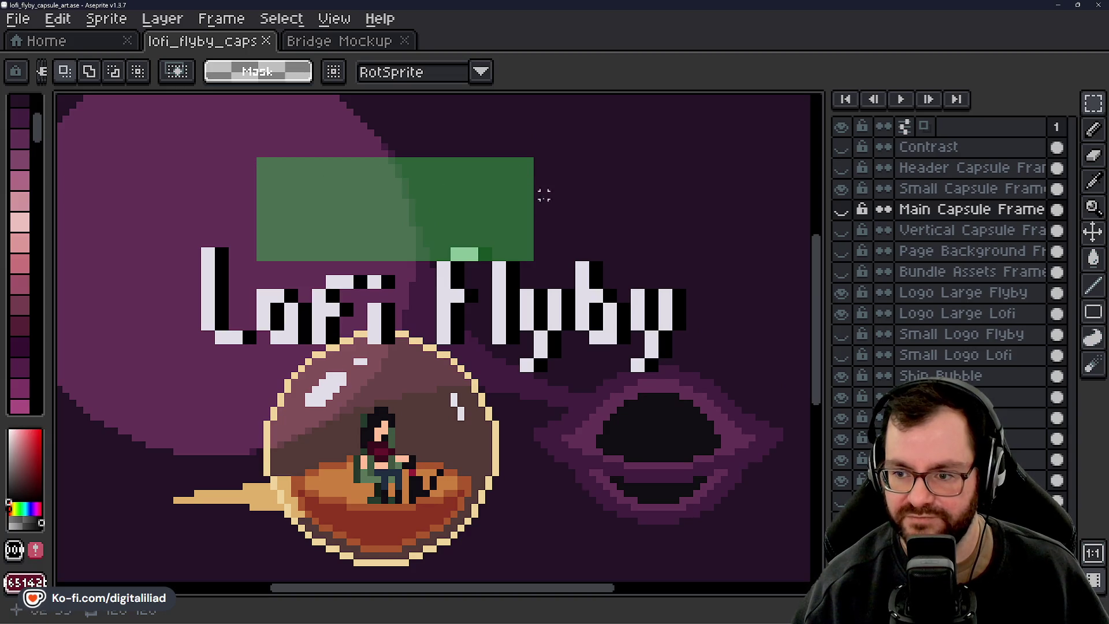
Move the green Small Capsule Frame down from the title onto the ship bubble
click(1093, 231)
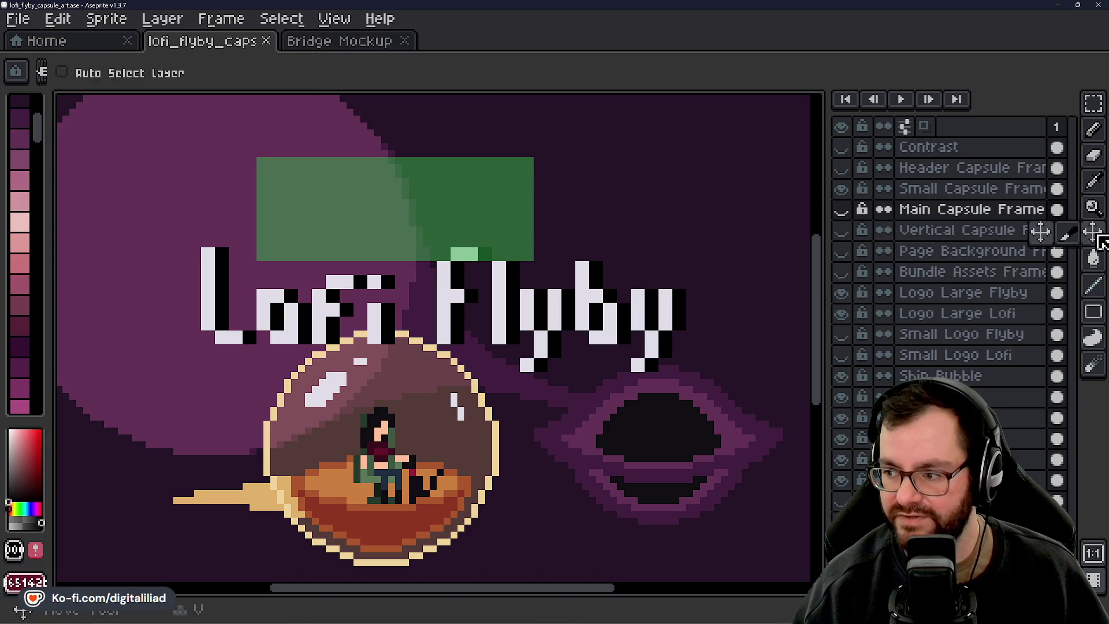
click(901, 189)
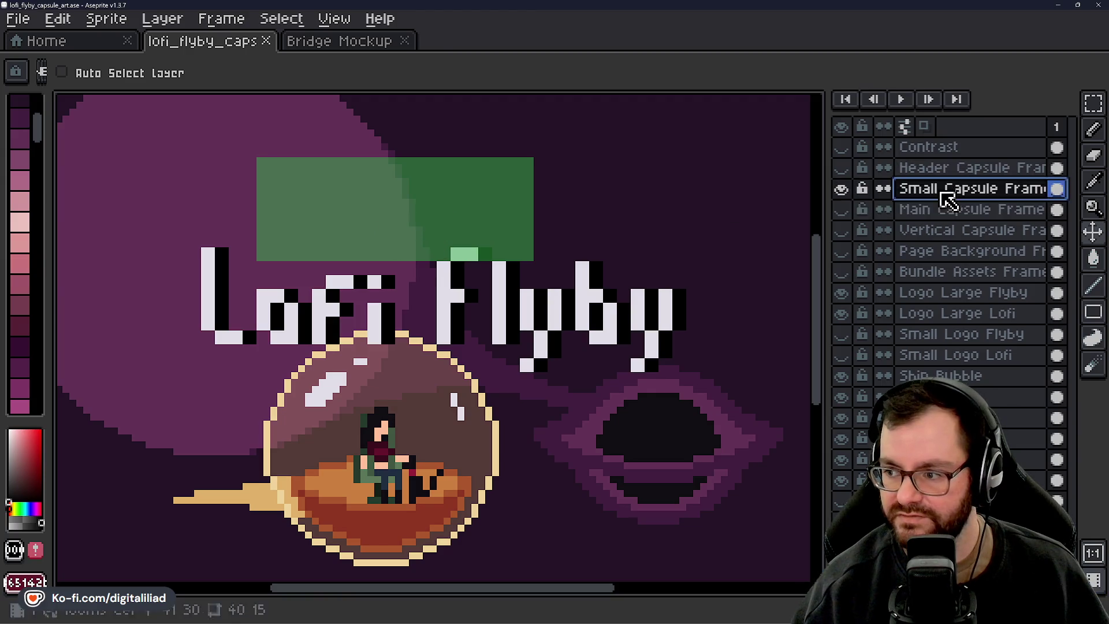
mouse_move(327, 237)
mouse_down()
mouse_move(362, 223)
mouse_move(293, 179)
mouse_move(320, 223)
mouse_move(293, 201)
mouse_move(321, 222)
mouse_move(298, 202)
mouse_move(312, 213)
mouse_move(302, 213)
mouse_up()
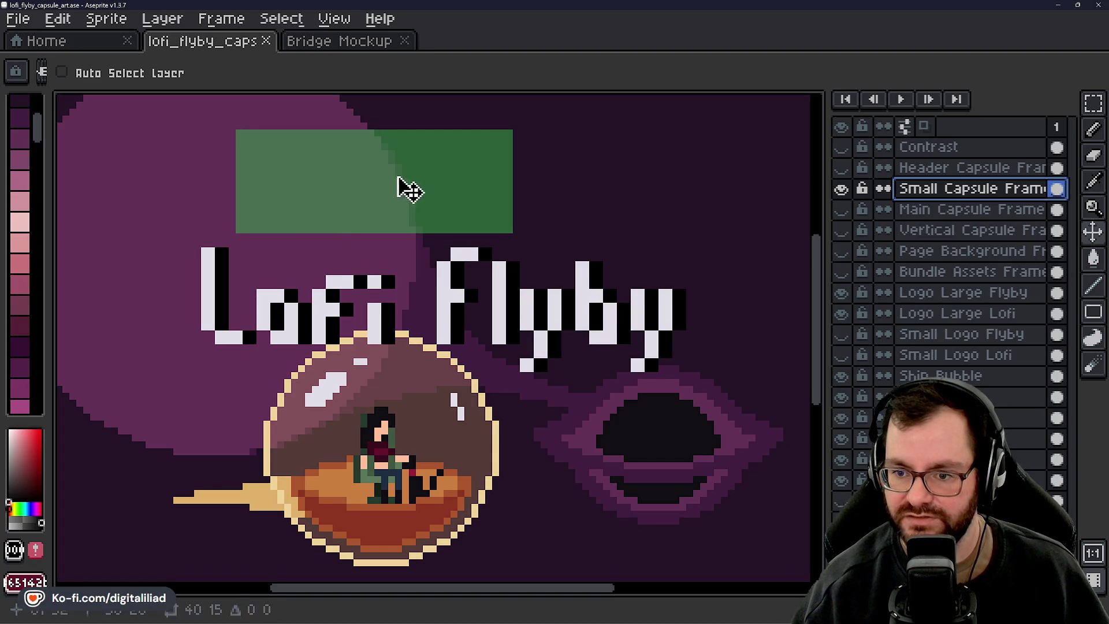
mouse_move(401, 185)
mouse_down()
mouse_move(422, 393)
mouse_move(401, 414)
mouse_up()
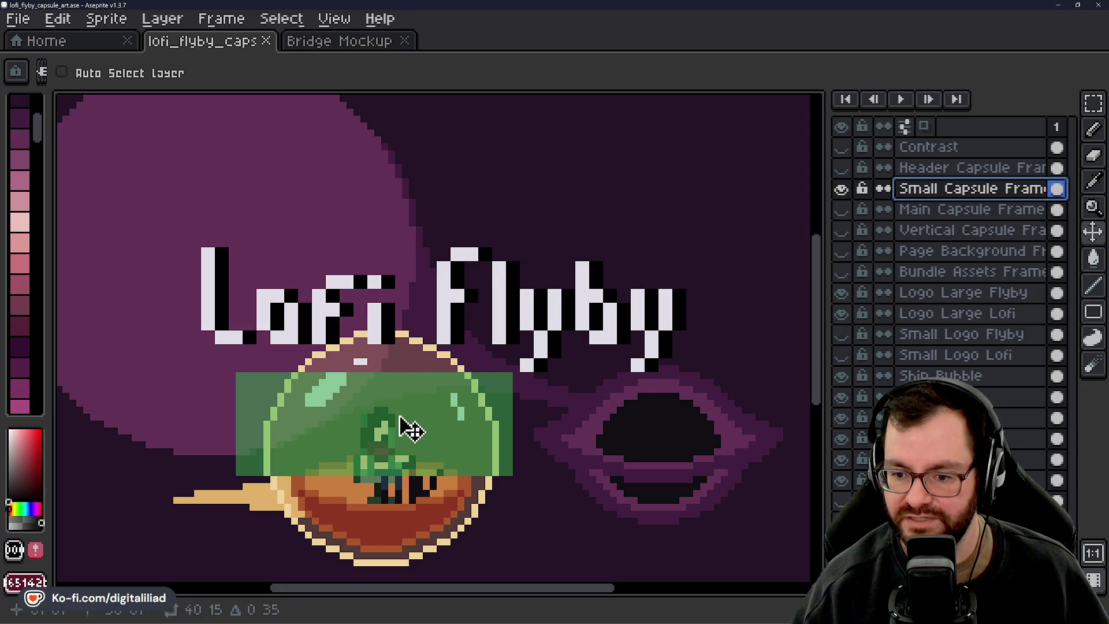
drag(546, 422, 575, 369)
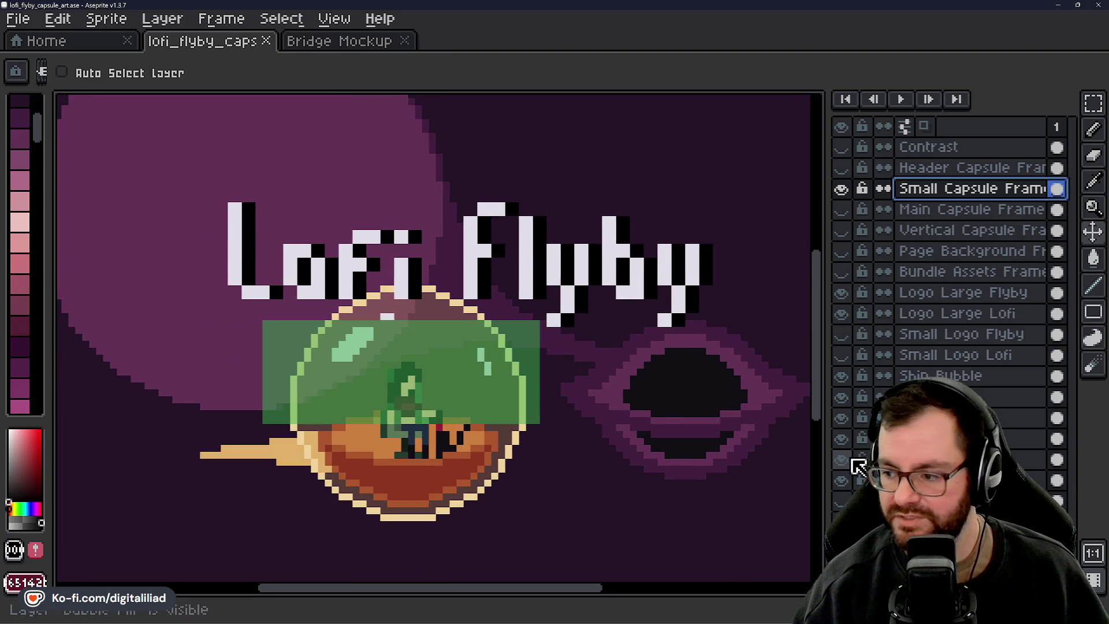
Hide the Ship Bubble, Ship Back and Bubble Fill layers, leaving the pilot and trail
click(841, 376)
click(842, 397)
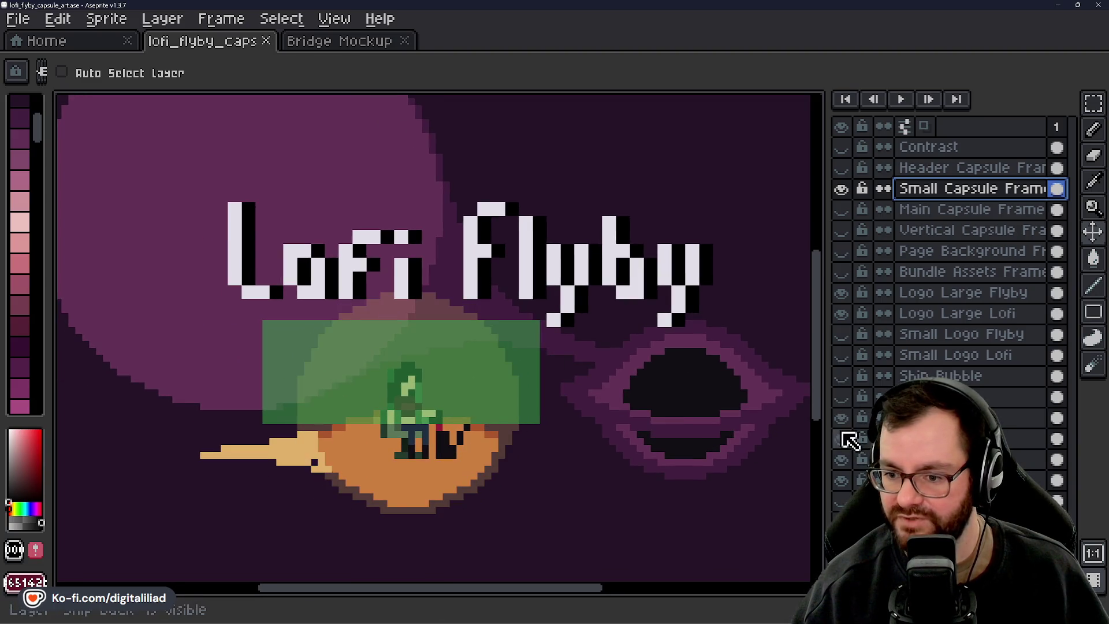
click(841, 439)
click(841, 459)
click(841, 418)
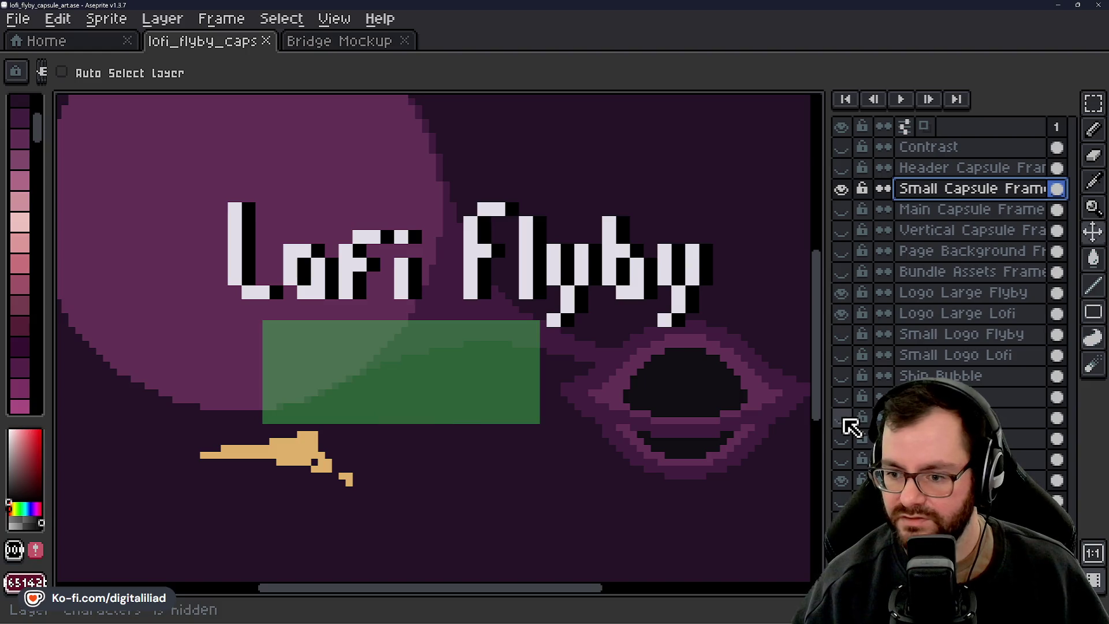
click(842, 418)
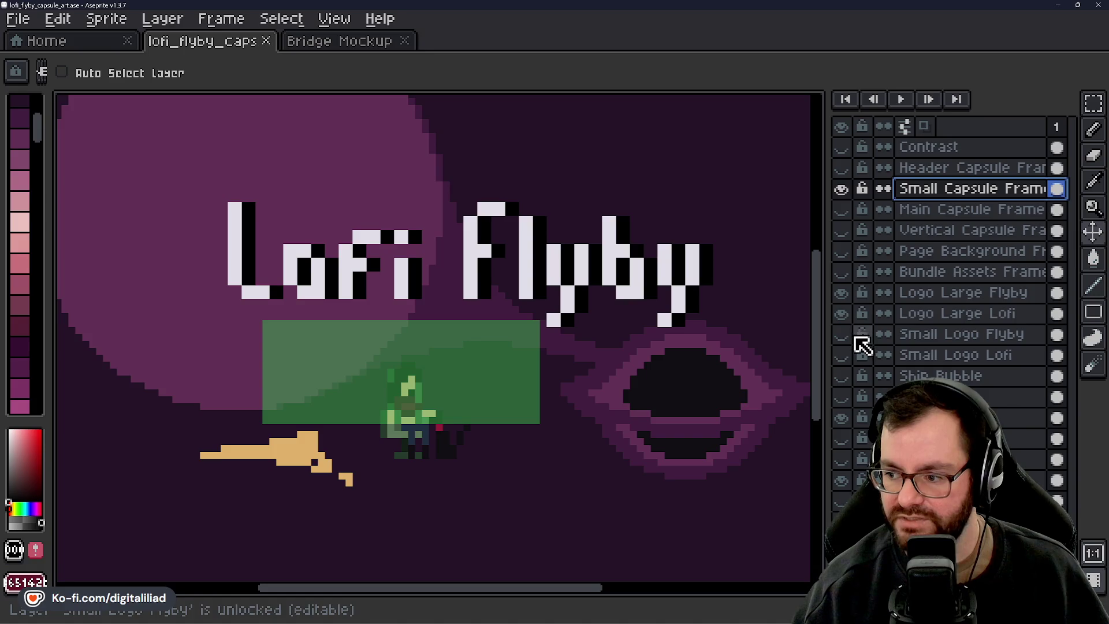
Show the small Flyby and Lofi logo texts and place them inside the green frame
drag(841, 335, 842, 355)
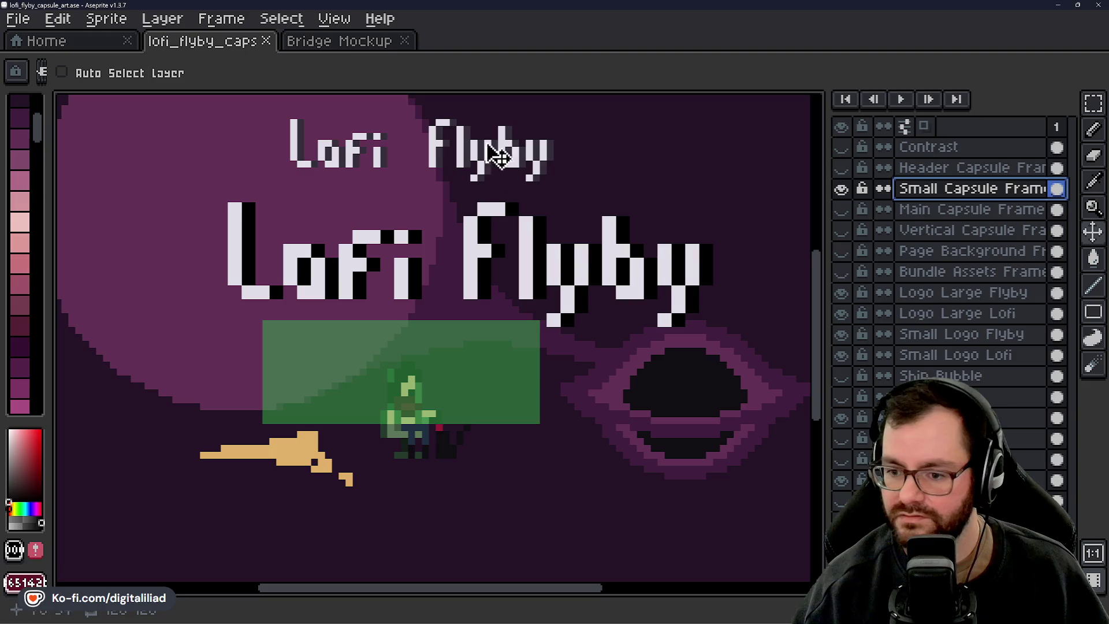
mouse_move(494, 146)
mouse_down()
mouse_move(492, 170)
mouse_move(513, 148)
mouse_move(518, 166)
mouse_move(501, 184)
mouse_up()
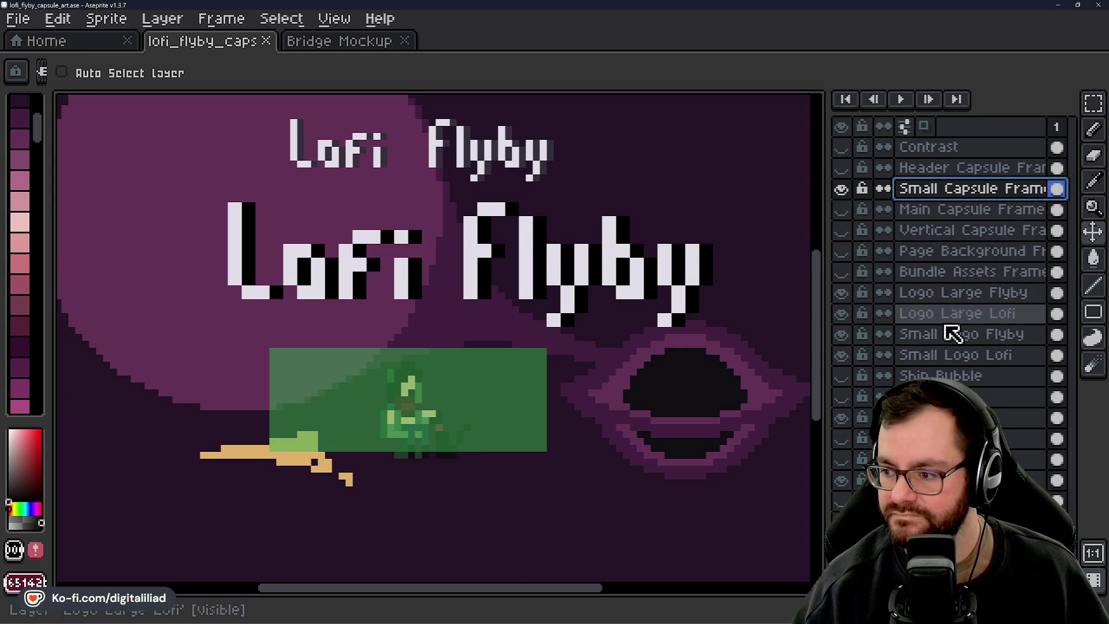
click(952, 334)
mouse_move(525, 190)
mouse_down()
mouse_move(515, 372)
mouse_move(507, 393)
mouse_move(496, 386)
mouse_up()
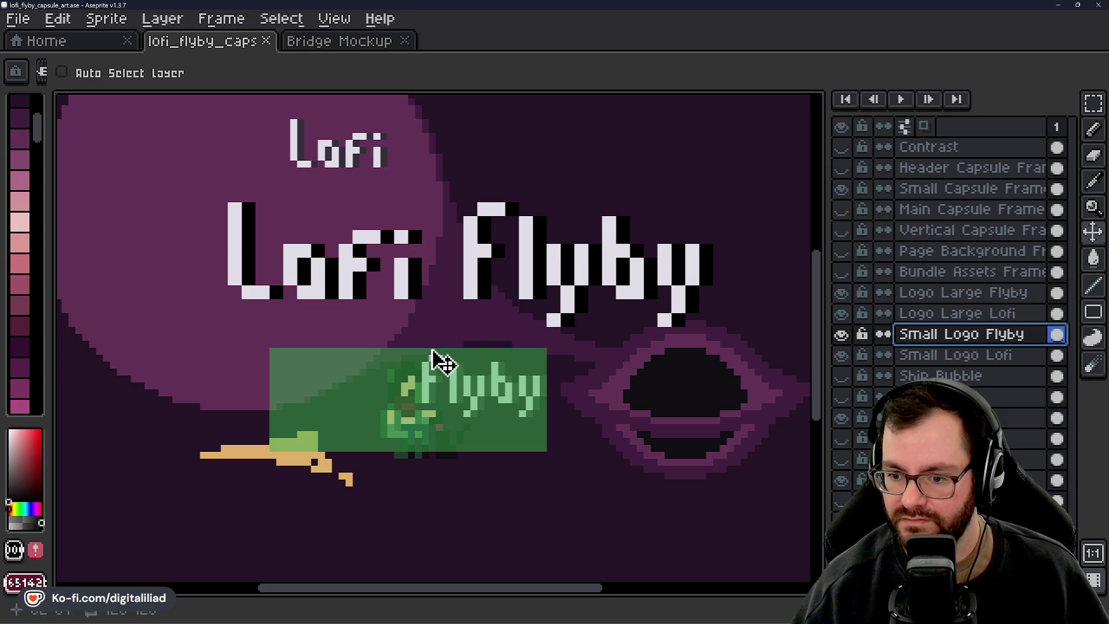
click(925, 355)
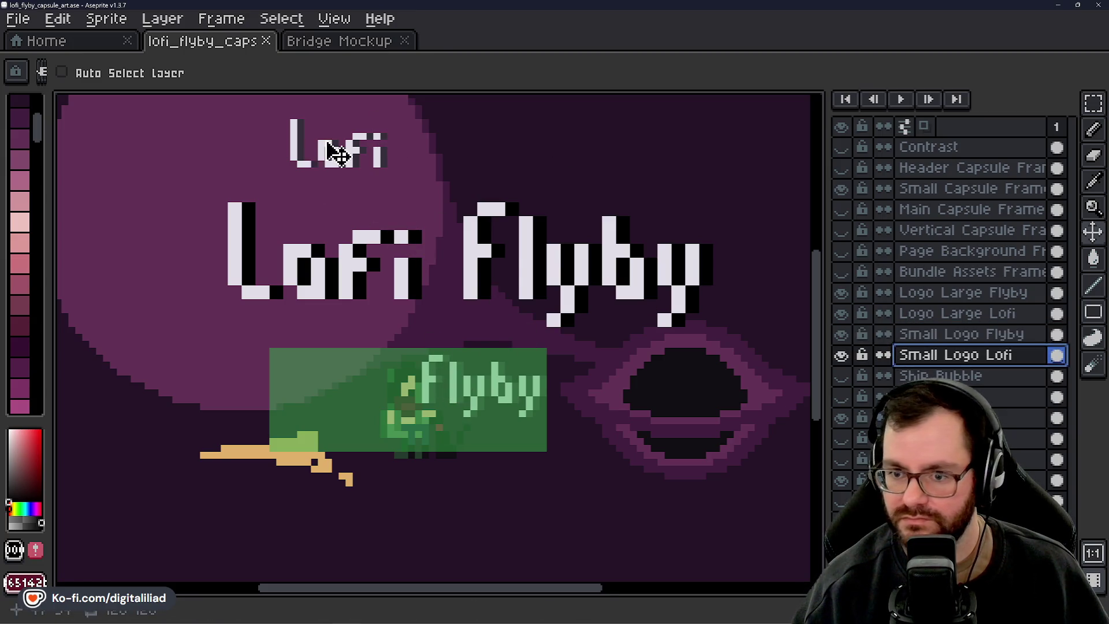
mouse_move(329, 148)
mouse_down()
mouse_move(344, 337)
mouse_move(322, 387)
mouse_up()
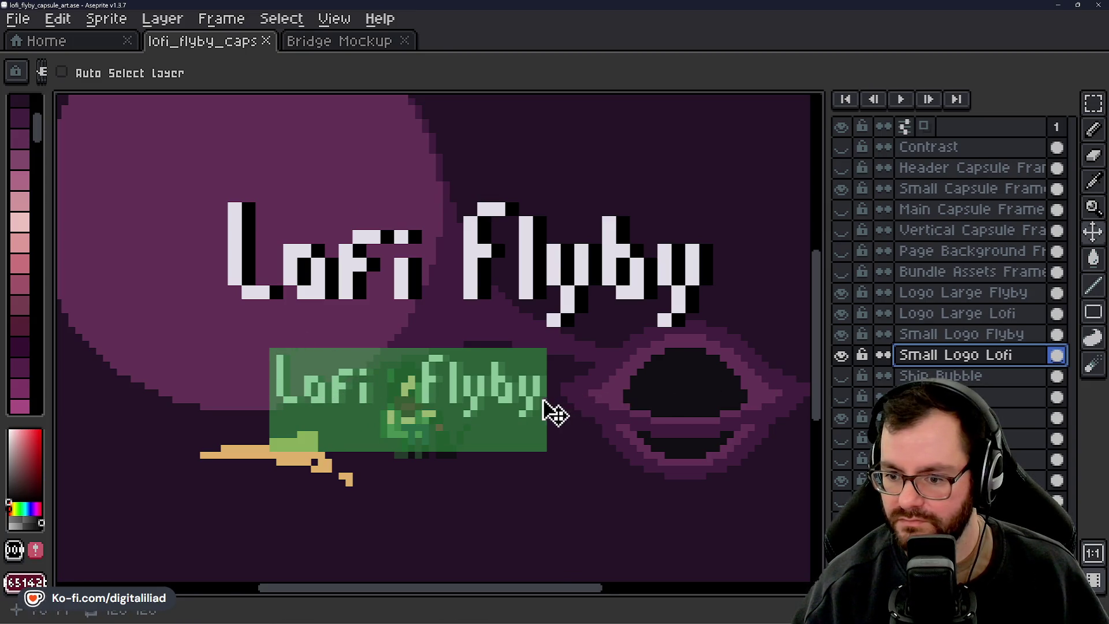
drag(527, 396, 538, 400)
Nudge the Small Capsule Frame one pixel right and hide the orange ship trail
click(898, 338)
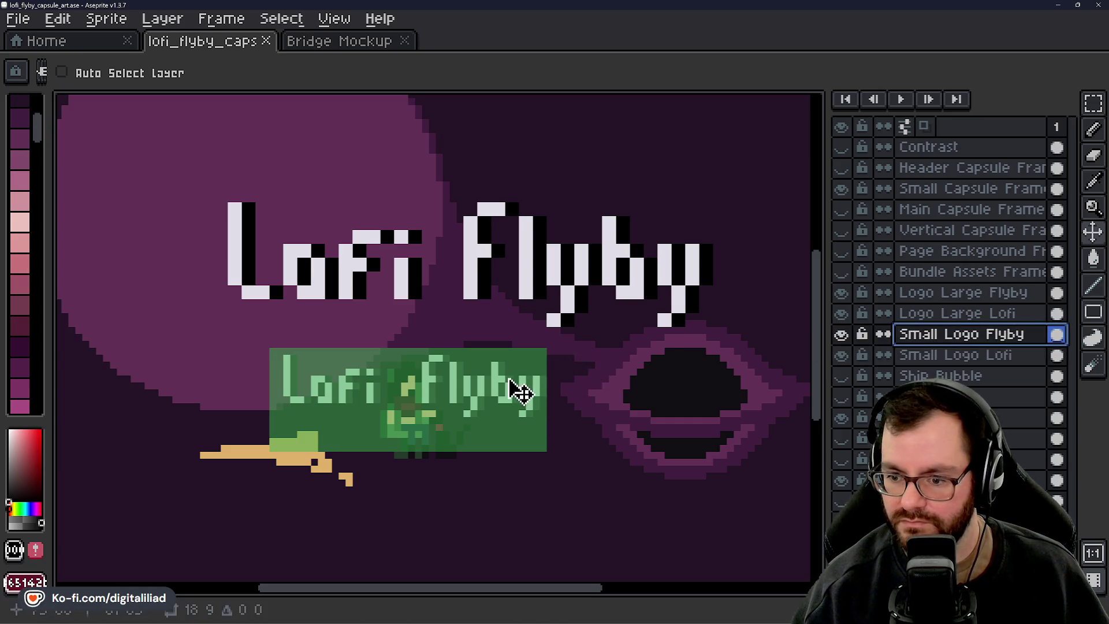
click(916, 190)
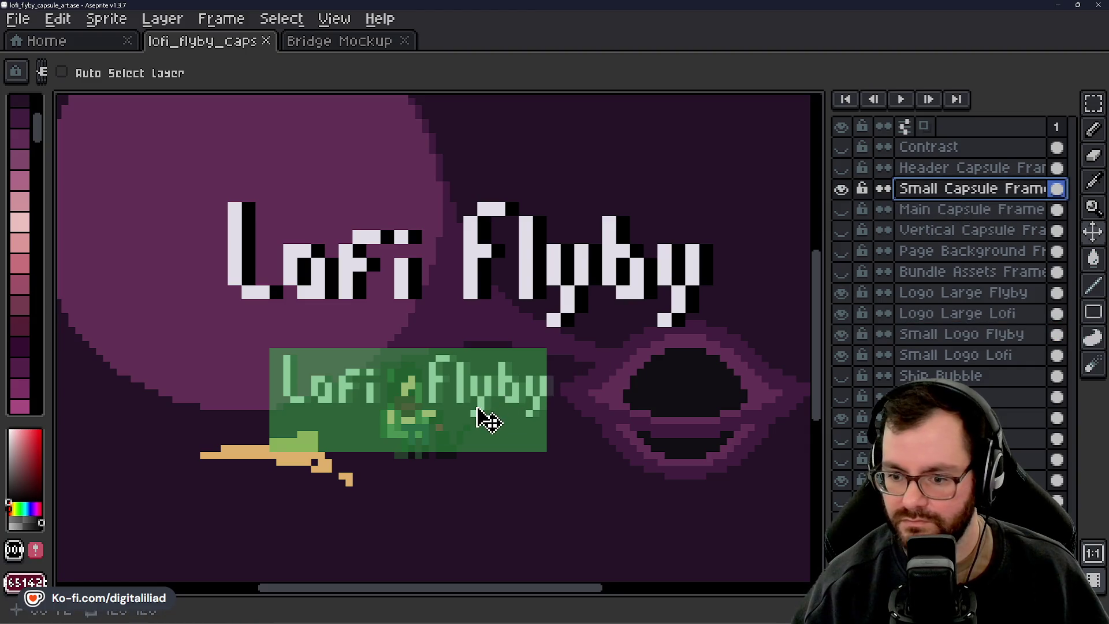
drag(477, 408, 483, 409)
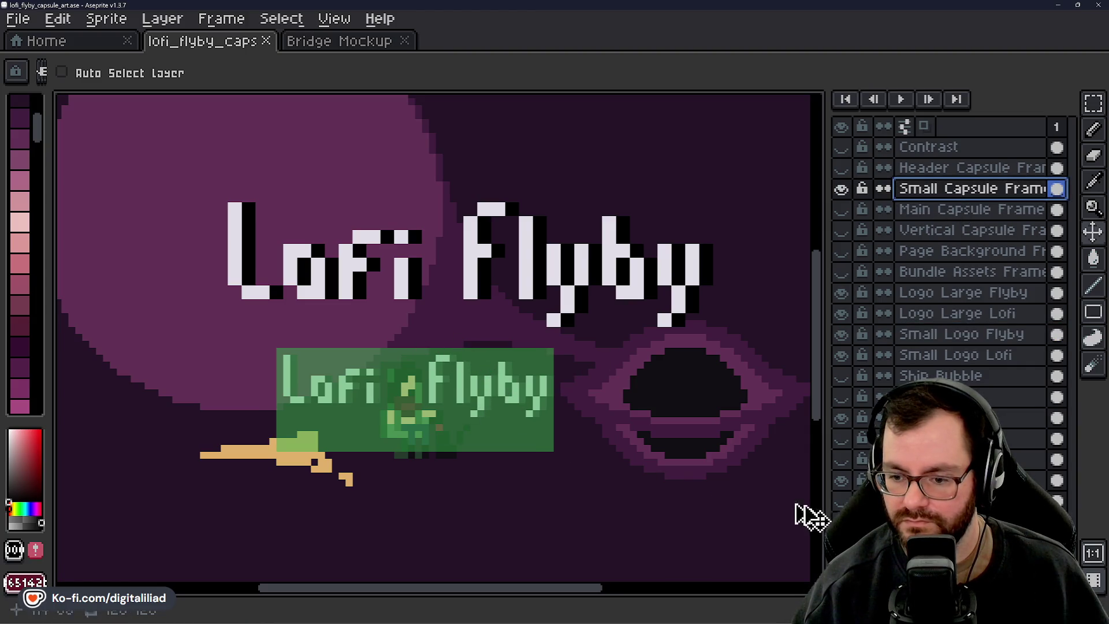
click(841, 480)
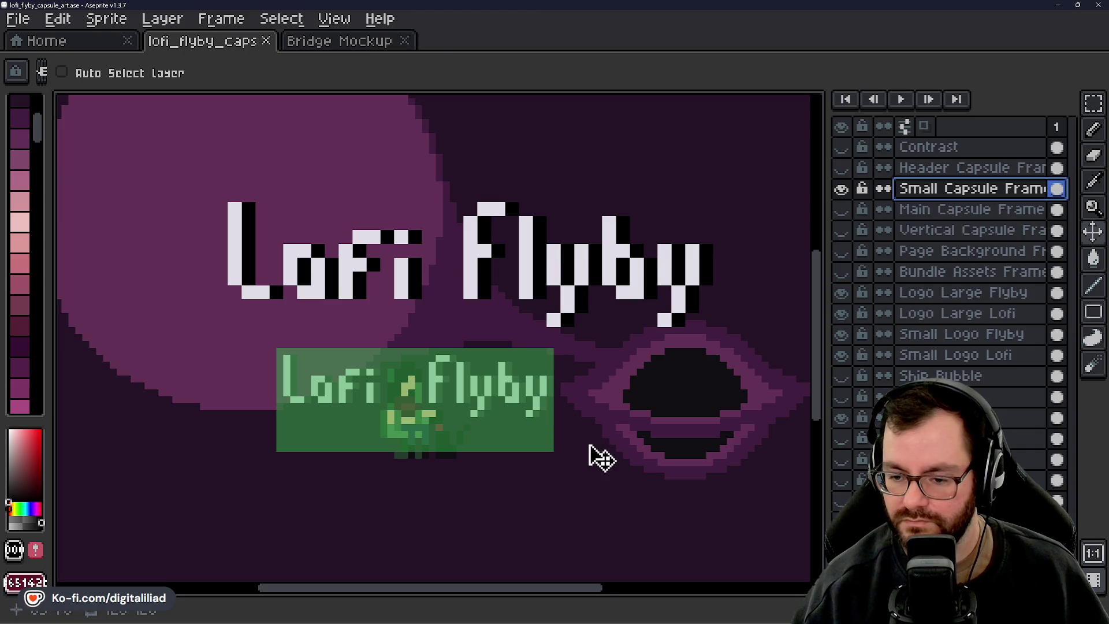
scroll(353, 418, up, 2)
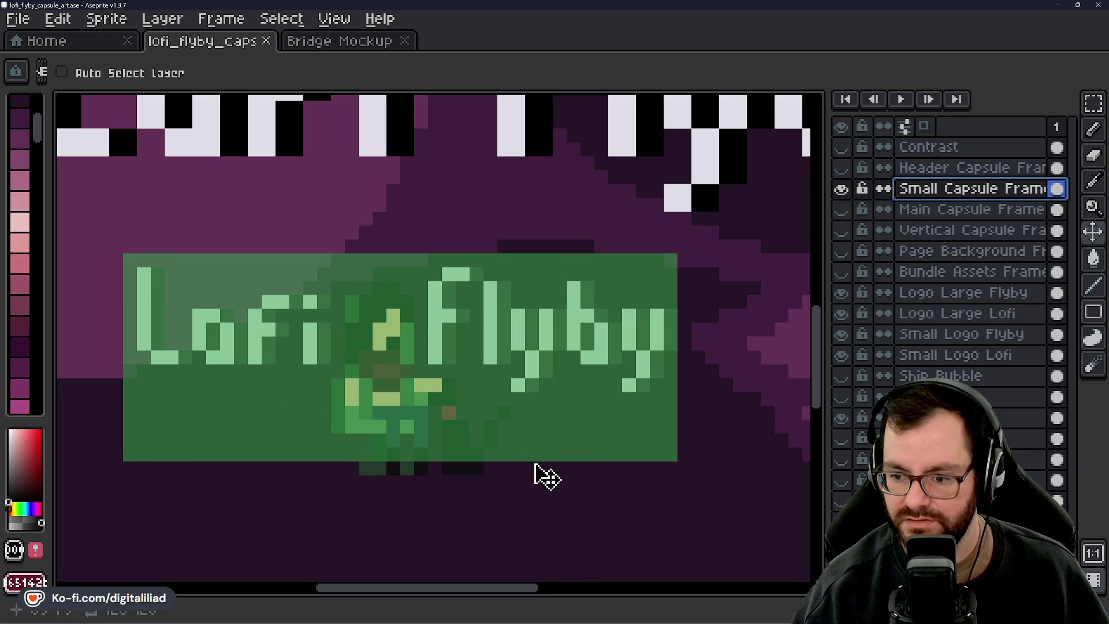
Hide the small capsule frame and move the pink planet and portal down and right
click(841, 189)
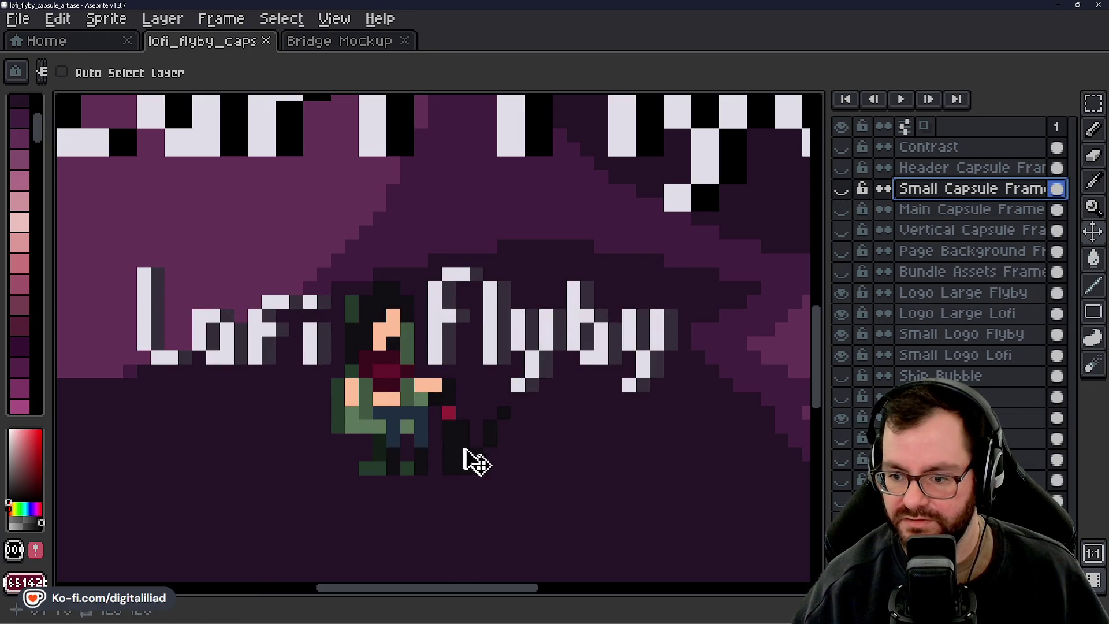
scroll(444, 333, down, 4)
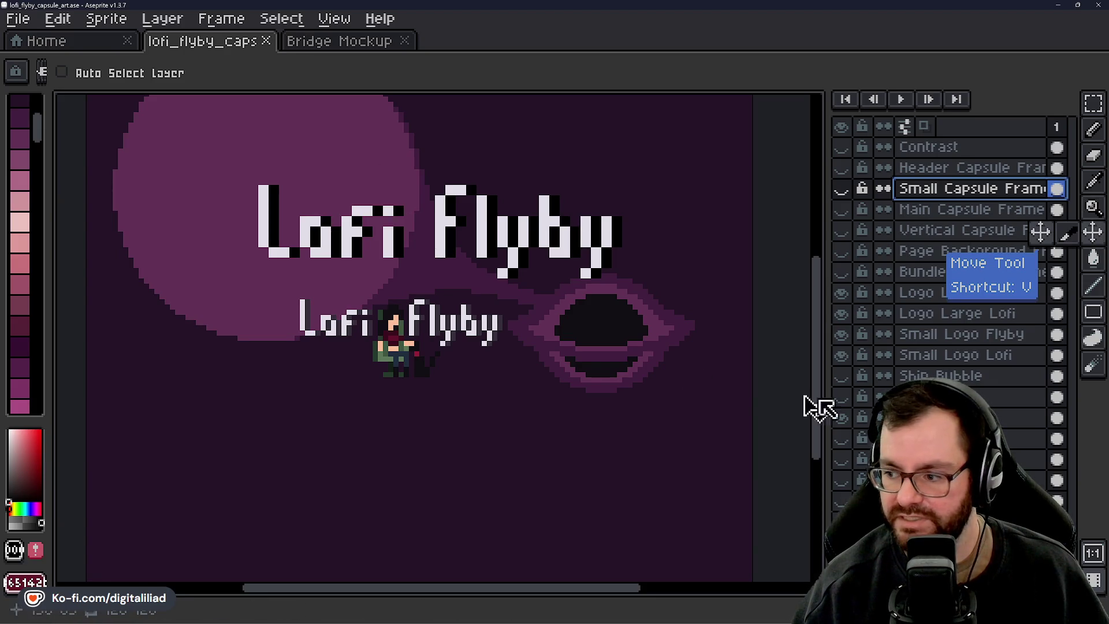
click(368, 232)
mouse_move(368, 231)
mouse_down()
mouse_move(372, 218)
mouse_move(453, 278)
mouse_move(416, 280)
mouse_up()
scroll(416, 280, up, 2)
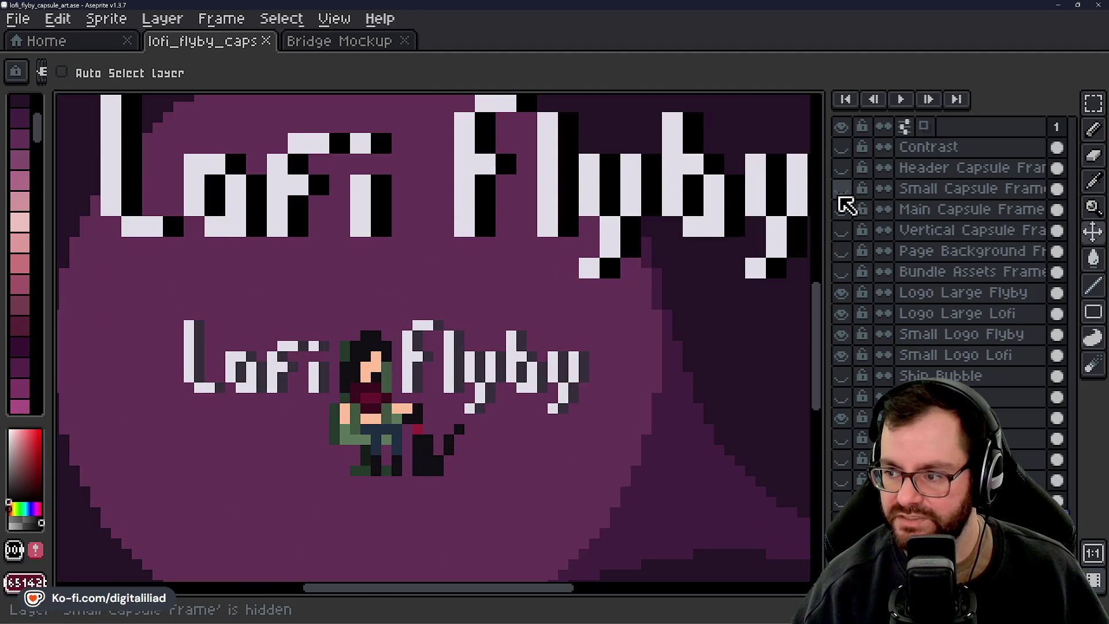
click(842, 188)
scroll(405, 404, down, 1)
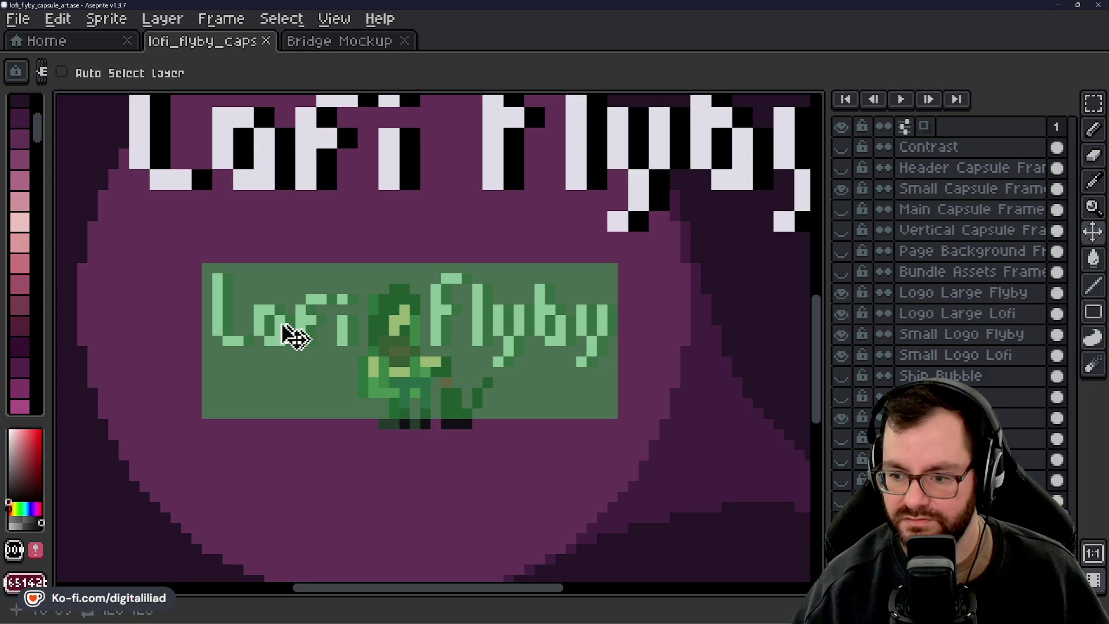
scroll(491, 450, down, 1)
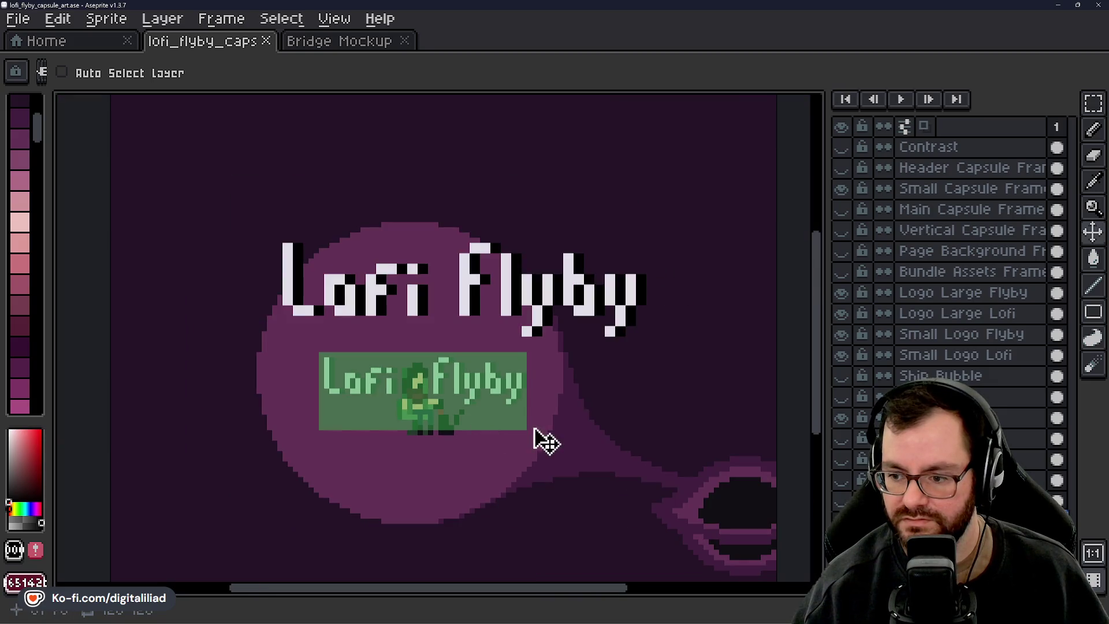
Shift the planet and portal back left and up, then show the orange ship and bubble ring
click(843, 190)
mouse_move(582, 458)
mouse_down()
mouse_move(358, 401)
mouse_move(353, 429)
mouse_move(367, 436)
mouse_move(470, 446)
mouse_up()
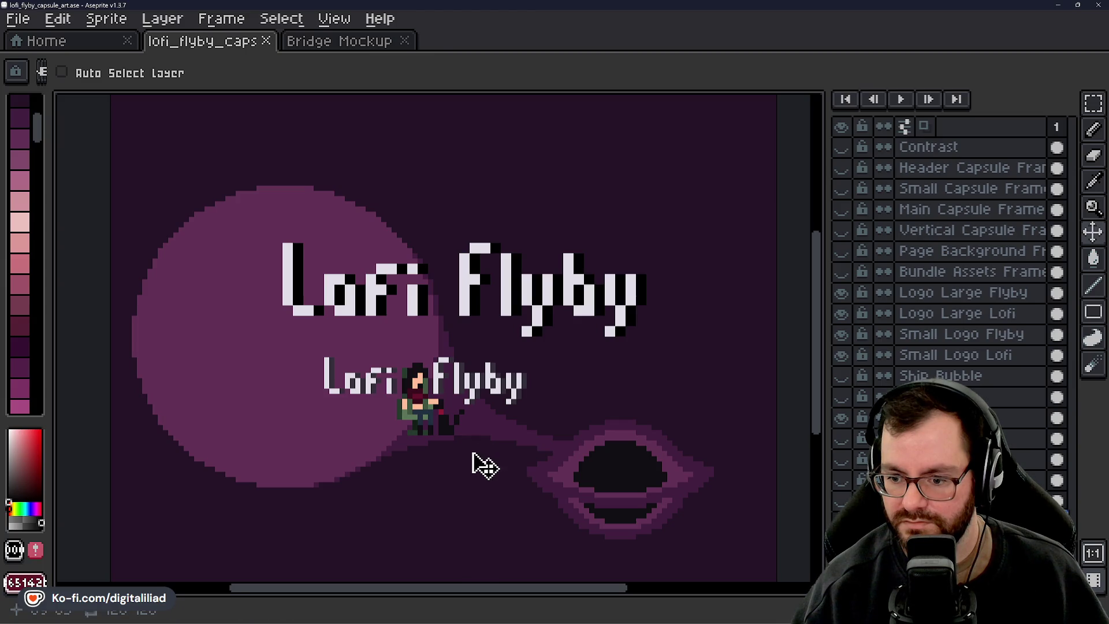
drag(476, 436, 478, 439)
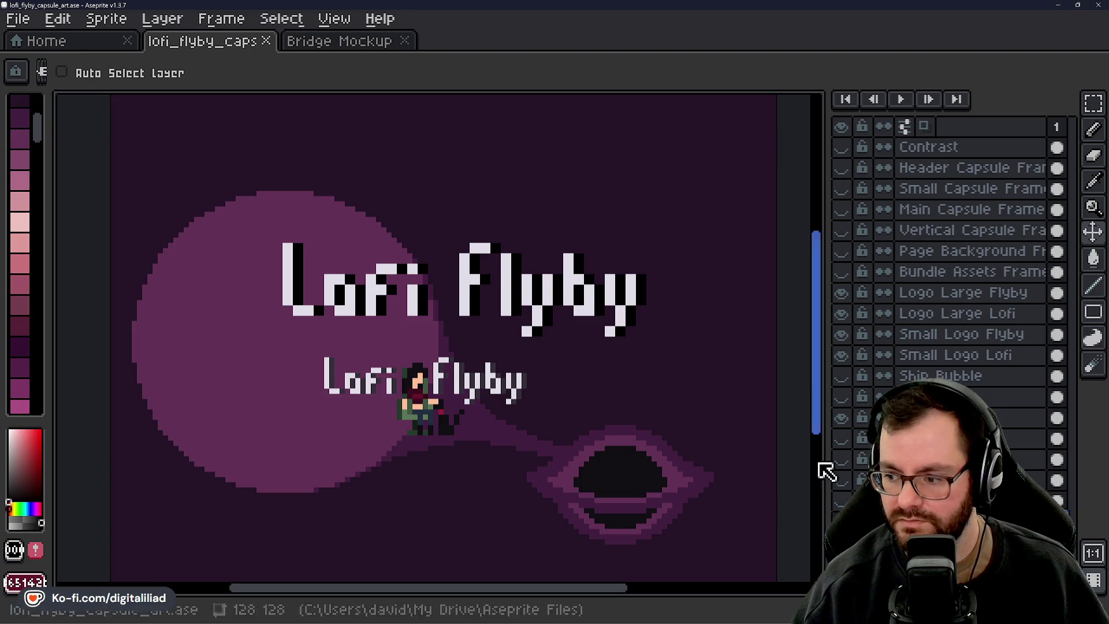
click(844, 398)
click(844, 381)
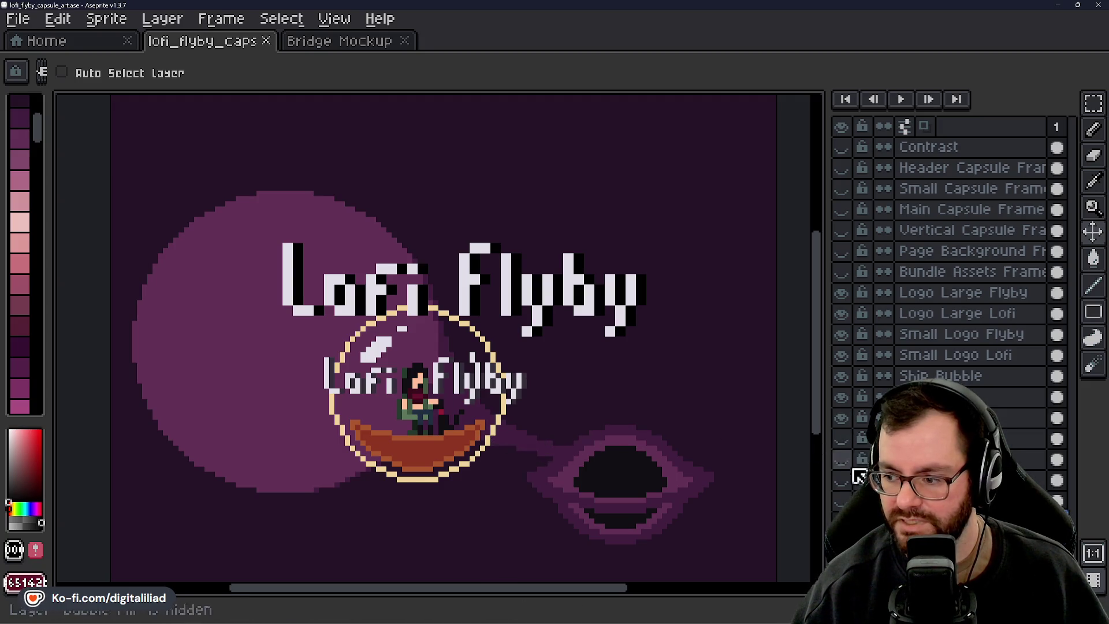
Show the orange boat and Bubble Fill, and check the ship bubble against the Small Capsule Frame
scroll(369, 347, up, 1)
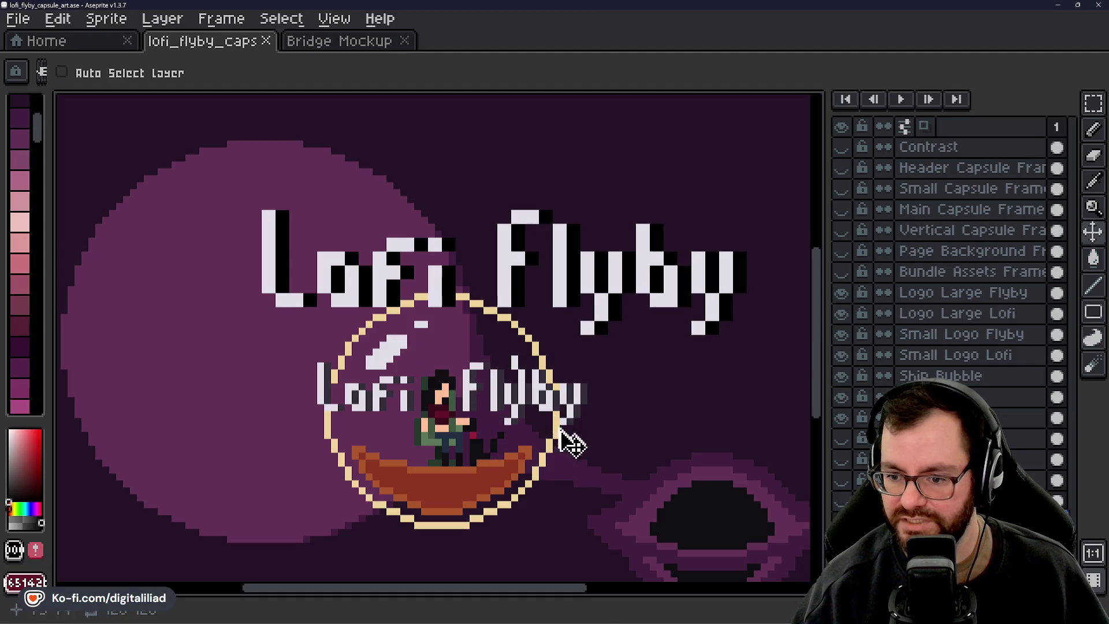
click(843, 441)
click(847, 457)
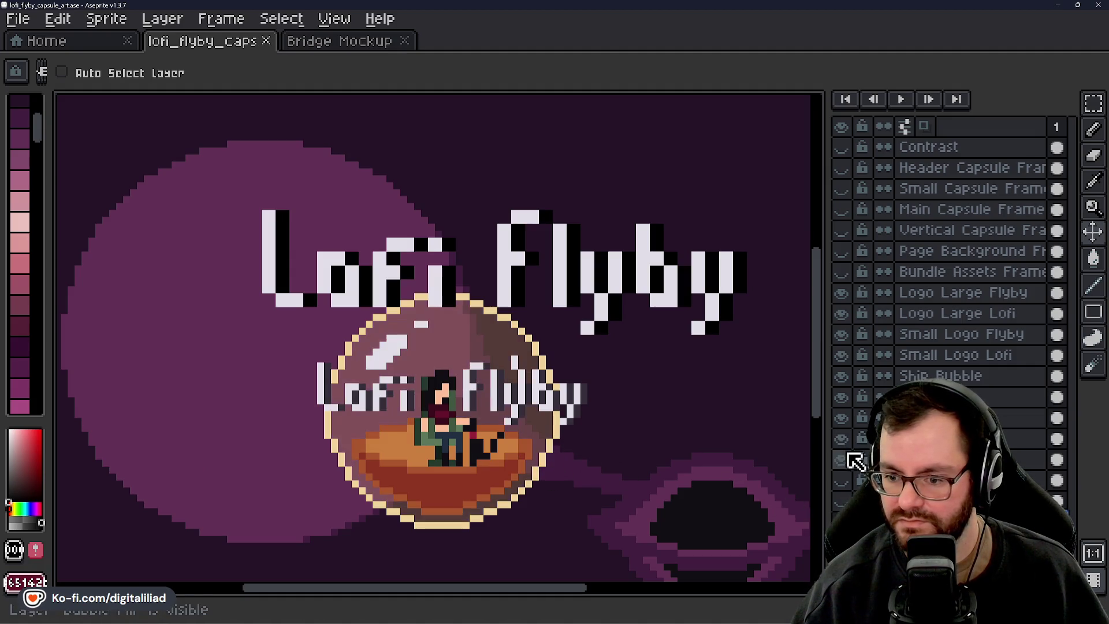
click(842, 189)
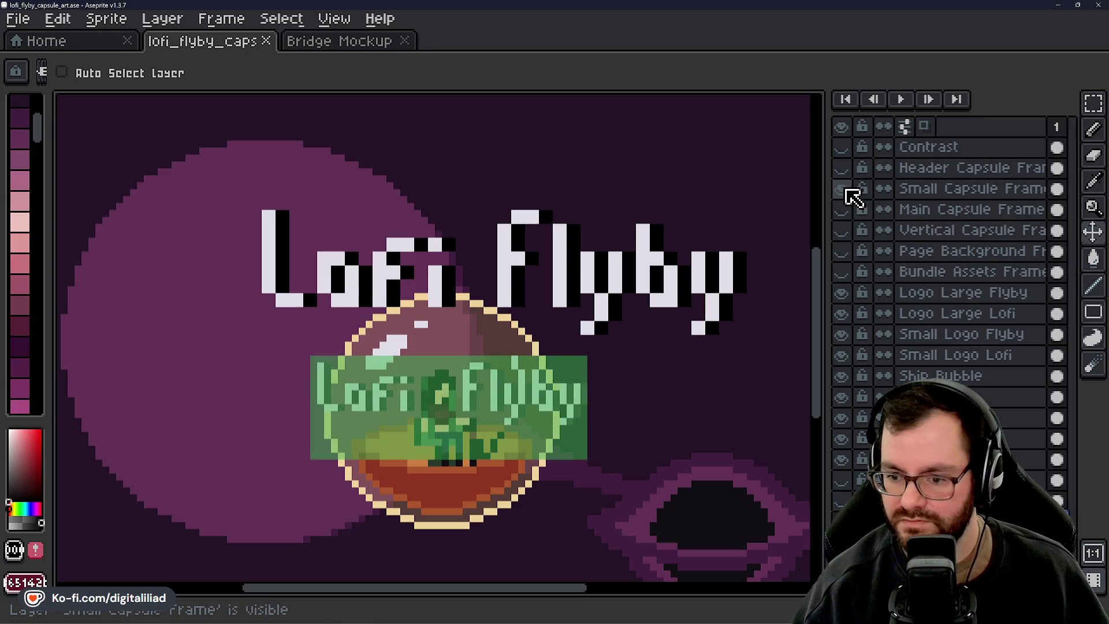
scroll(417, 432, up, 2)
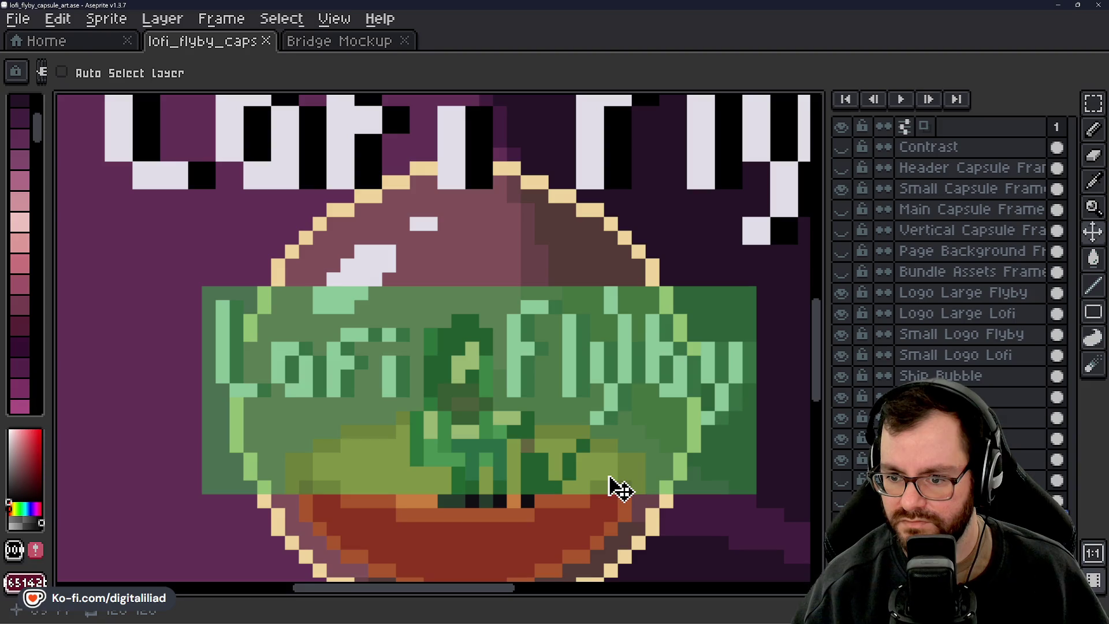
drag(620, 489, 595, 453)
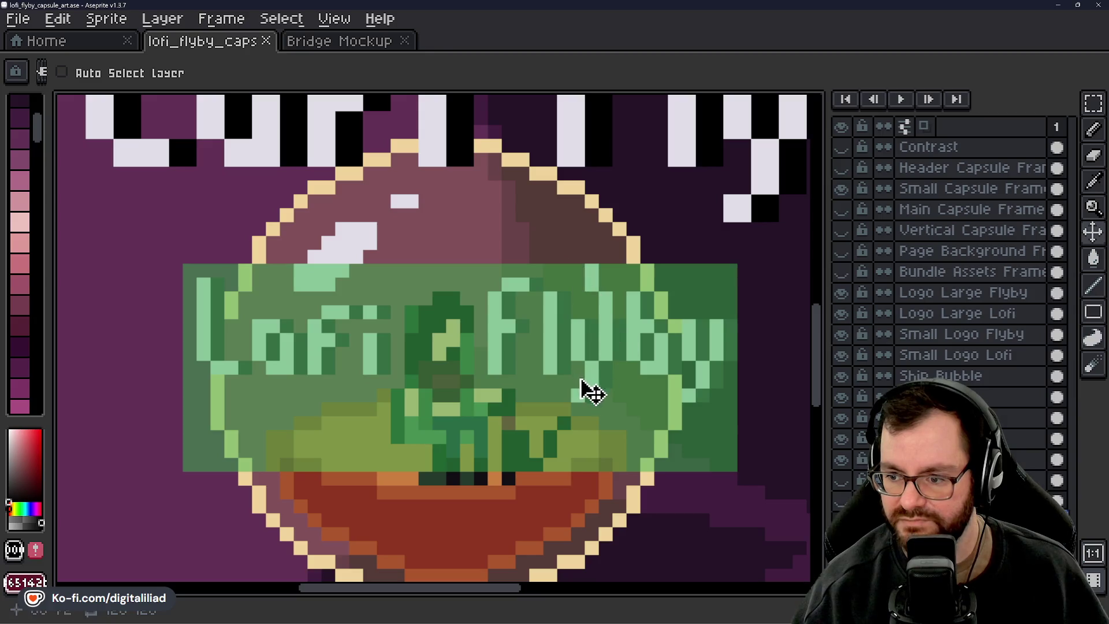
scroll(531, 280, down, 5)
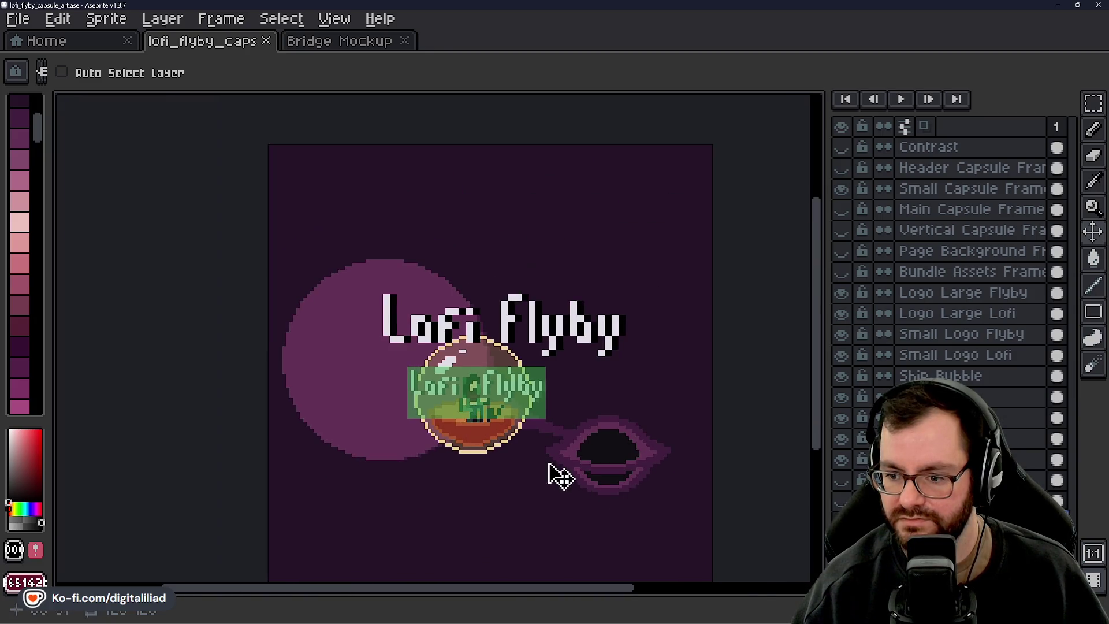
scroll(487, 420, up, 1)
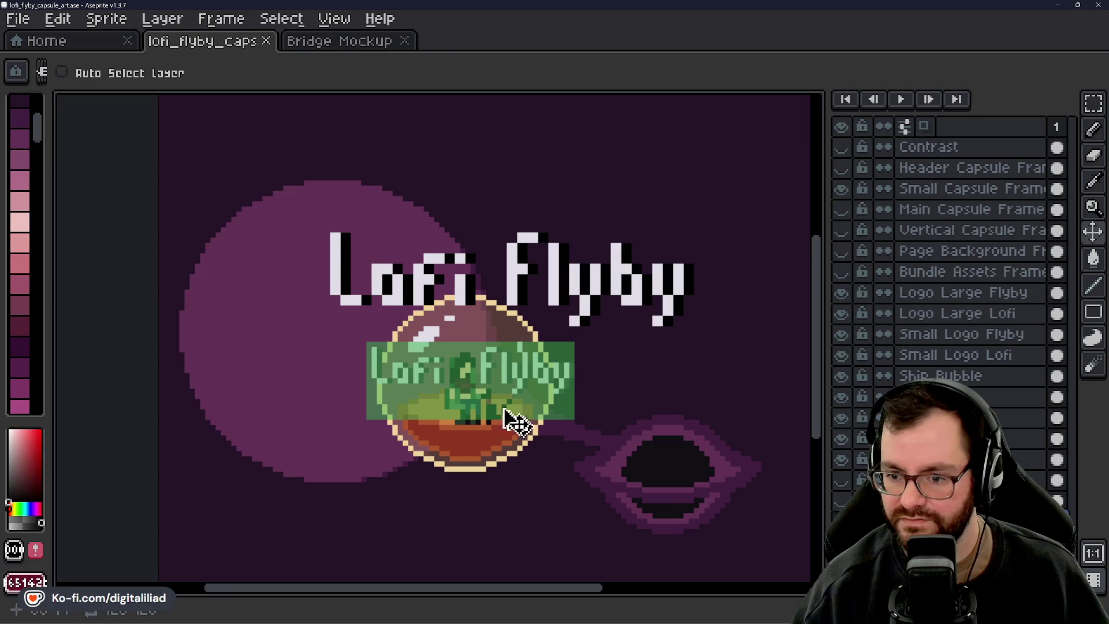
scroll(490, 410, up, 1)
scroll(348, 381, up, 1)
scroll(681, 462, down, 1)
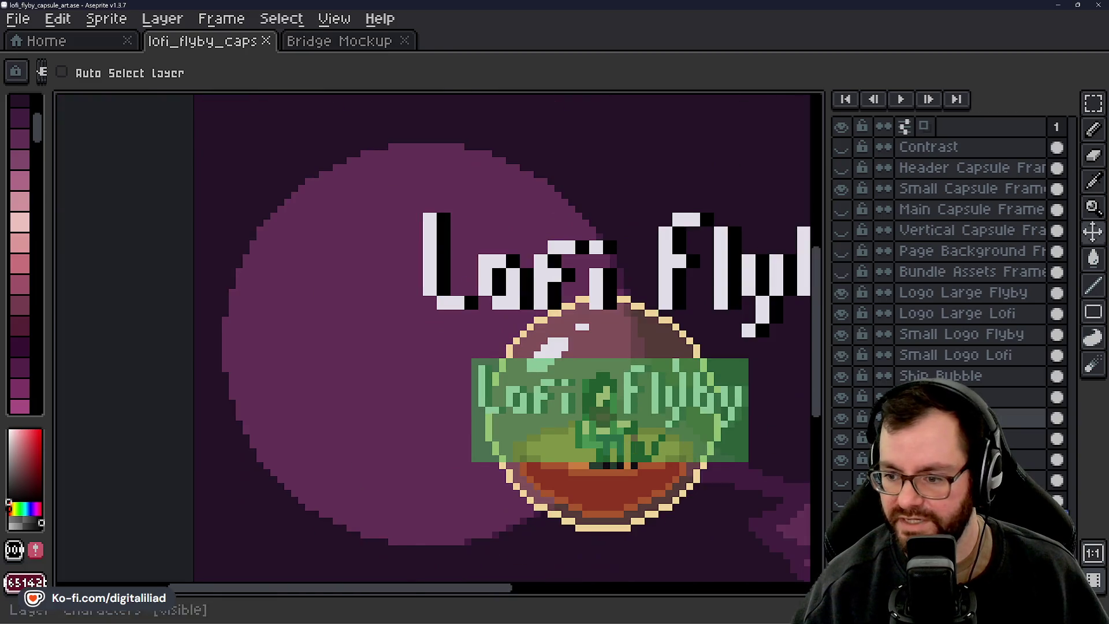
drag(844, 379, 851, 460)
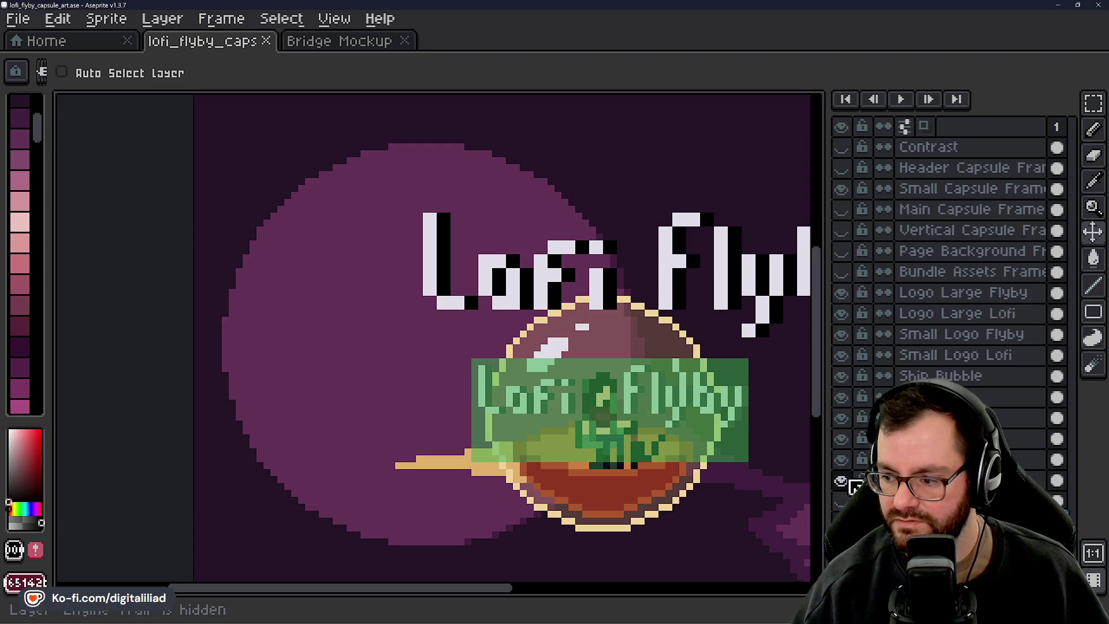
drag(732, 453, 601, 409)
scroll(601, 393, down, 3)
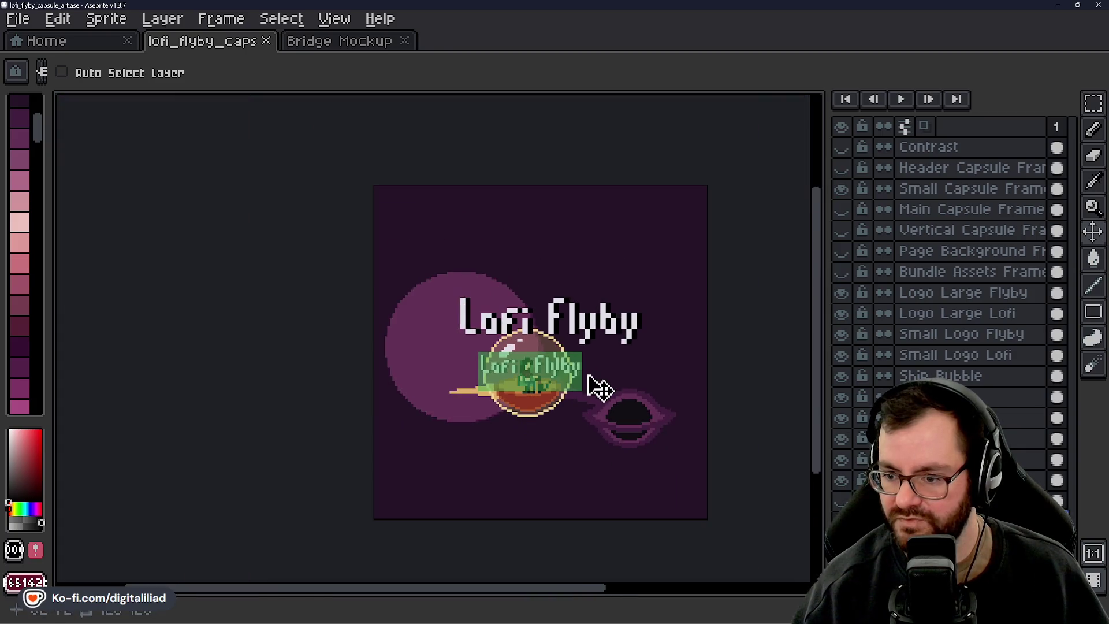
scroll(578, 399, up, 2)
Undo the accidental planet move and hide the small capsule frame and both small titles
key(ctrl+z)
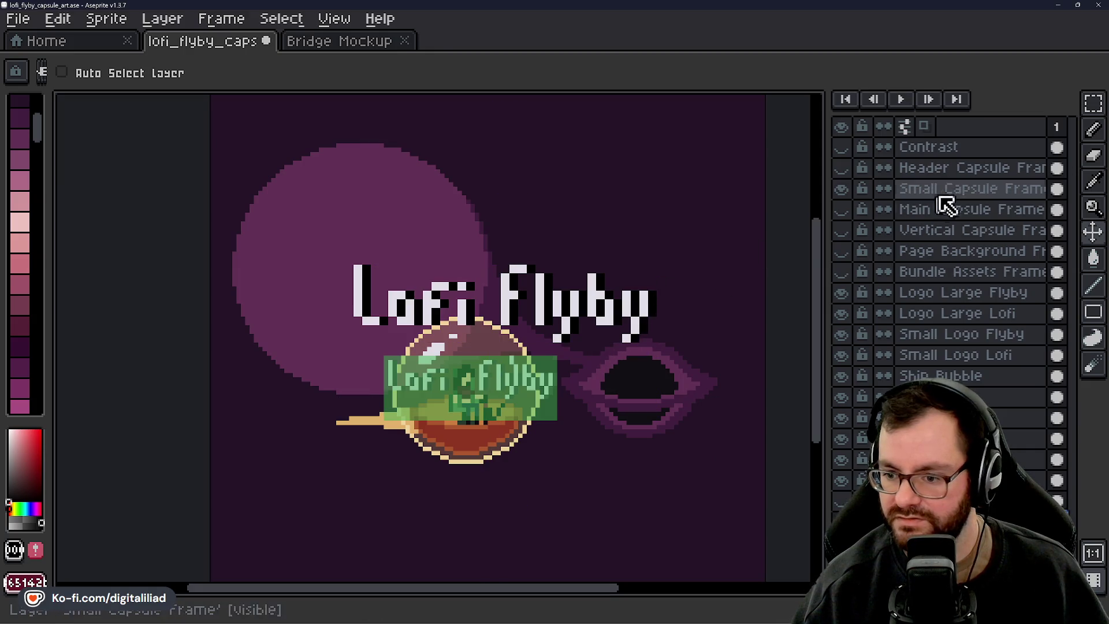
click(841, 189)
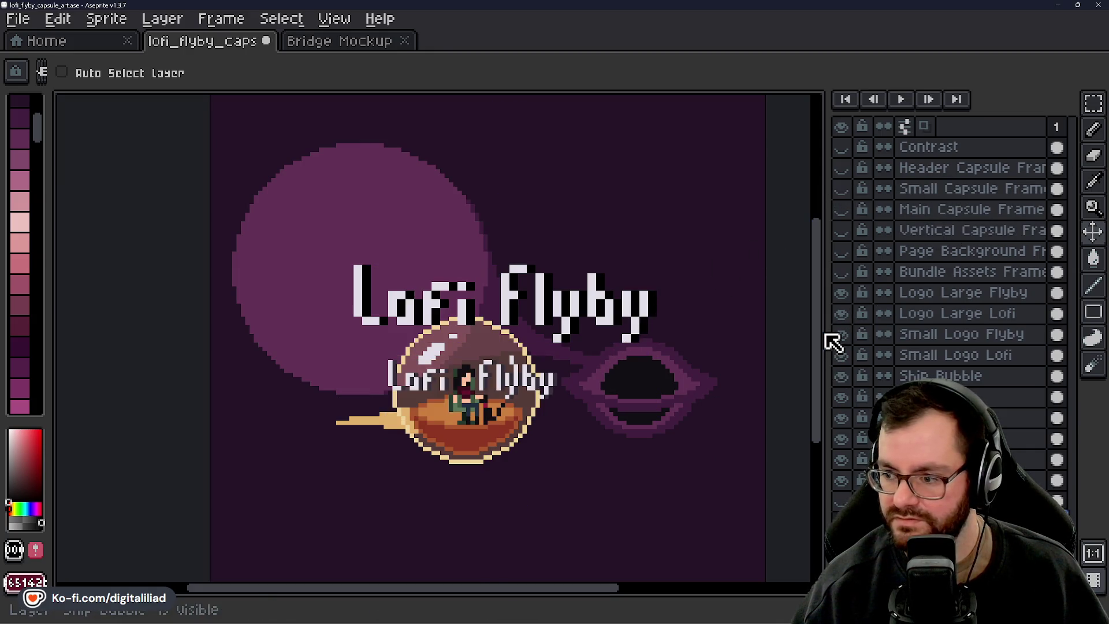
click(841, 334)
click(841, 355)
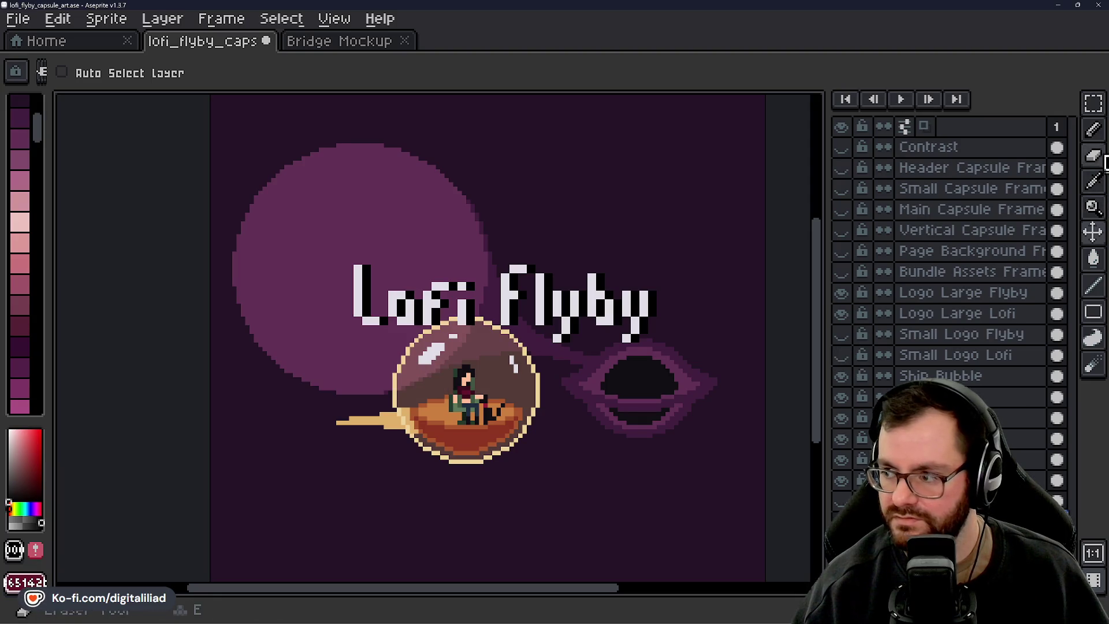
click(1093, 104)
key(ctrl+s)
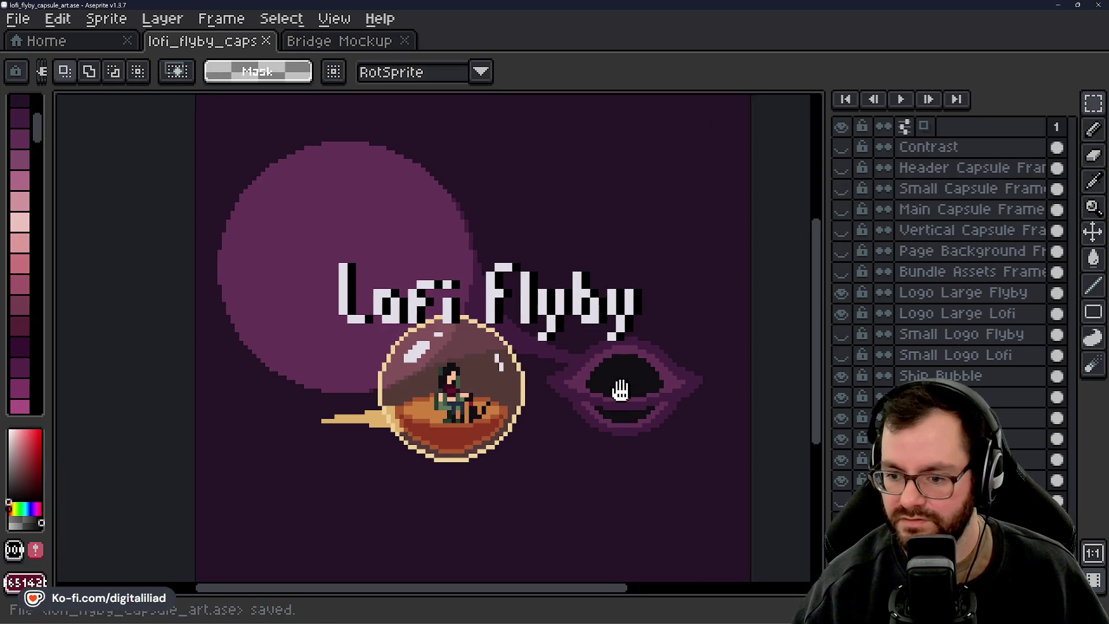
scroll(578, 376, up, 2)
scroll(548, 387, up, 1)
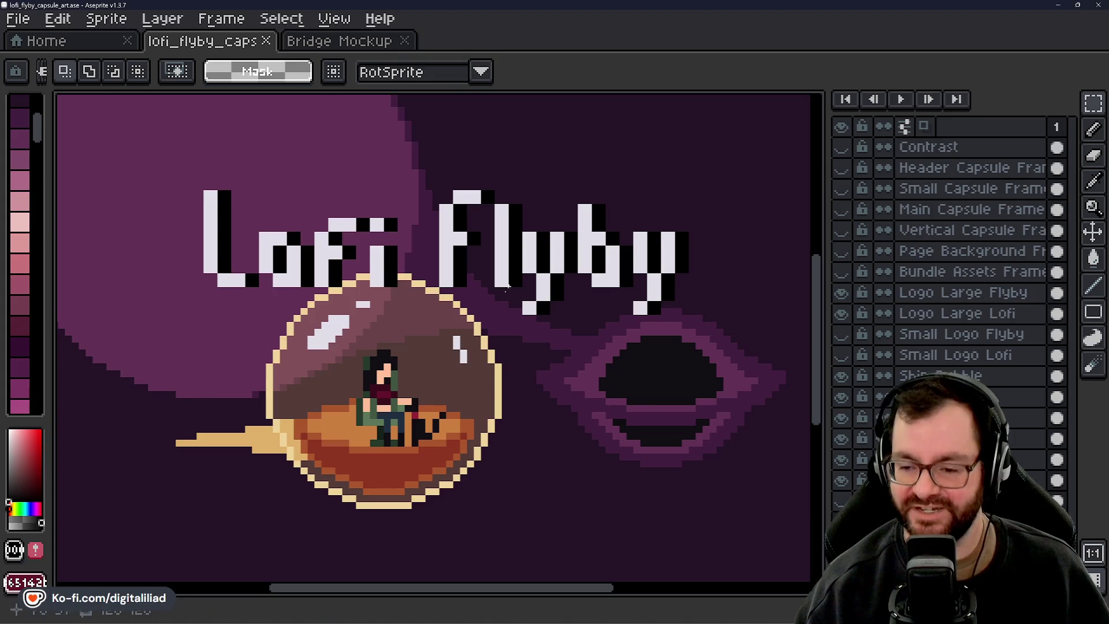
drag(512, 353, 516, 359)
mouse_move(542, 622)
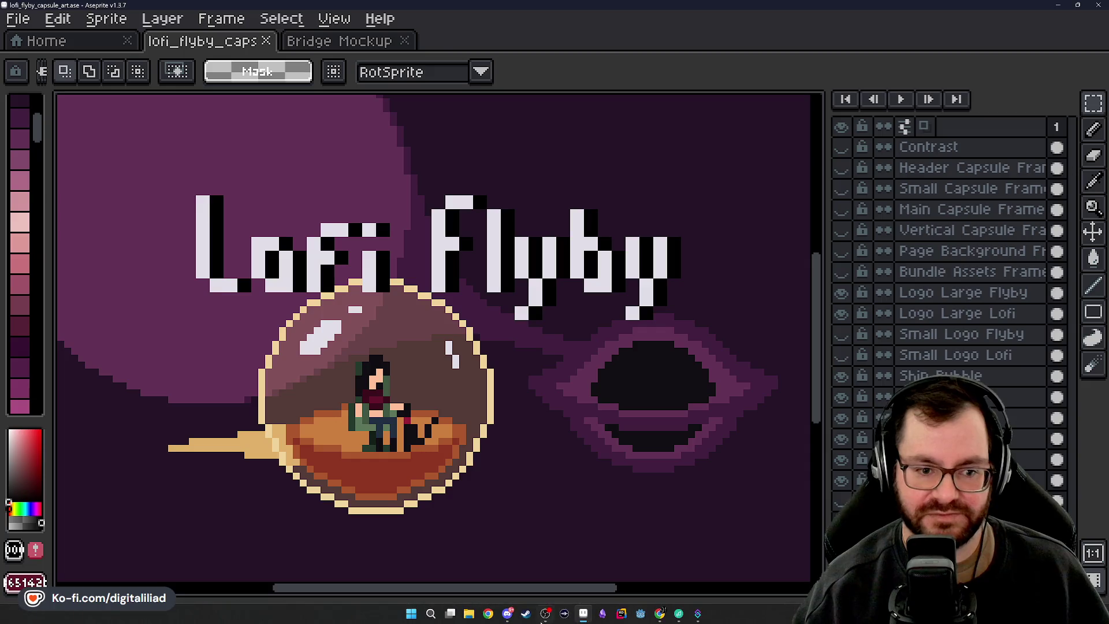
Bring Chrome back to the Steamworks capsule guidelines documentation tab
mouse_move(668, 617)
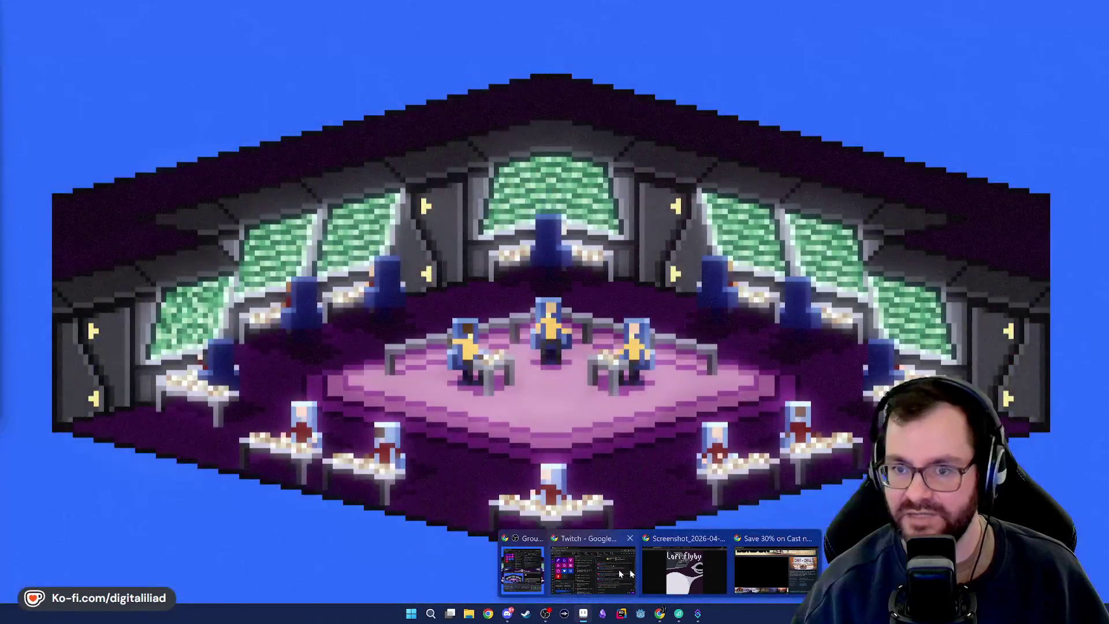
click(685, 571)
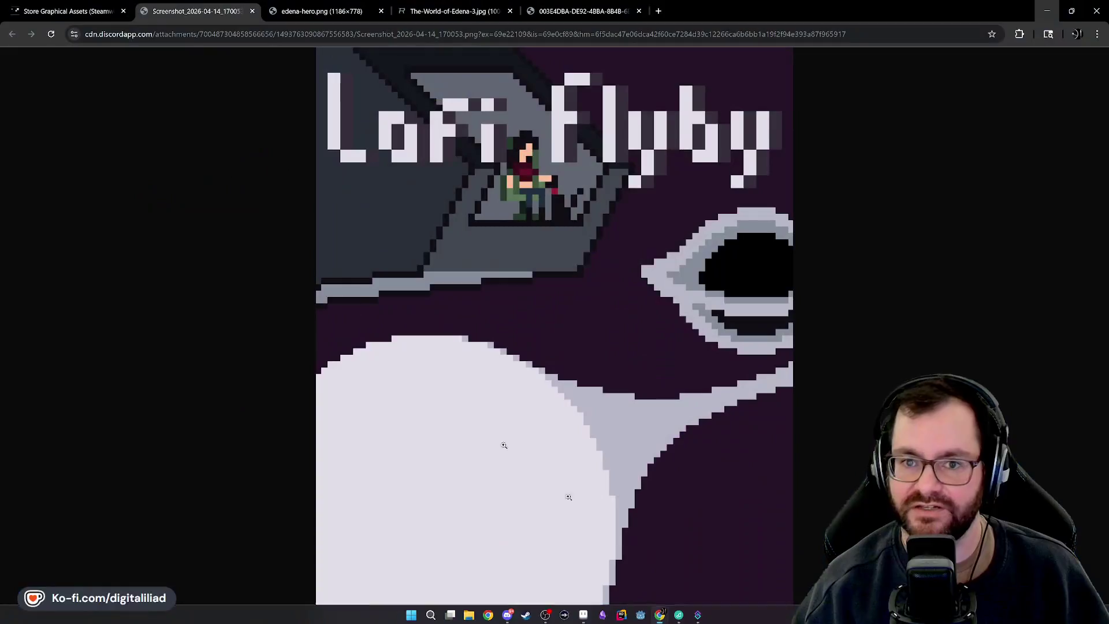
click(100, 14)
Review and highlight the Small Capsule size and legibility requirements, then minimize the browser
scroll(314, 283, up, 15)
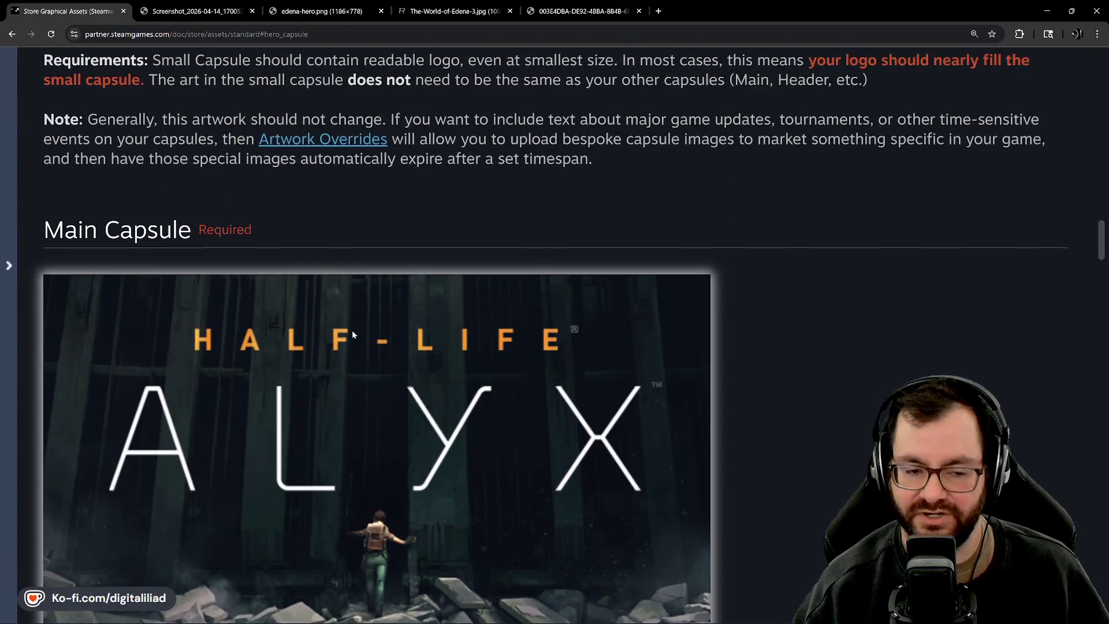
scroll(237, 290, up, 15)
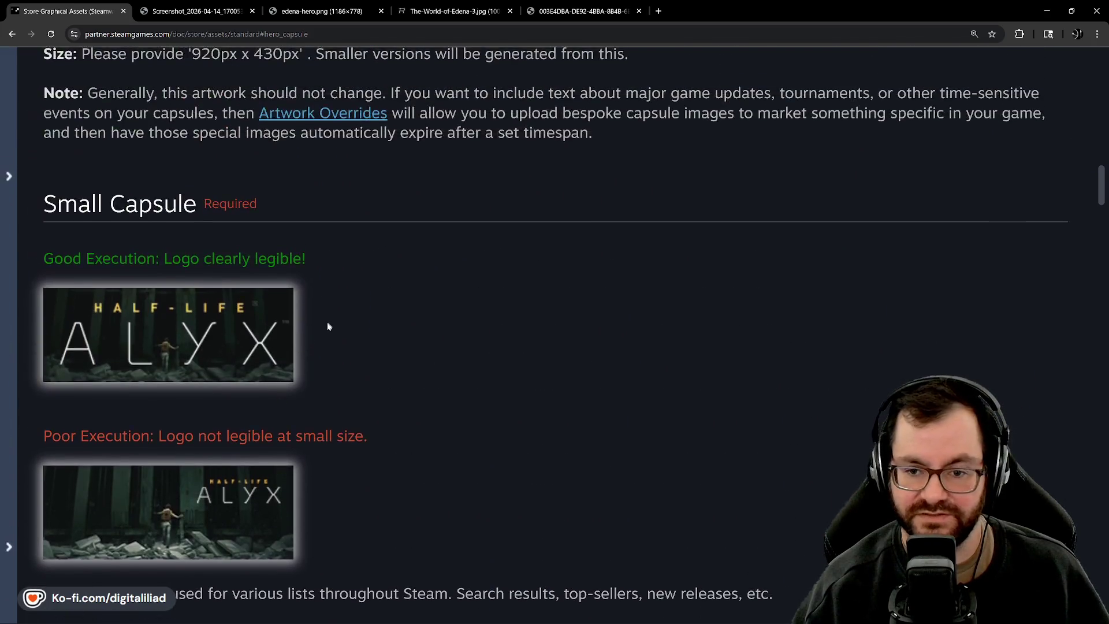
scroll(503, 300, down, 14)
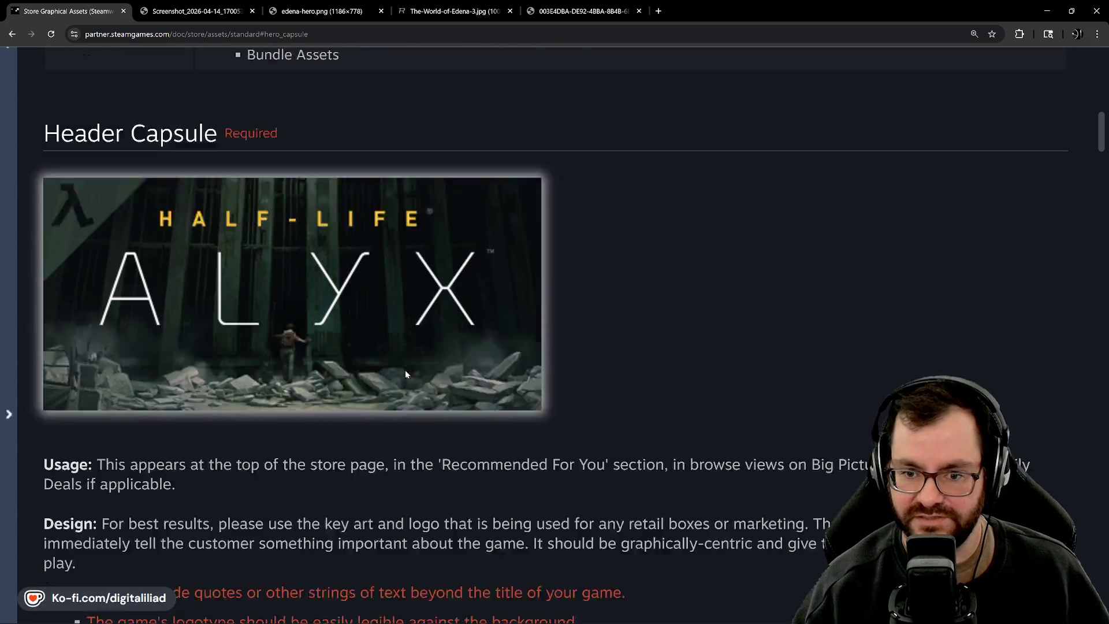
scroll(173, 209, down, 6)
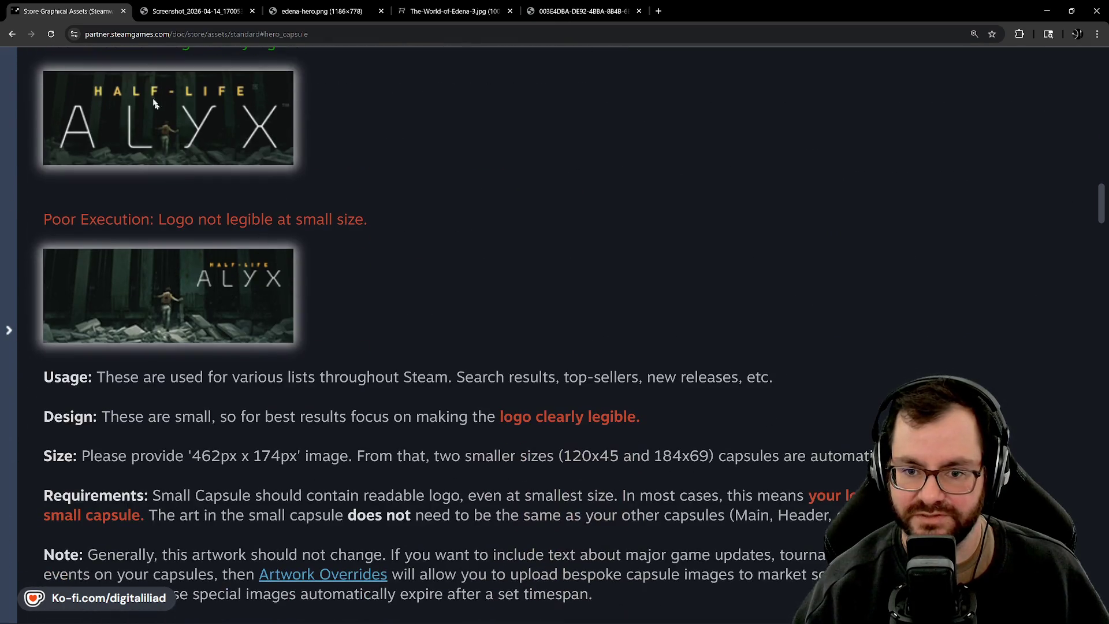
scroll(206, 242, up, 4)
scroll(173, 249, down, 2)
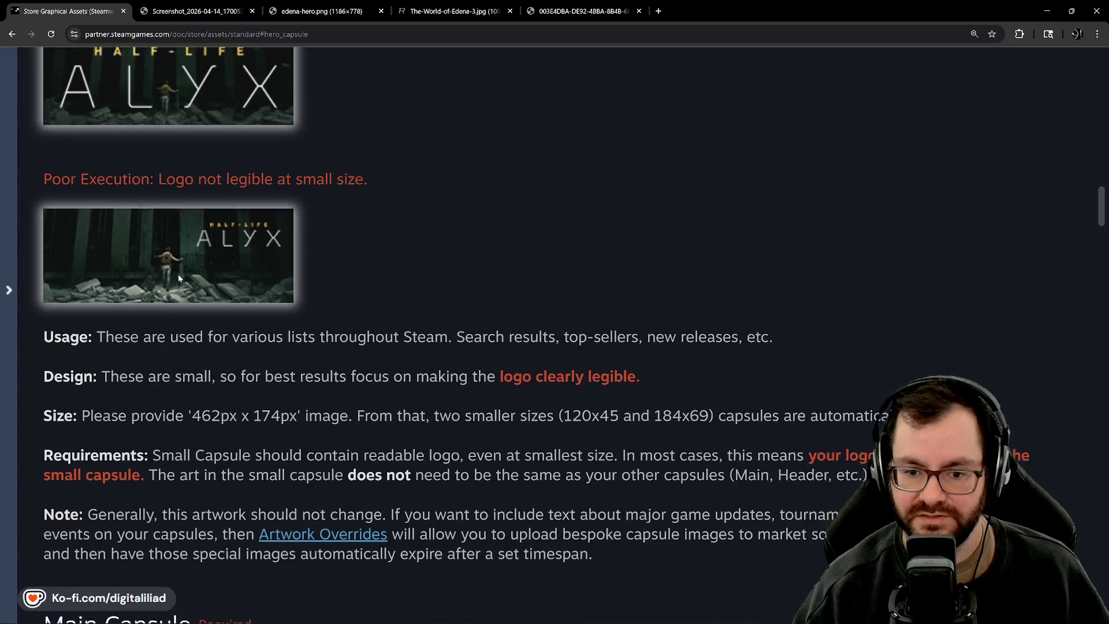
scroll(127, 216, up, 3)
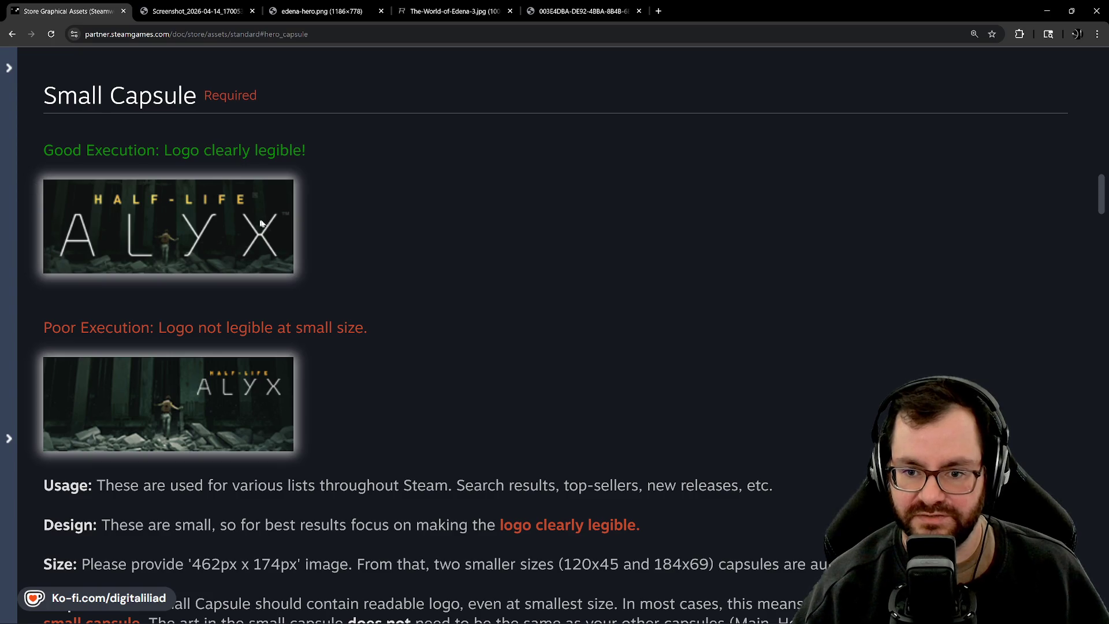
scroll(414, 358, down, 4)
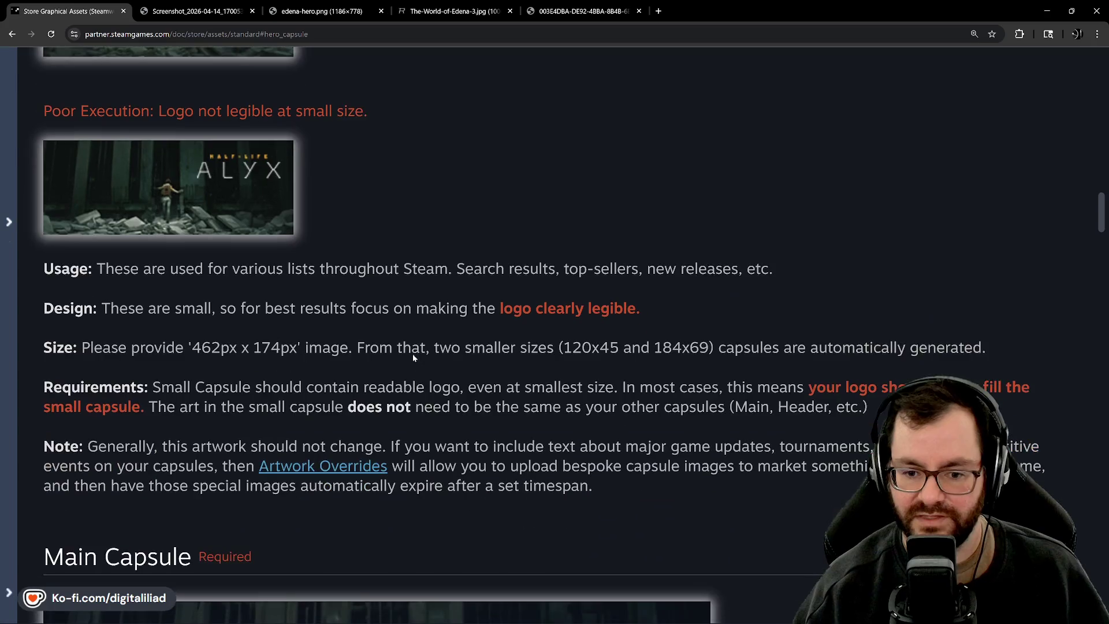
scroll(301, 466, down, 1)
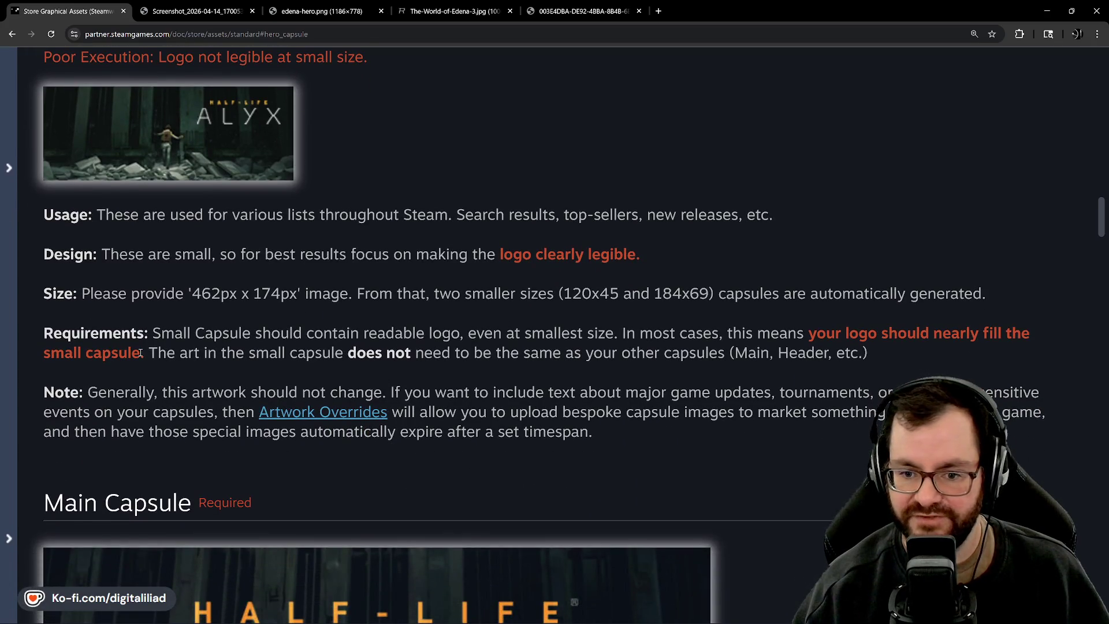
drag(145, 352, 875, 351)
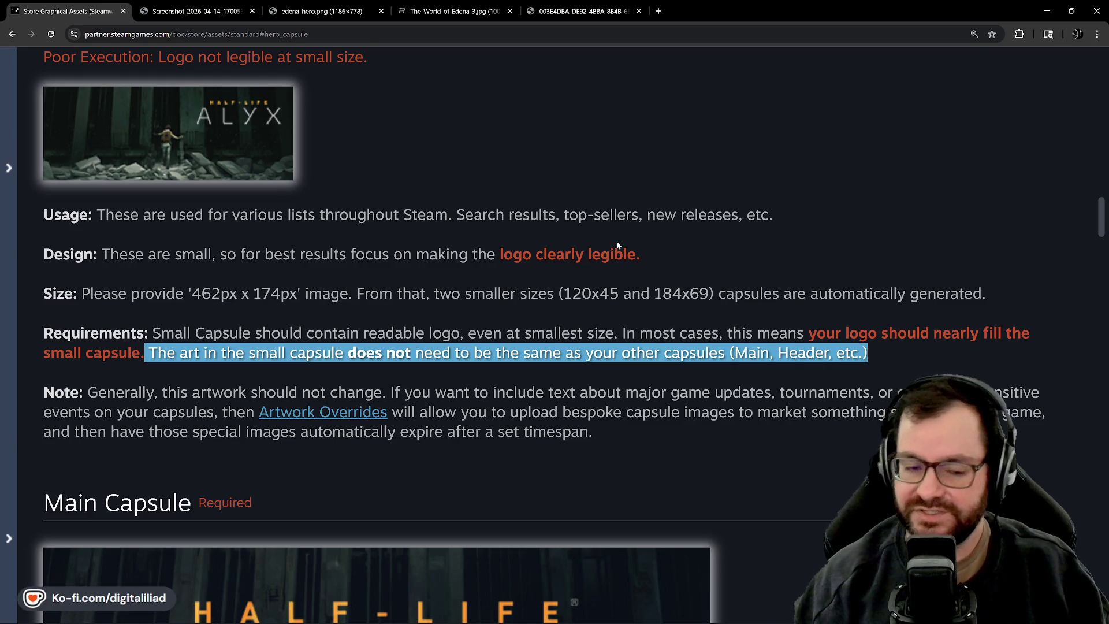
click(1047, 10)
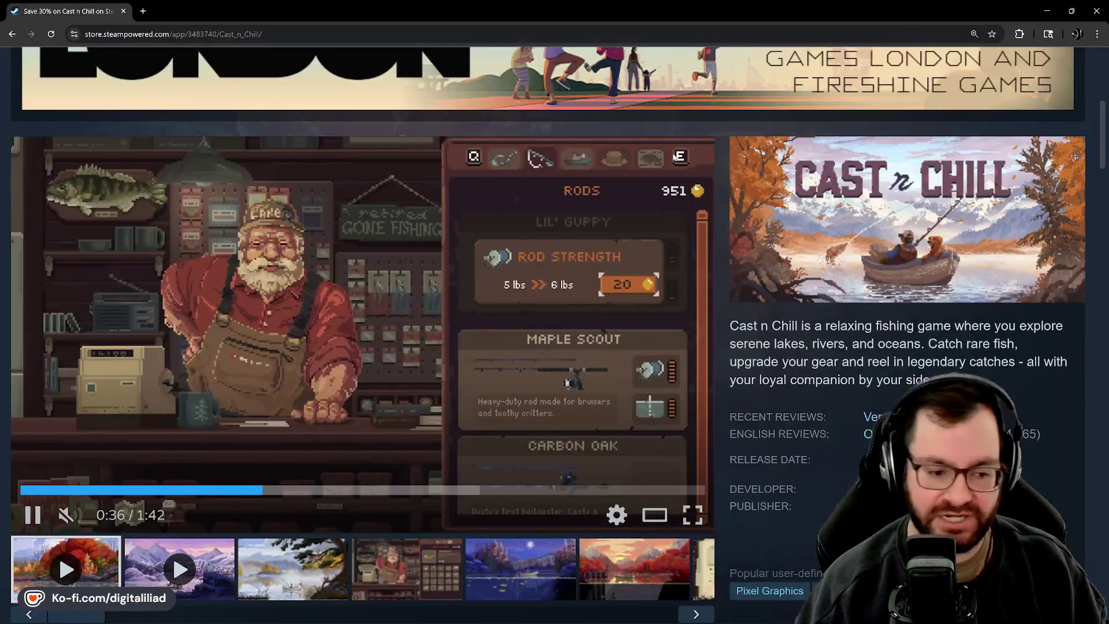
Search the Steam store for 'megabon' and open the Megabonk store page
scroll(694, 265, up, 6)
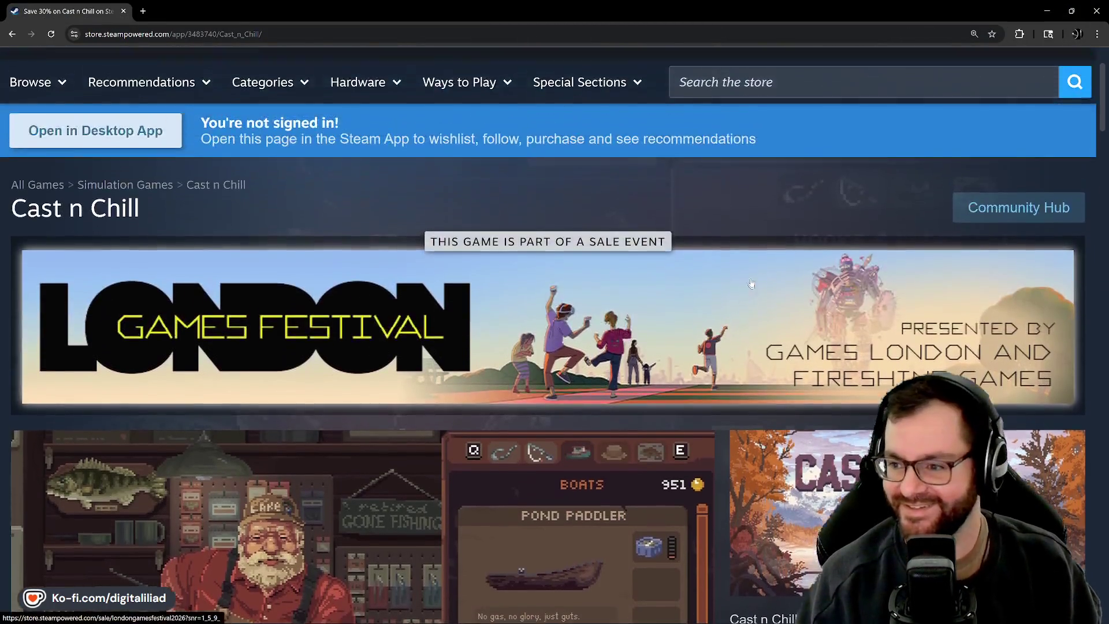
click(748, 172)
text(me)
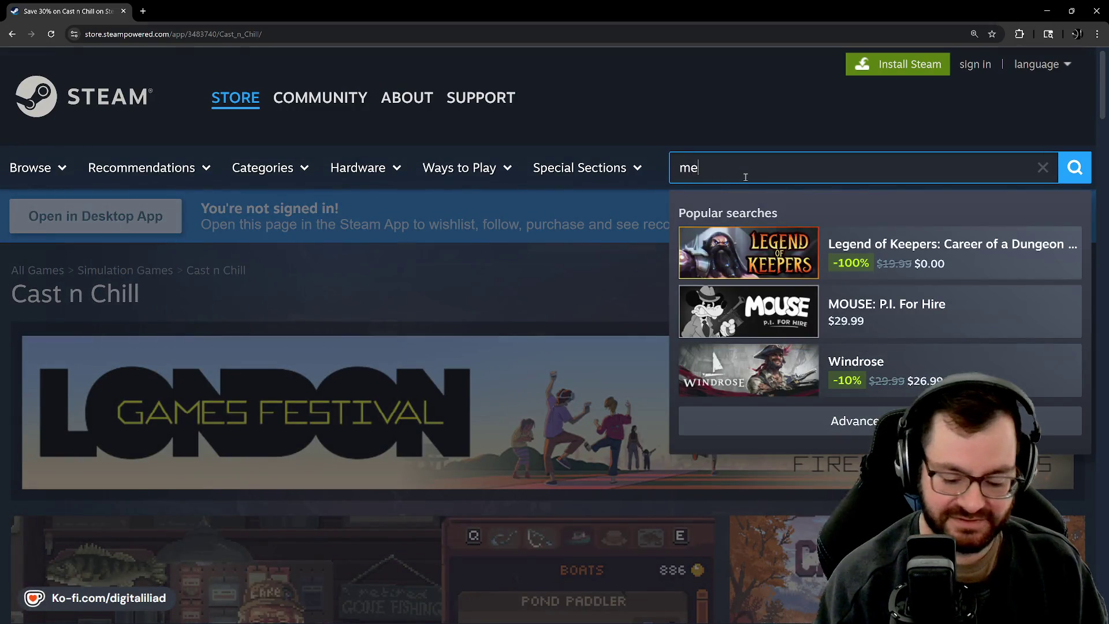
text(gabonk)
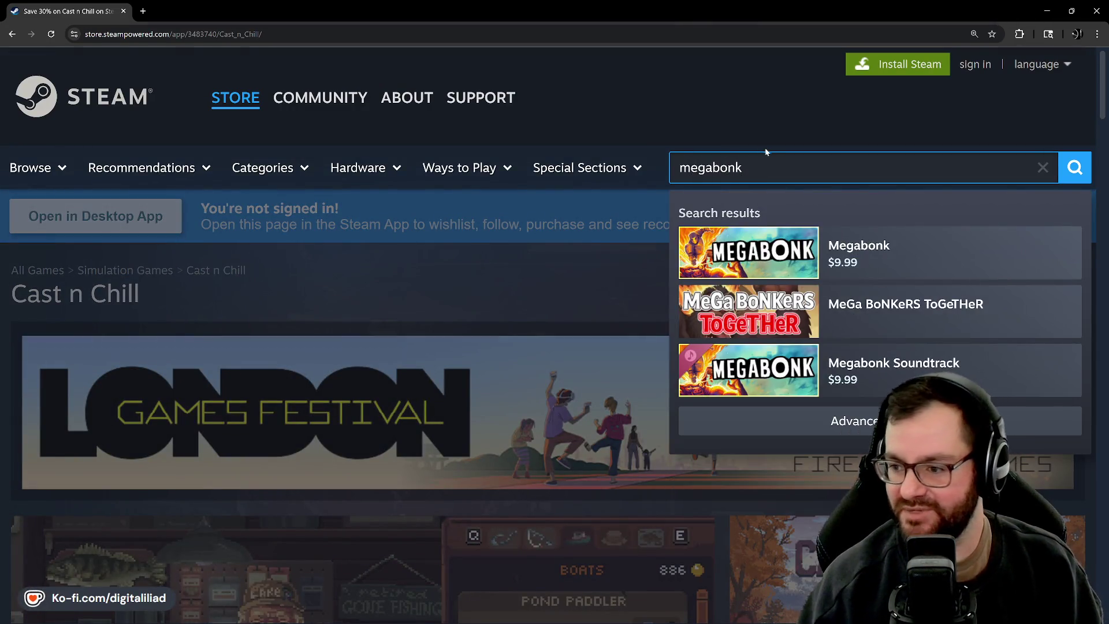
click(831, 253)
Look over the Megabonk page, then search the store for 'hexagod'
scroll(830, 251, down, 2)
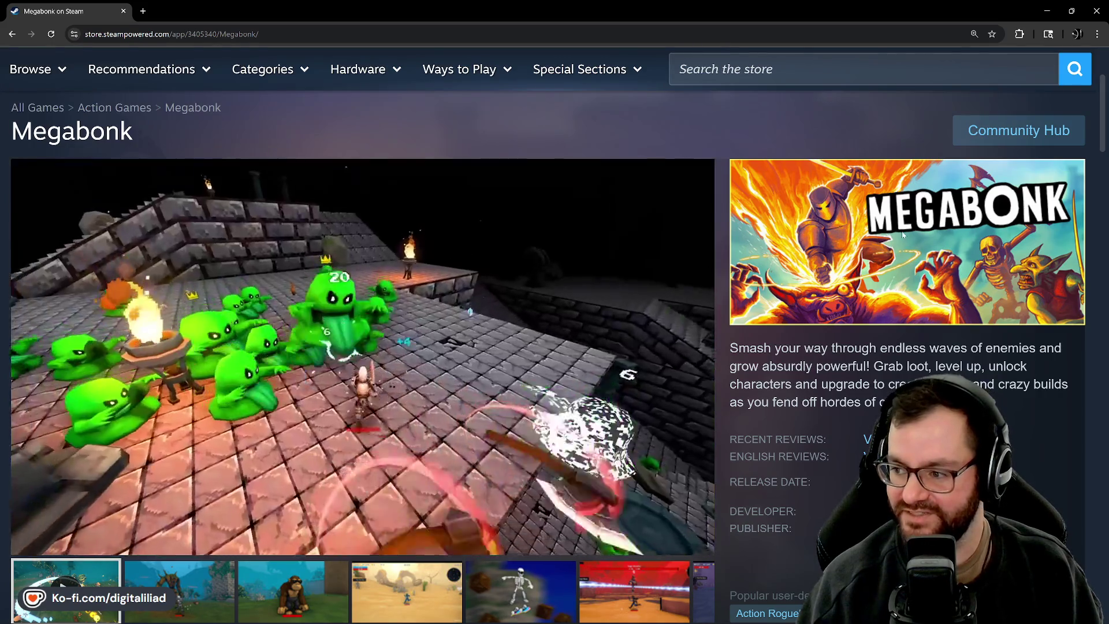
scroll(754, 206, up, 1)
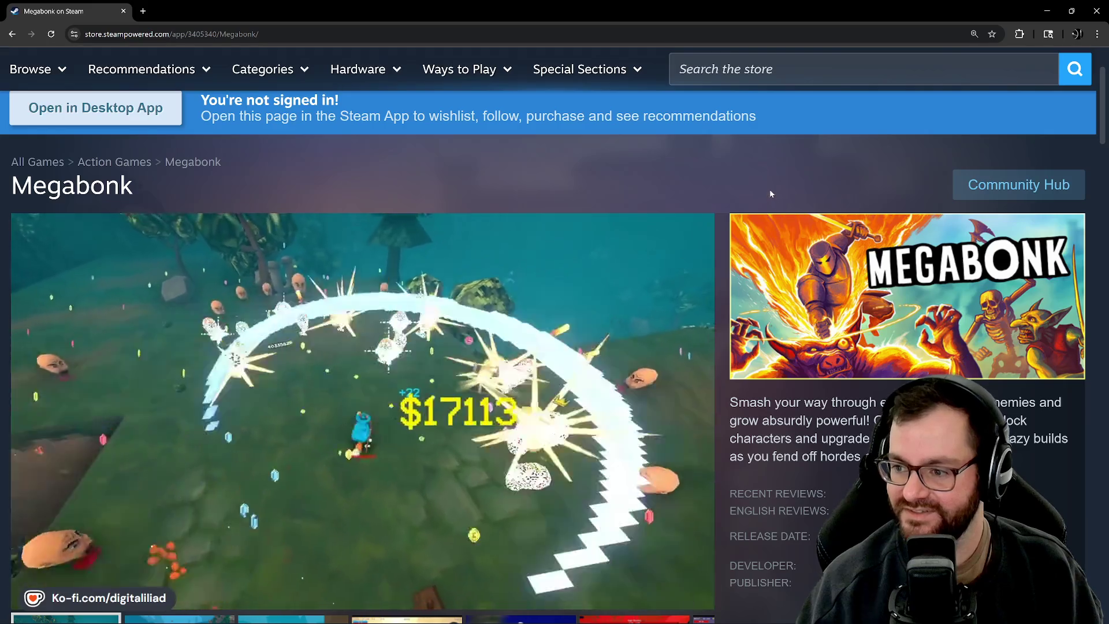
scroll(771, 191, up, 2)
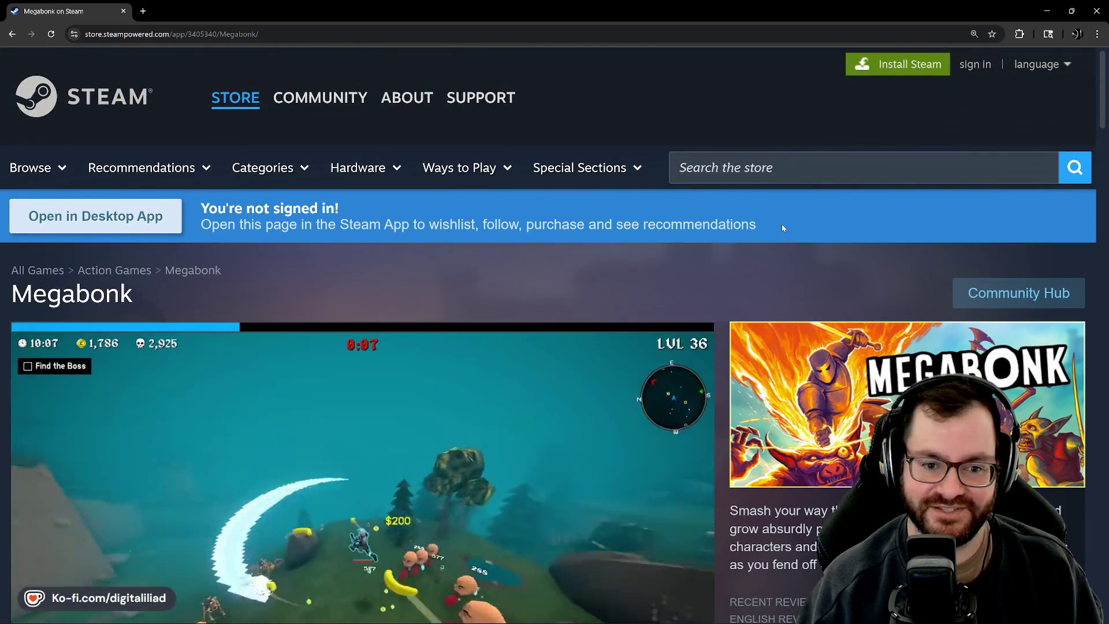
scroll(798, 191, down, 2)
scroll(806, 190, up, 2)
click(809, 173)
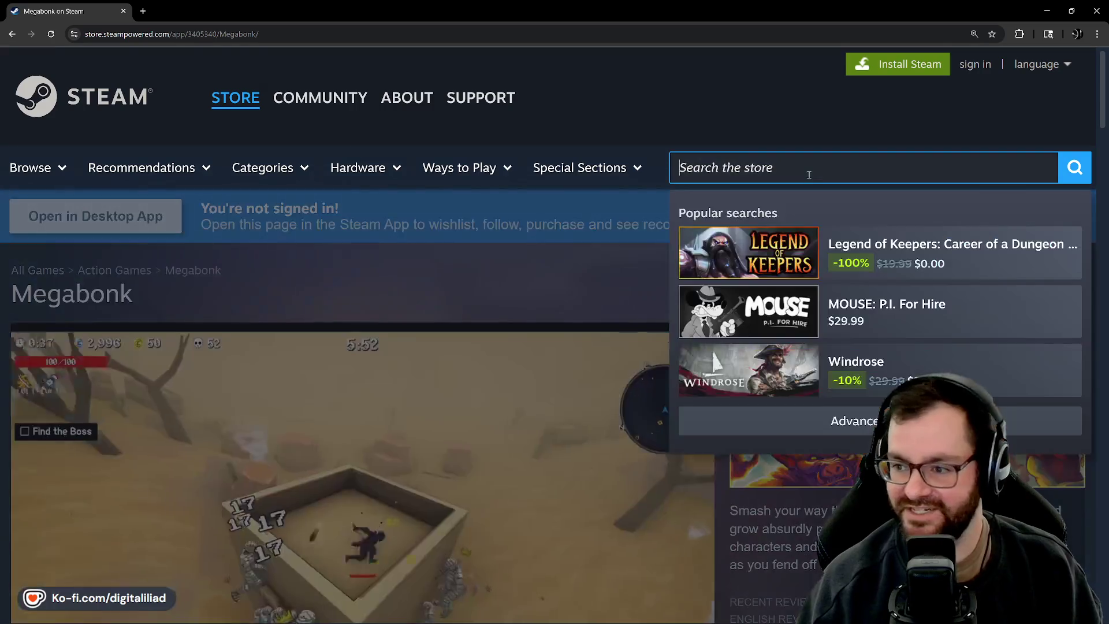
text(hexagod)
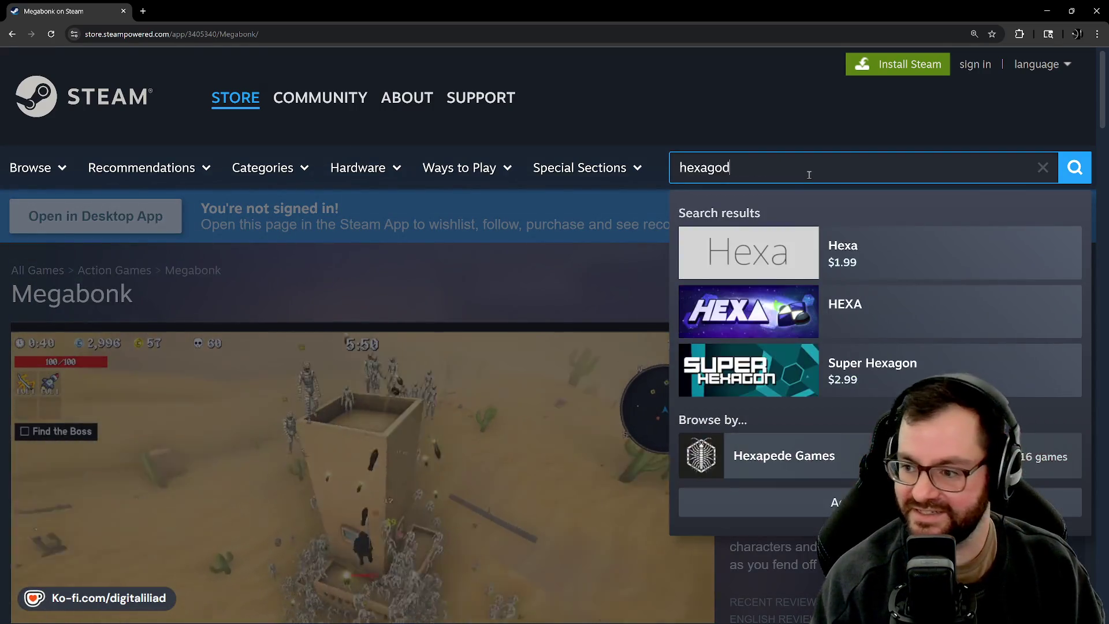
Open the Hexagod store page and scroll down through its trailer and description
click(854, 245)
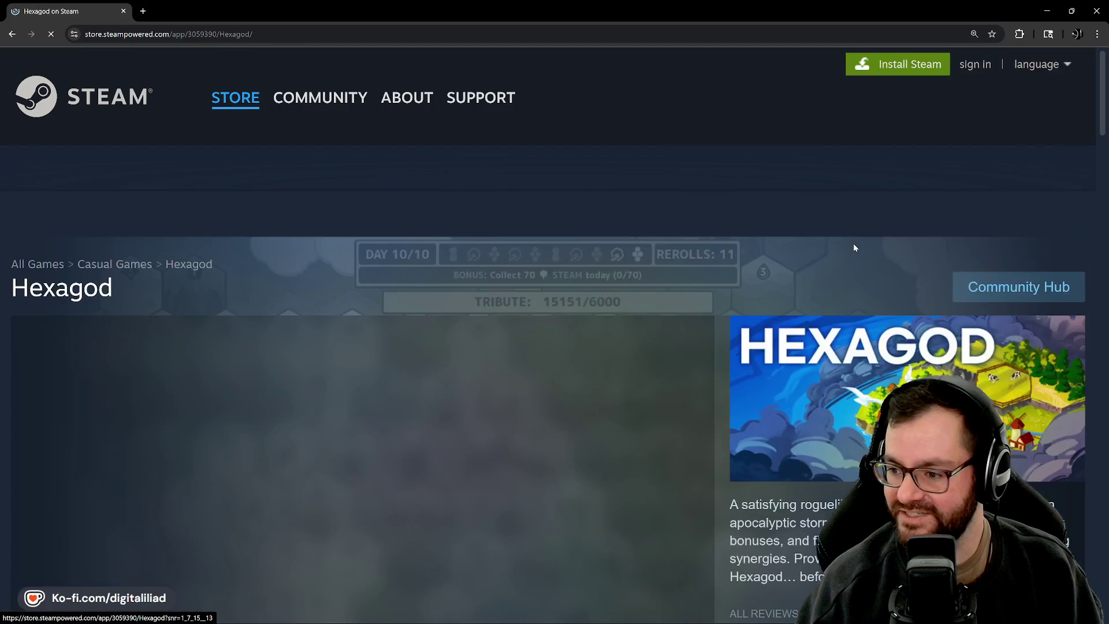
scroll(849, 268, down, 2)
scroll(887, 312, down, 1)
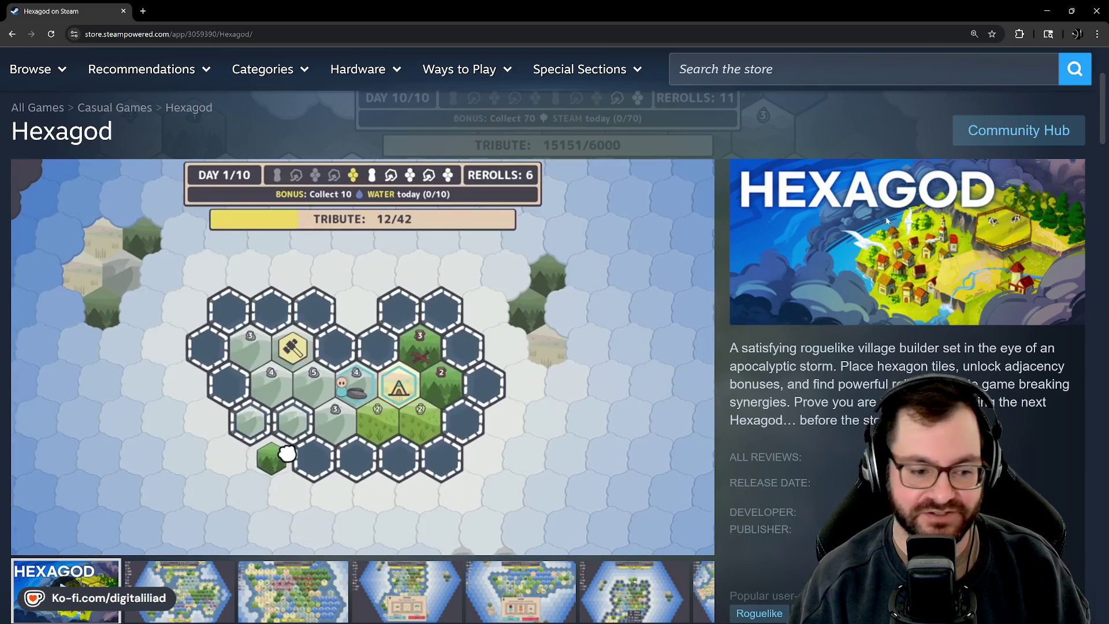
scroll(860, 251, down, 15)
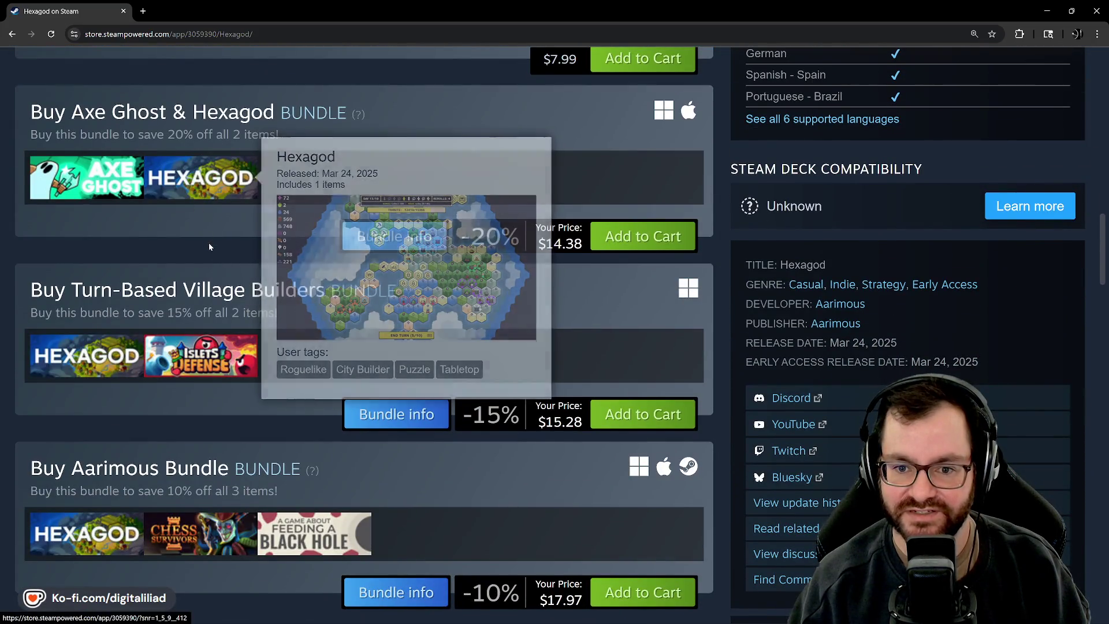
scroll(203, 336, up, 2)
mouse_move(184, 289)
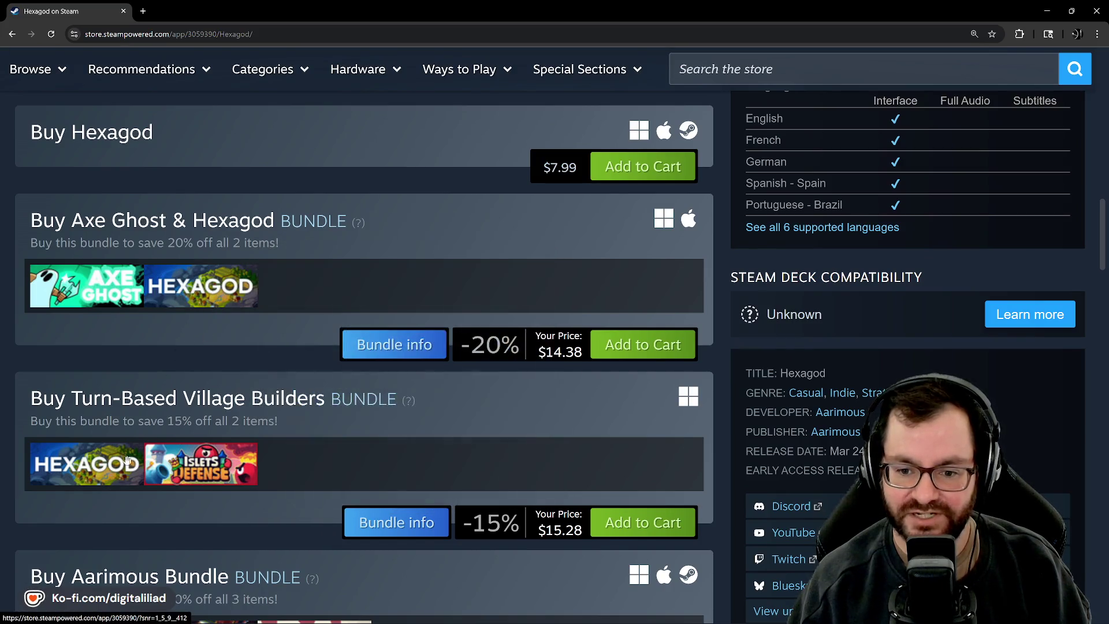
mouse_move(49, 465)
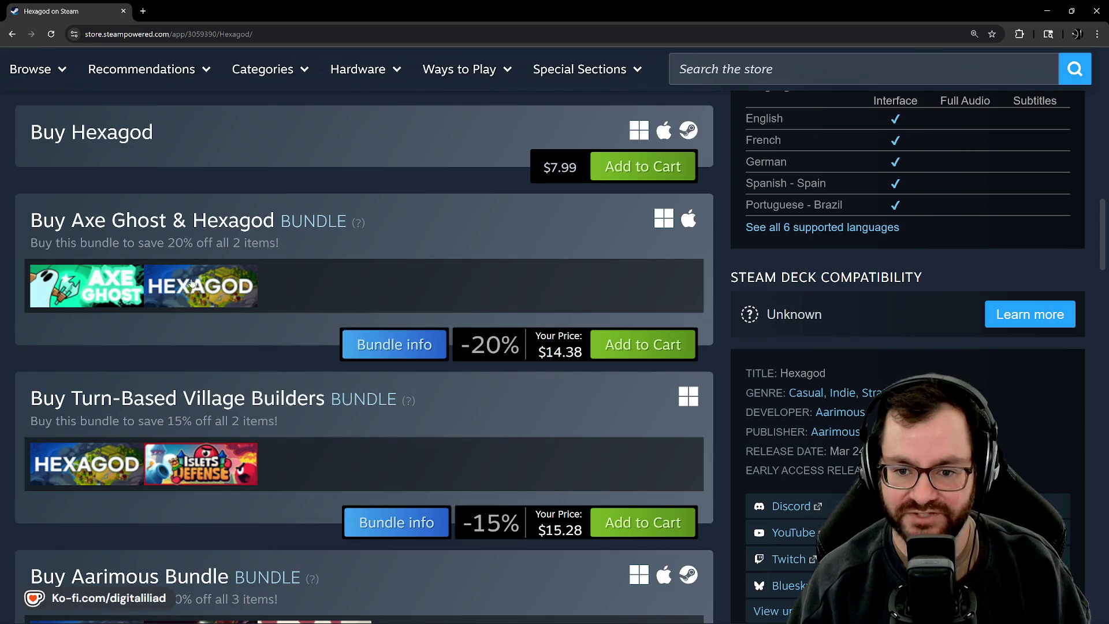
Scroll back through the Hexagod screenshots and capsule art to study them
scroll(191, 367, up, 2)
mouse_move(196, 393)
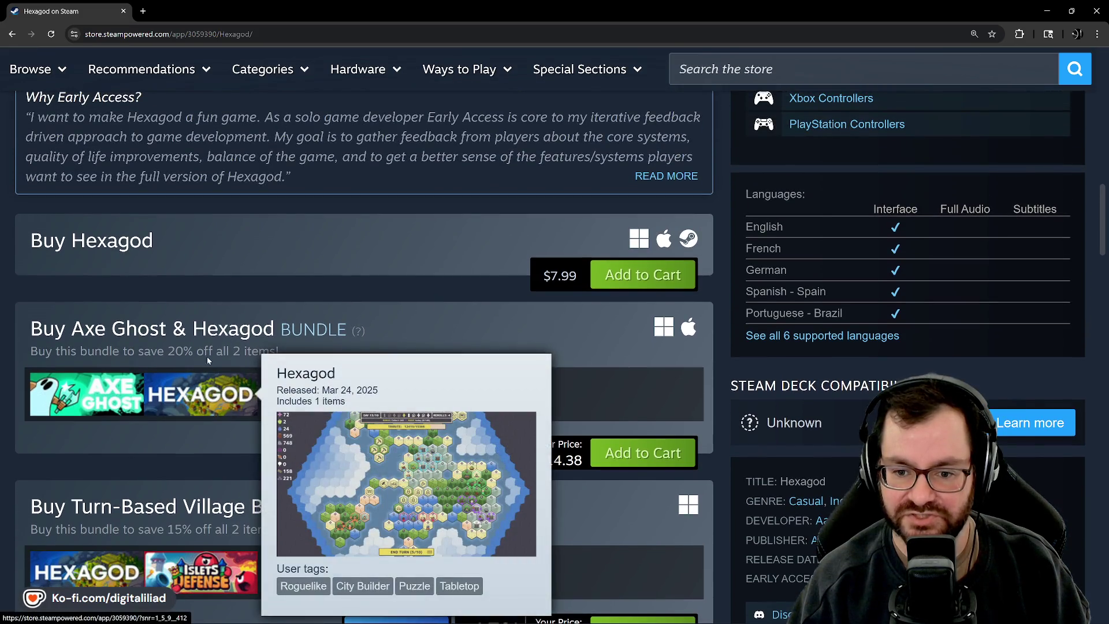
scroll(208, 360, up, 15)
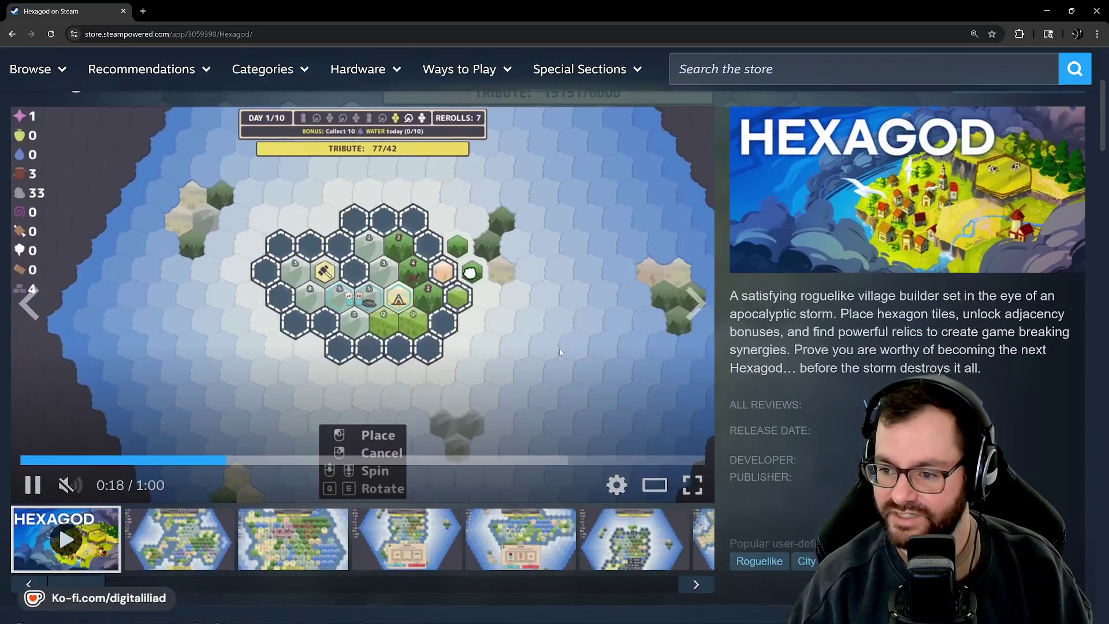
scroll(560, 352, up, 1)
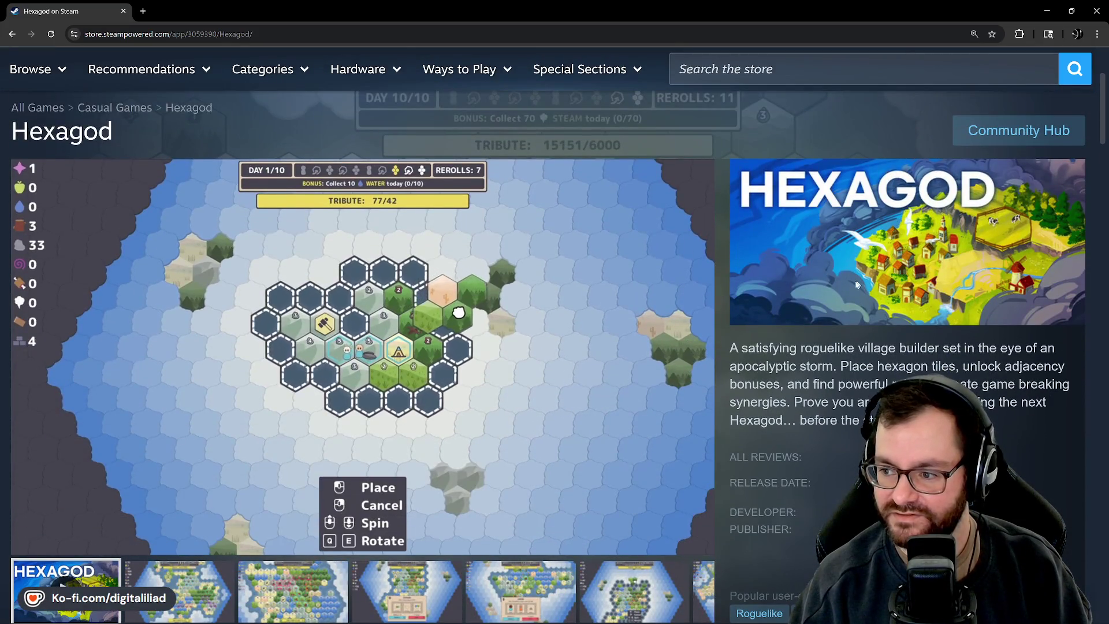
mouse_move(397, 337)
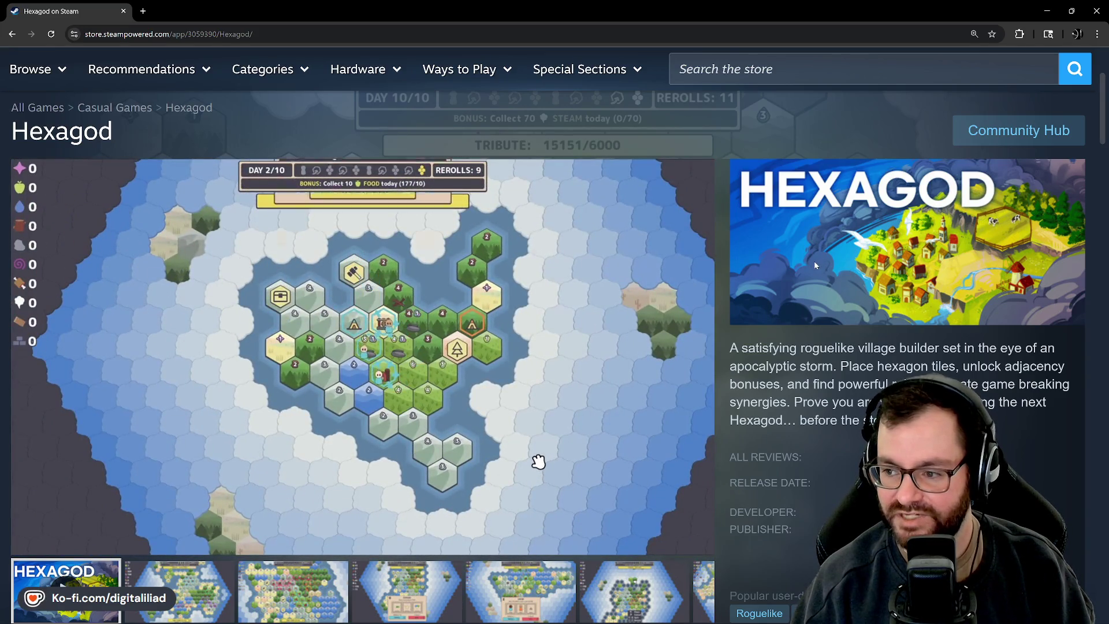
scroll(855, 278, up, 2)
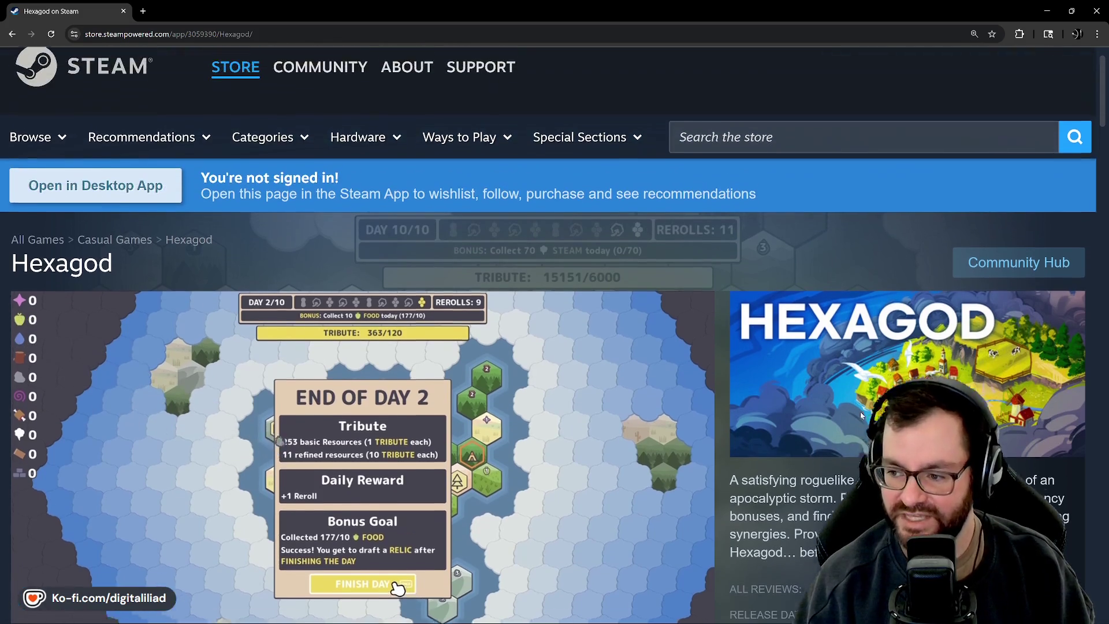
scroll(861, 414, down, 1)
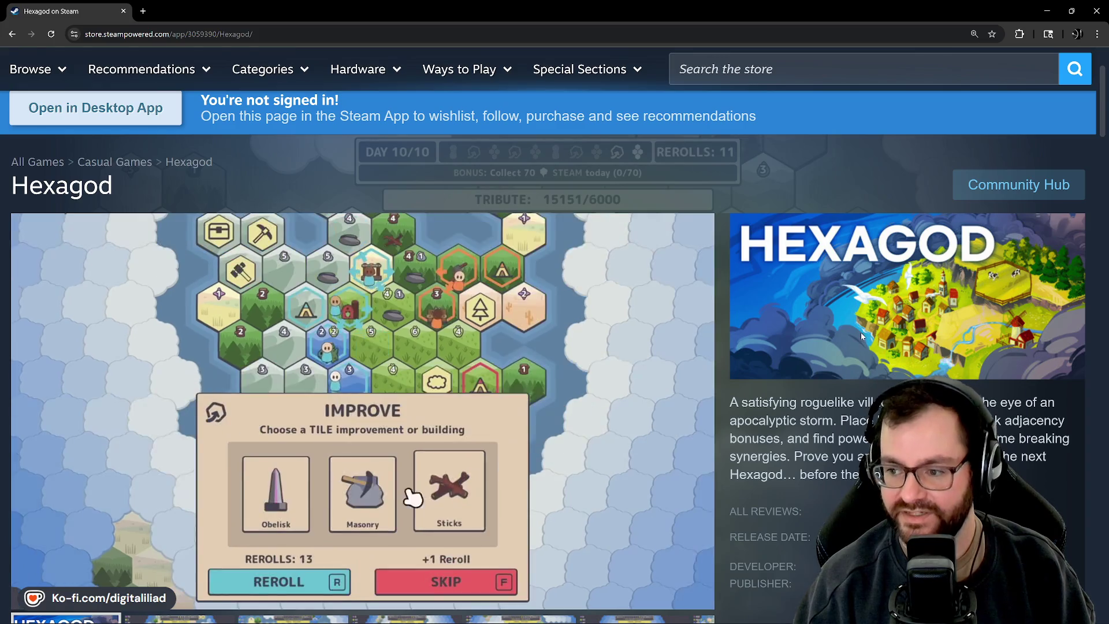
scroll(862, 336, up, 2)
scroll(852, 350, down, 3)
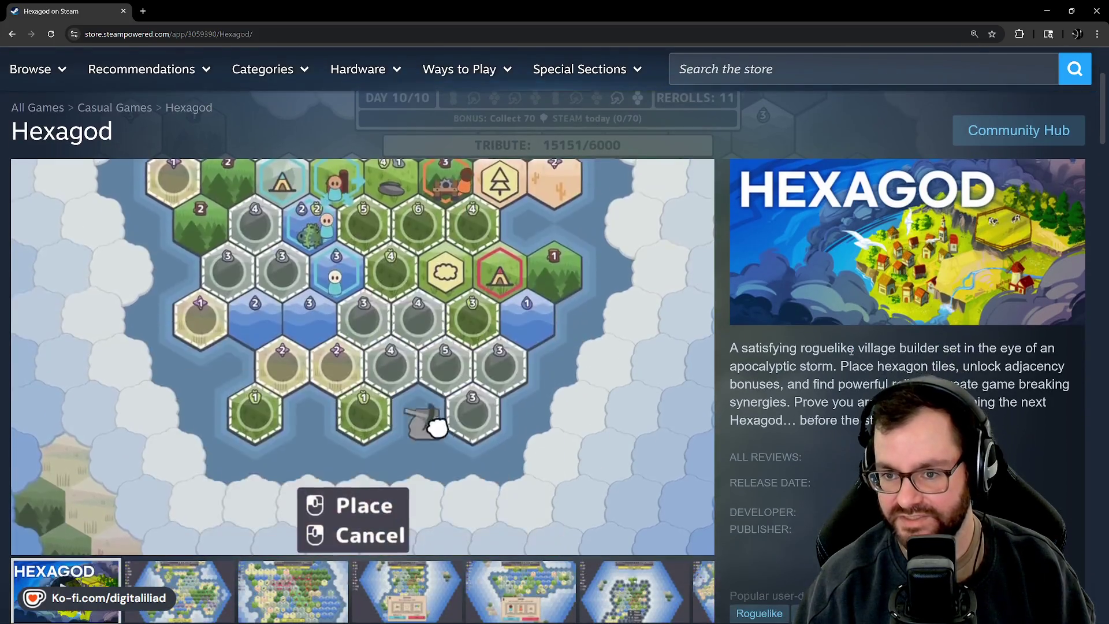
scroll(851, 350, up, 1)
scroll(852, 353, up, 1)
scroll(852, 354, down, 1)
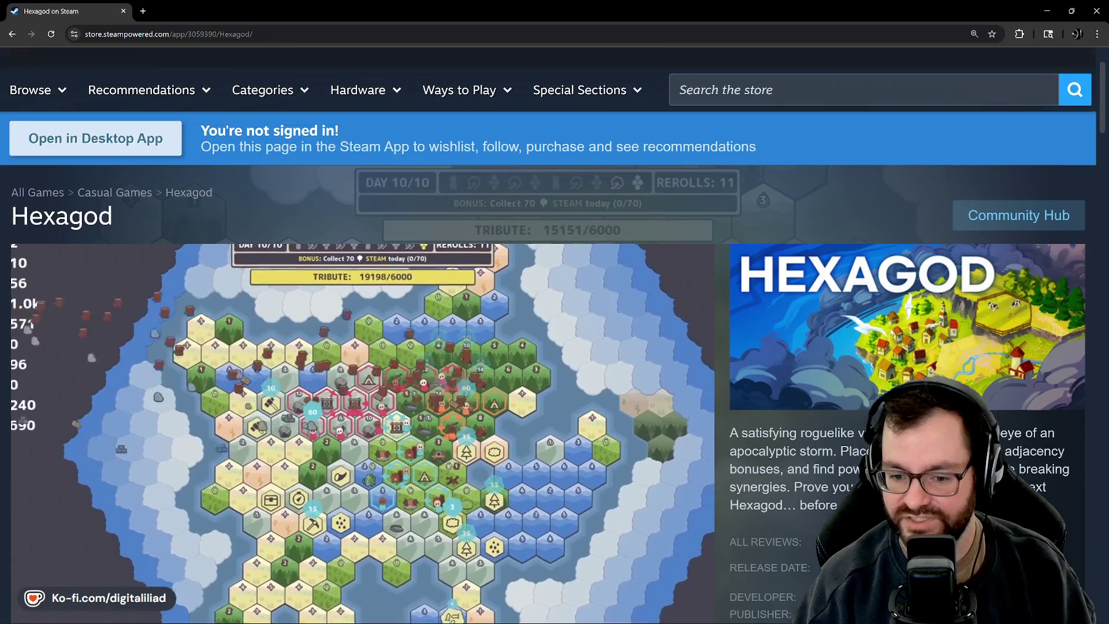
scroll(889, 328, down, 1)
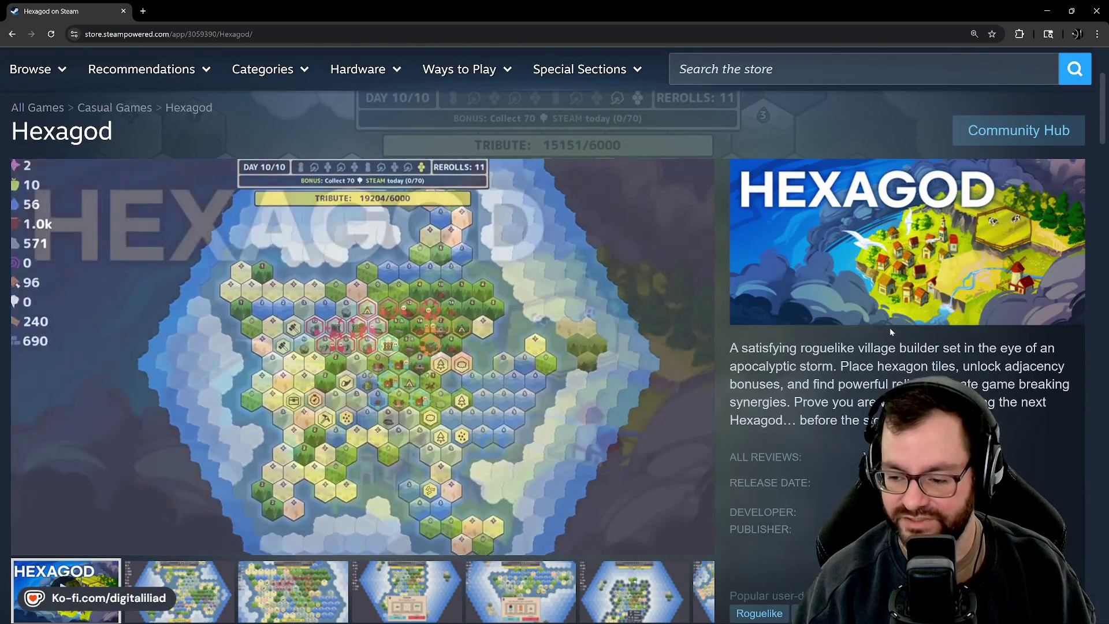
scroll(890, 327, up, 2)
Search the store for 'a game about' and open A Game About Feeding A Black Hole
click(829, 115)
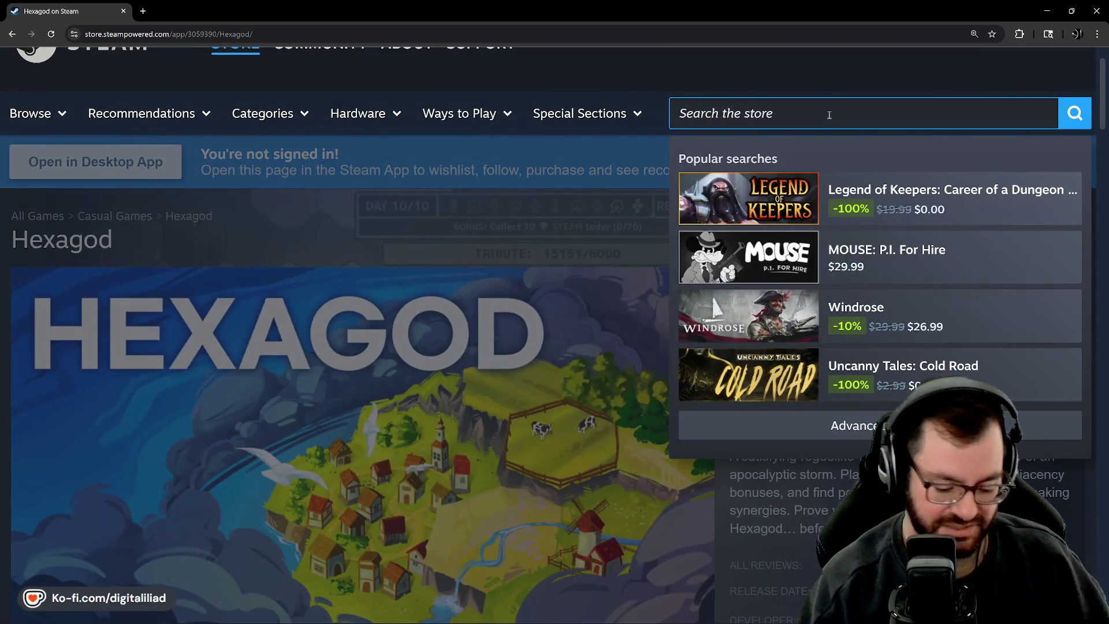
text(a game about)
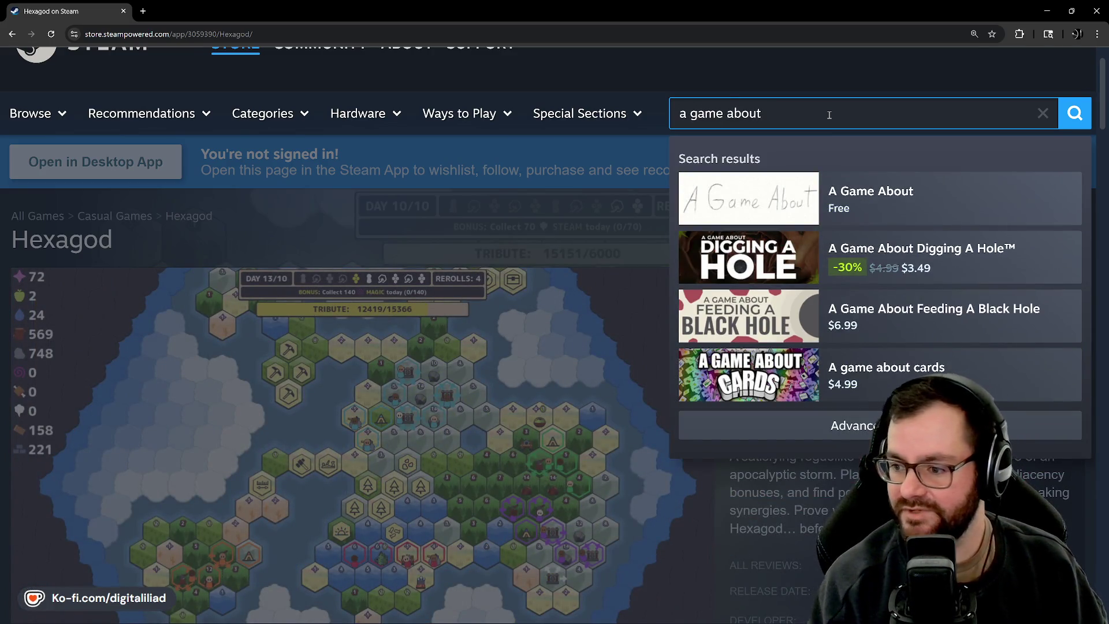
click(758, 317)
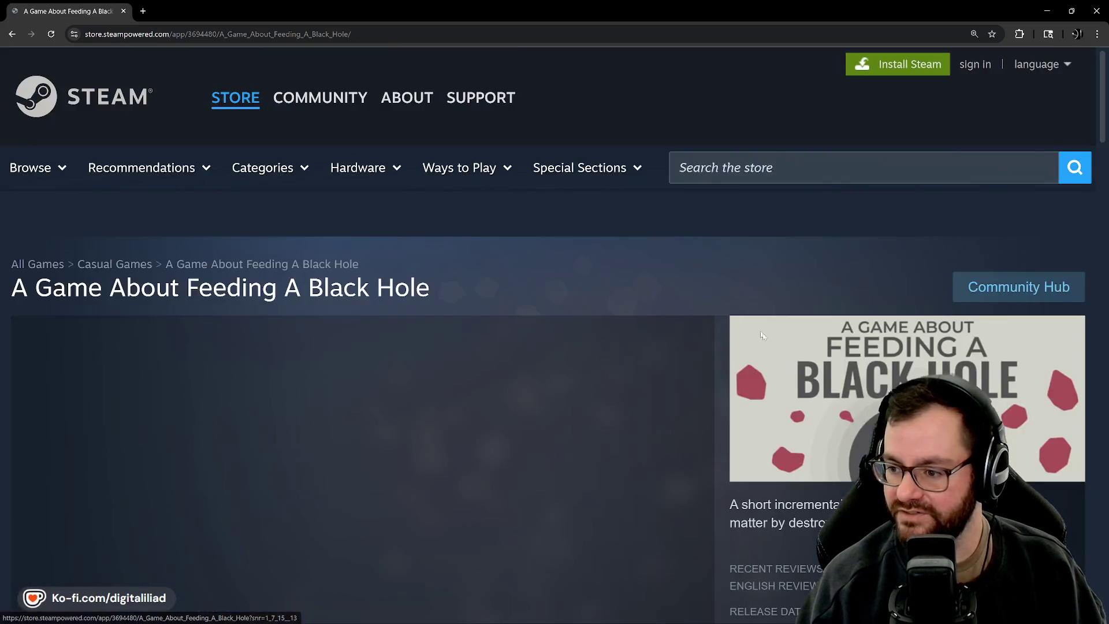
Browse the page and view its asteroid gameplay screenshot
scroll(847, 351, down, 2)
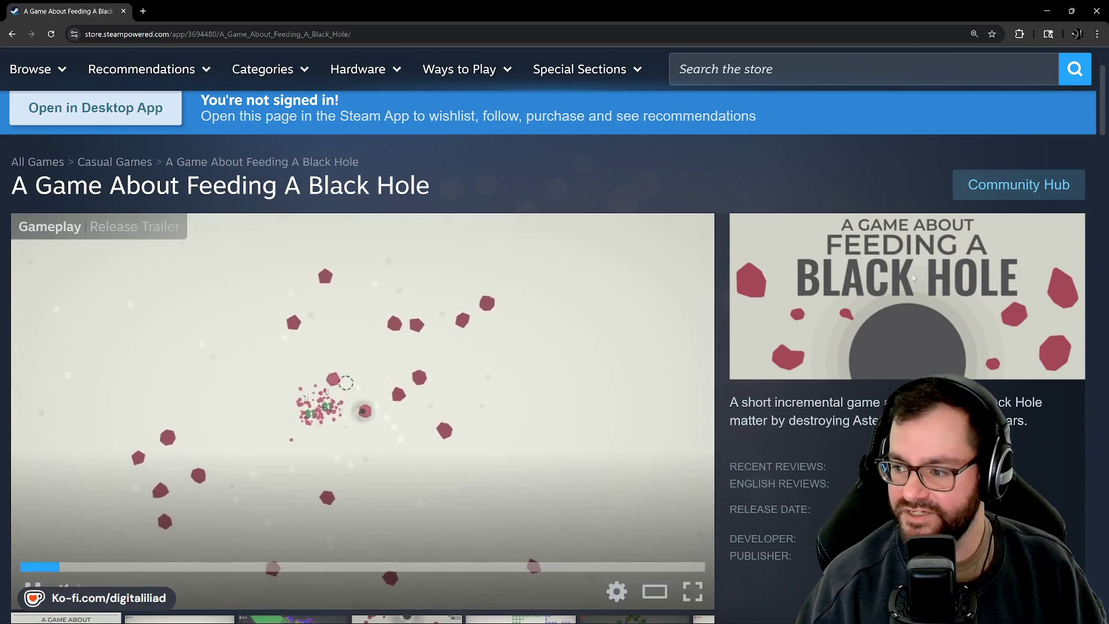
scroll(809, 289, down, 1)
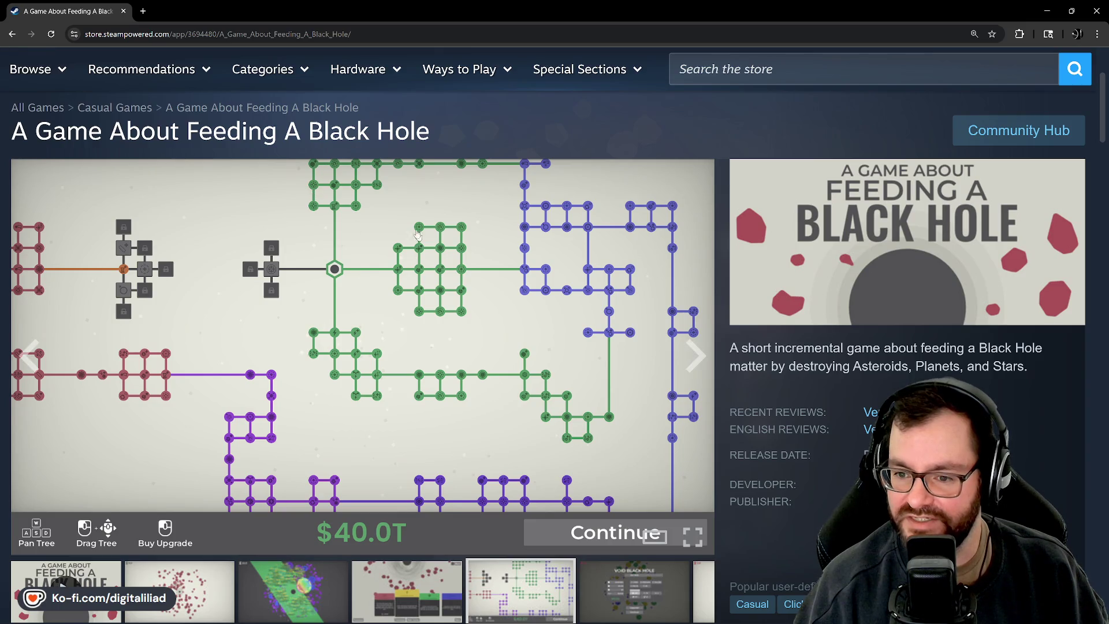
click(193, 603)
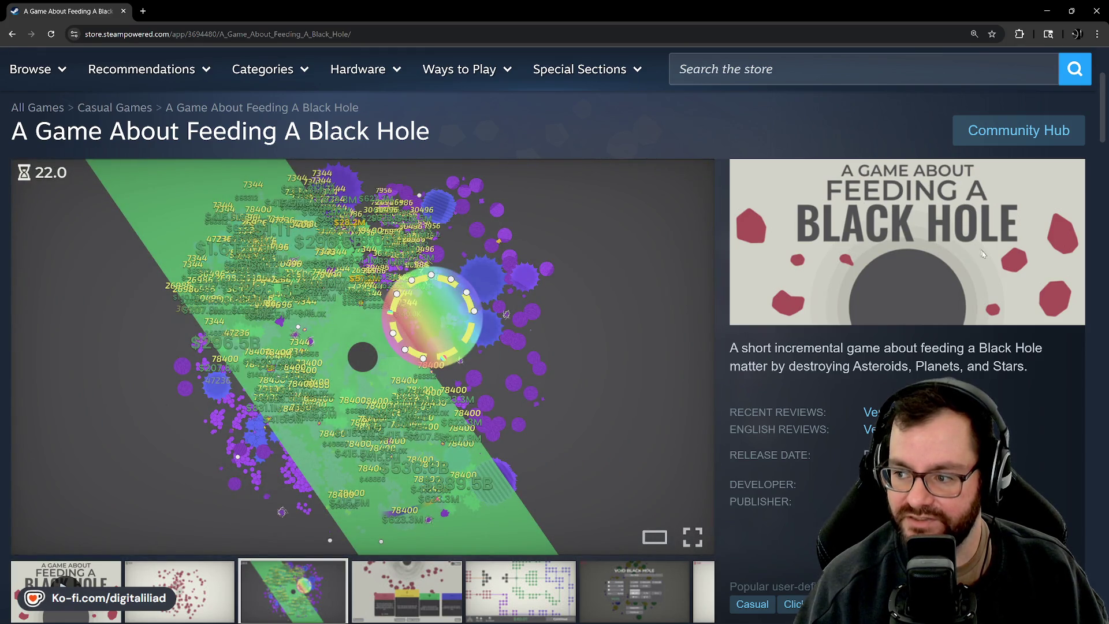
scroll(980, 282, down, 1)
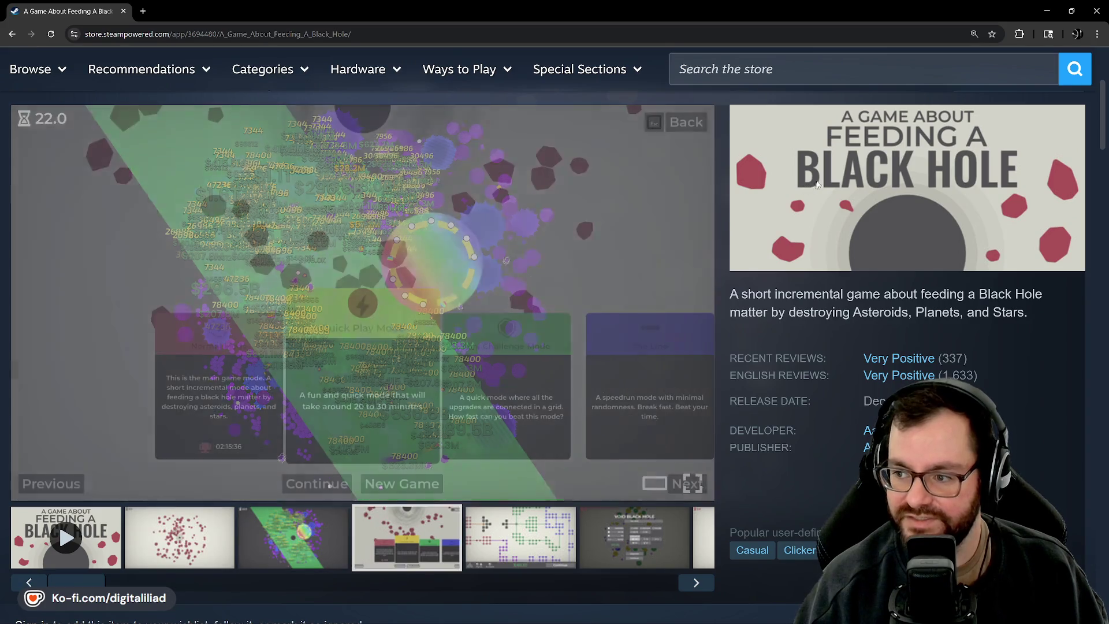
scroll(809, 207, up, 3)
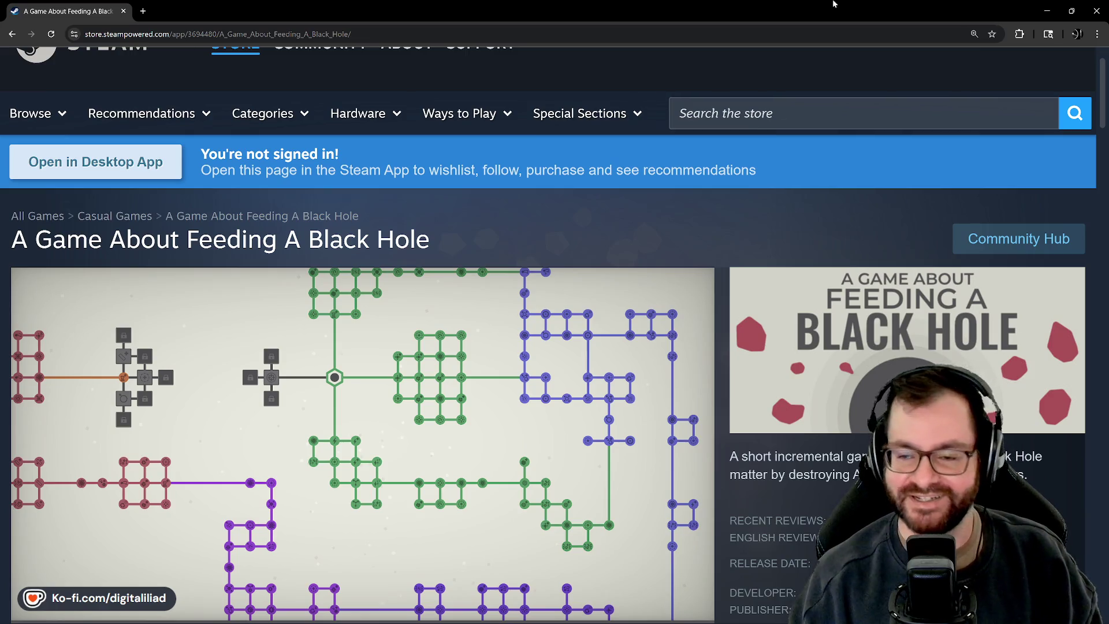
Minimize Chrome, return to Aseprite, zoom in, and check then hide the Main Capsule Frame guide
click(1050, 10)
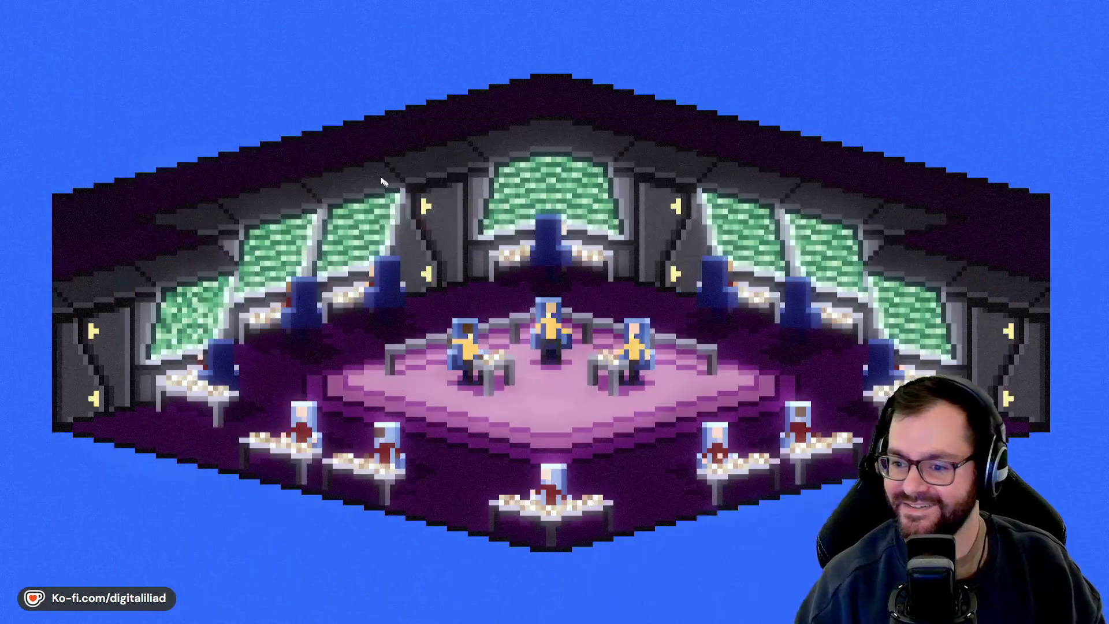
click(584, 614)
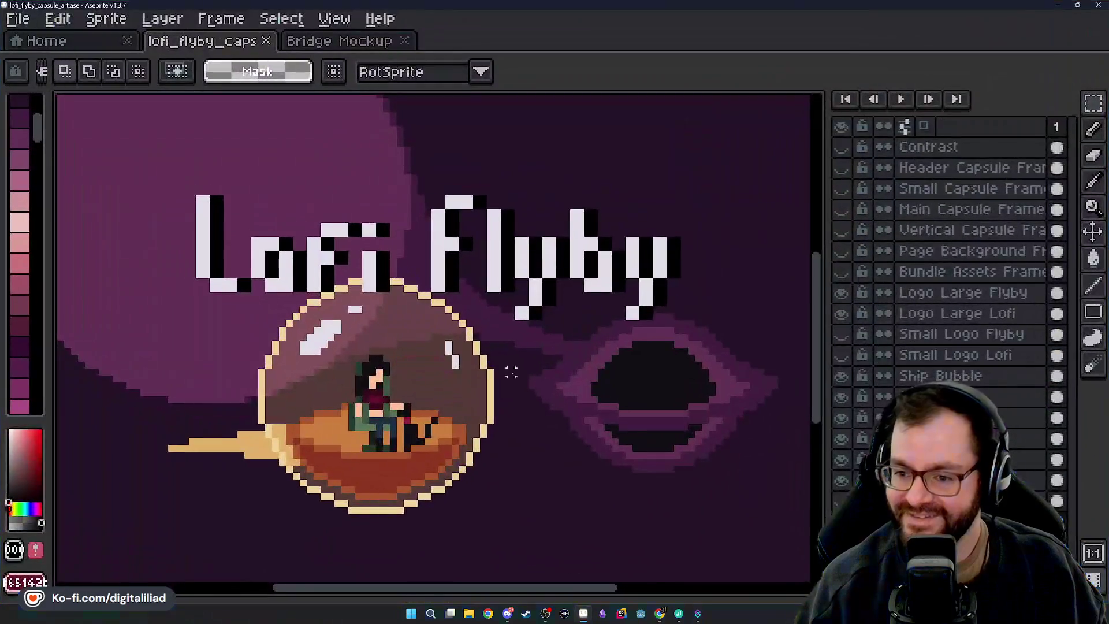
scroll(519, 431, up, 3)
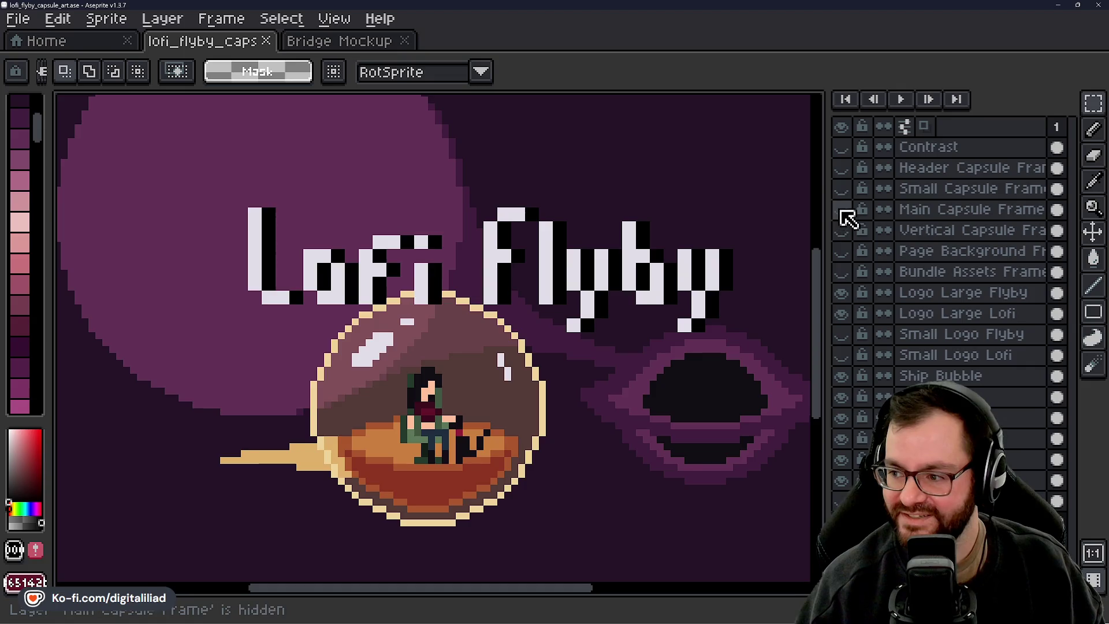
click(841, 210)
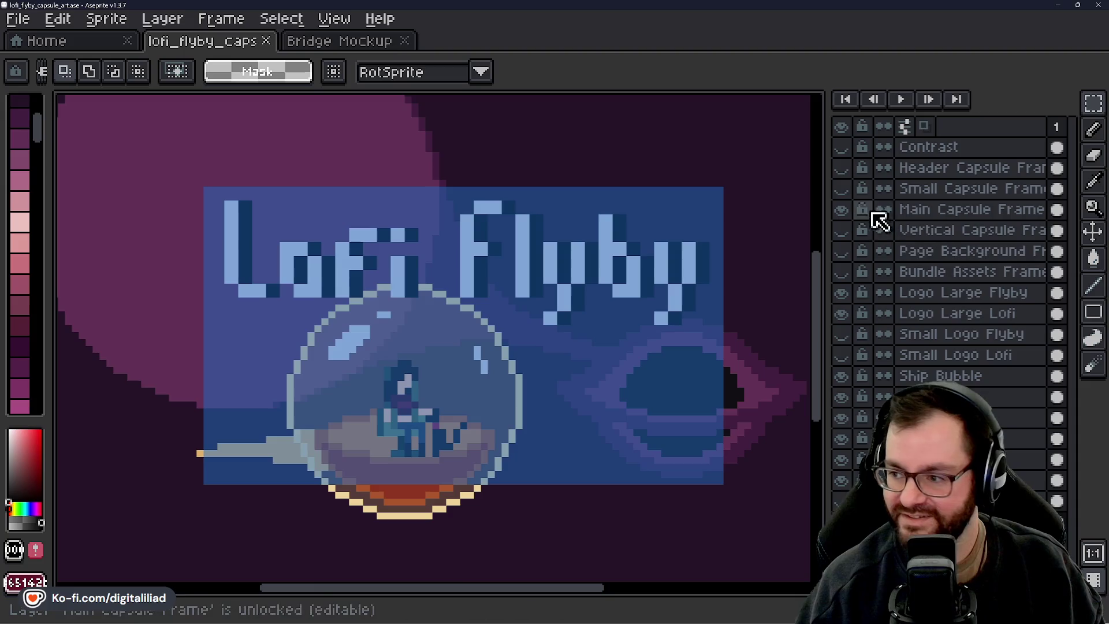
click(842, 208)
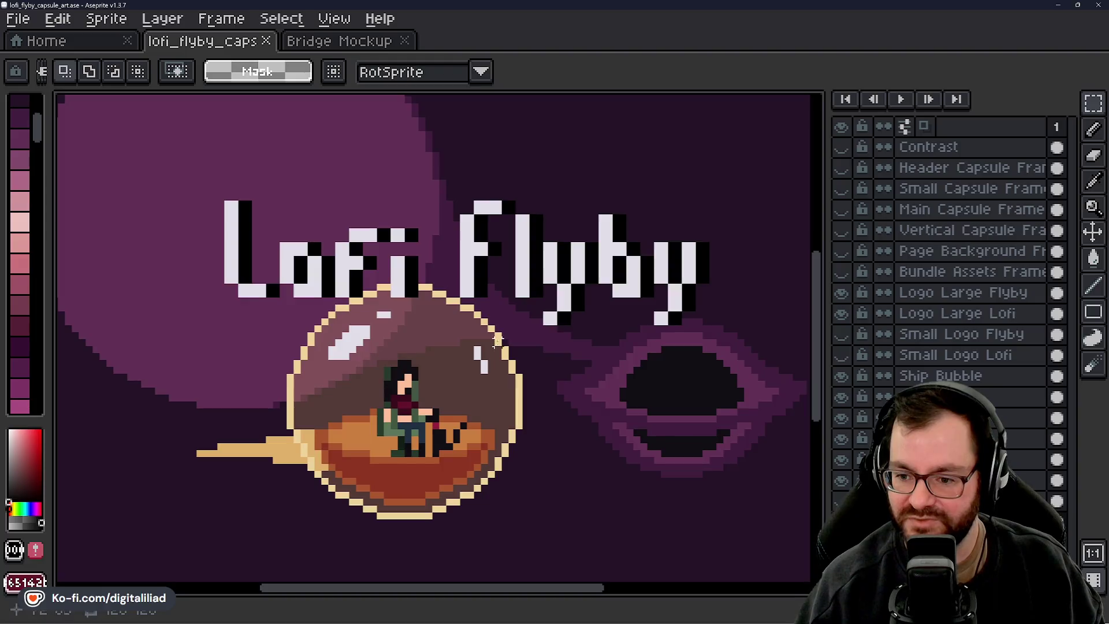
scroll(471, 447, down, 4)
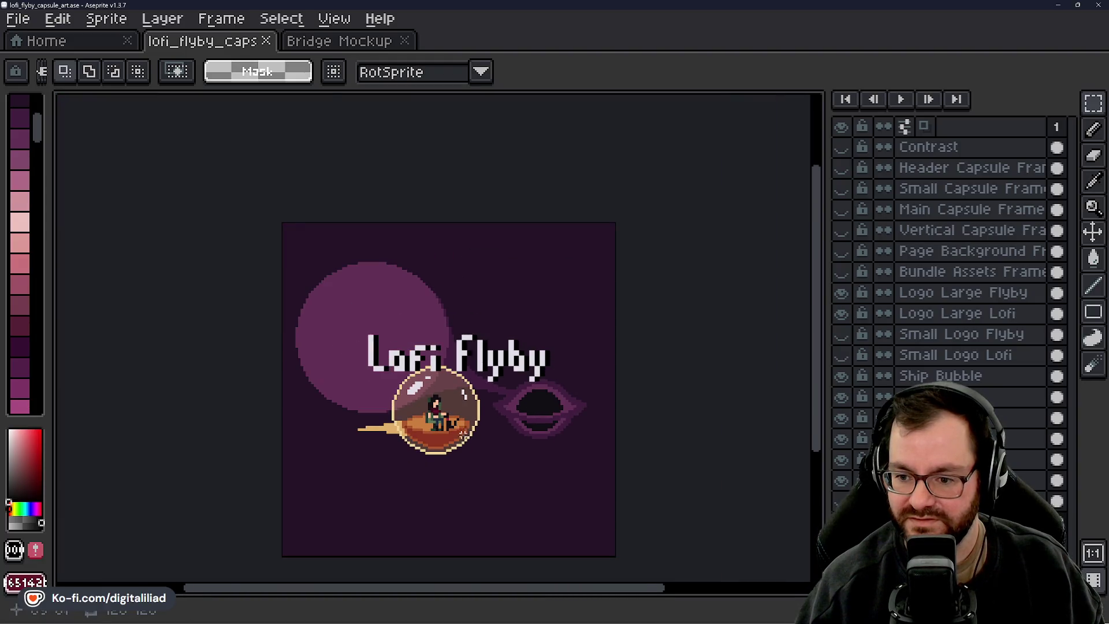
scroll(463, 433, up, 4)
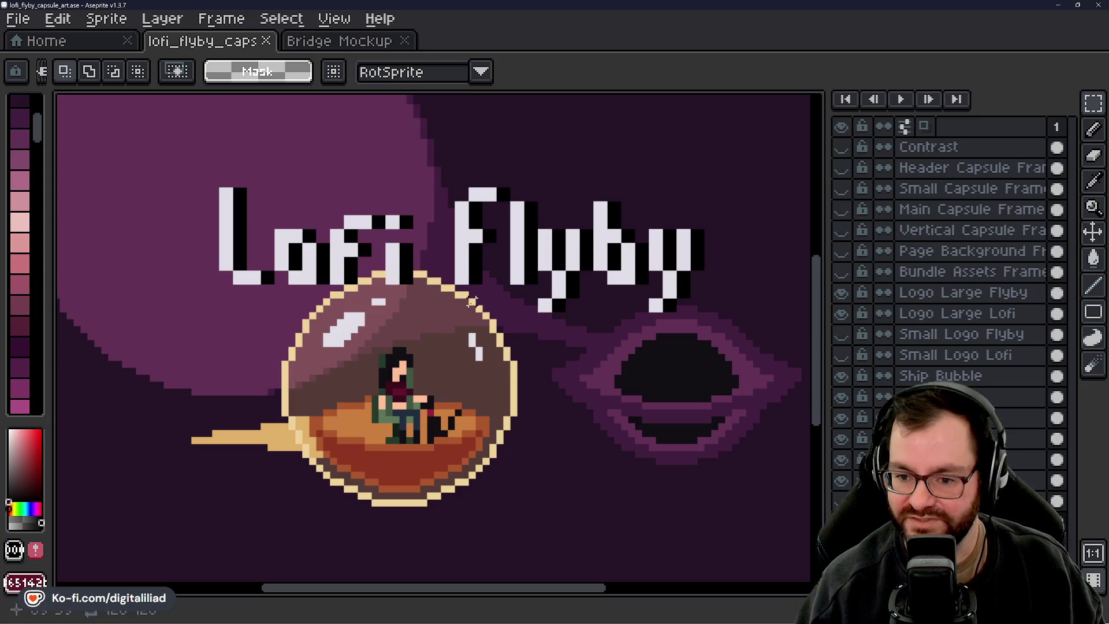
scroll(343, 417, up, 1)
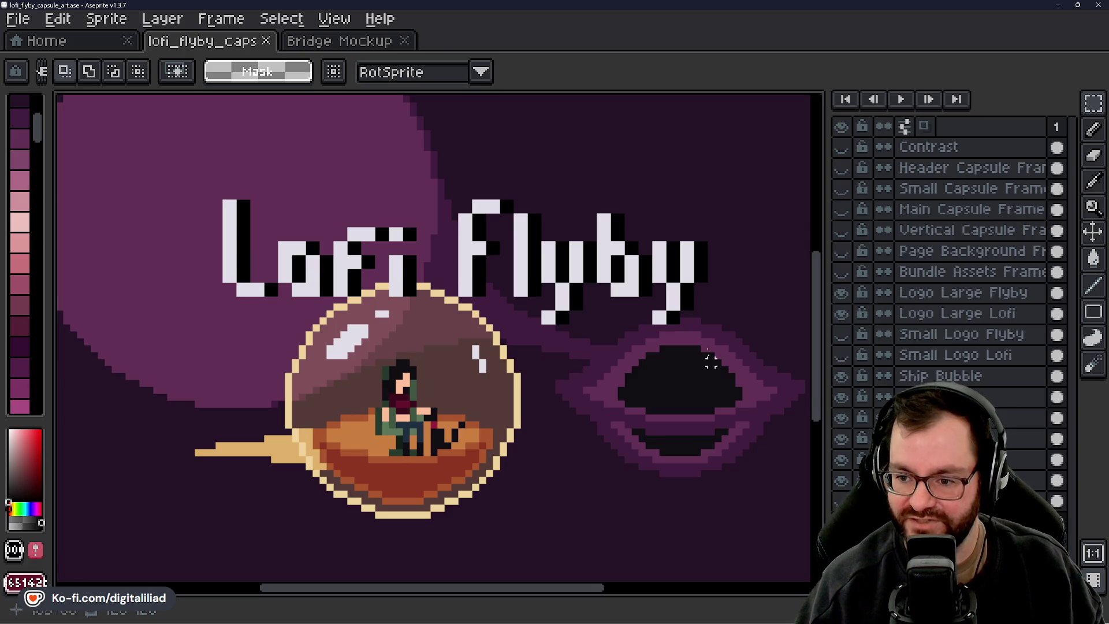
mouse_move(601, 411)
mouse_down()
mouse_move(532, 391)
mouse_move(544, 394)
mouse_up()
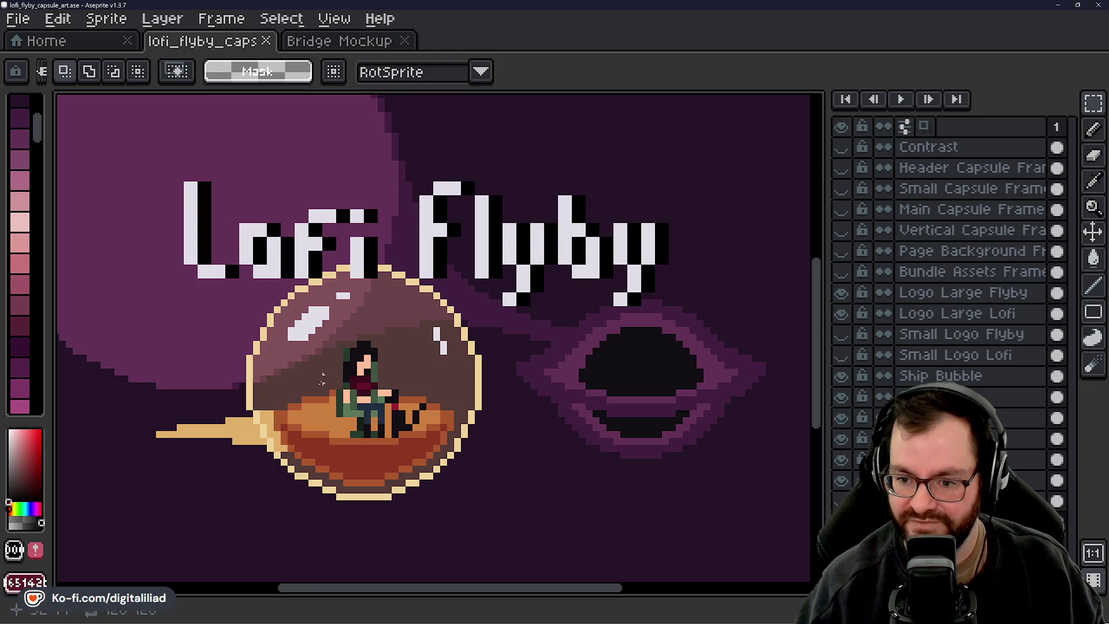
drag(145, 164, 741, 524)
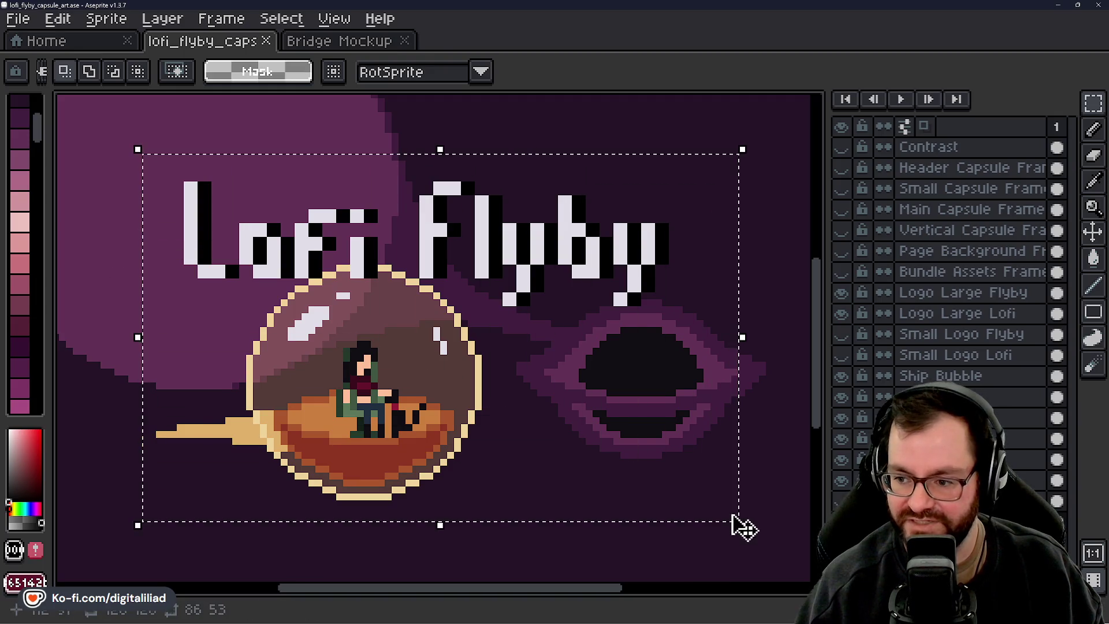
key(ctrl+d)
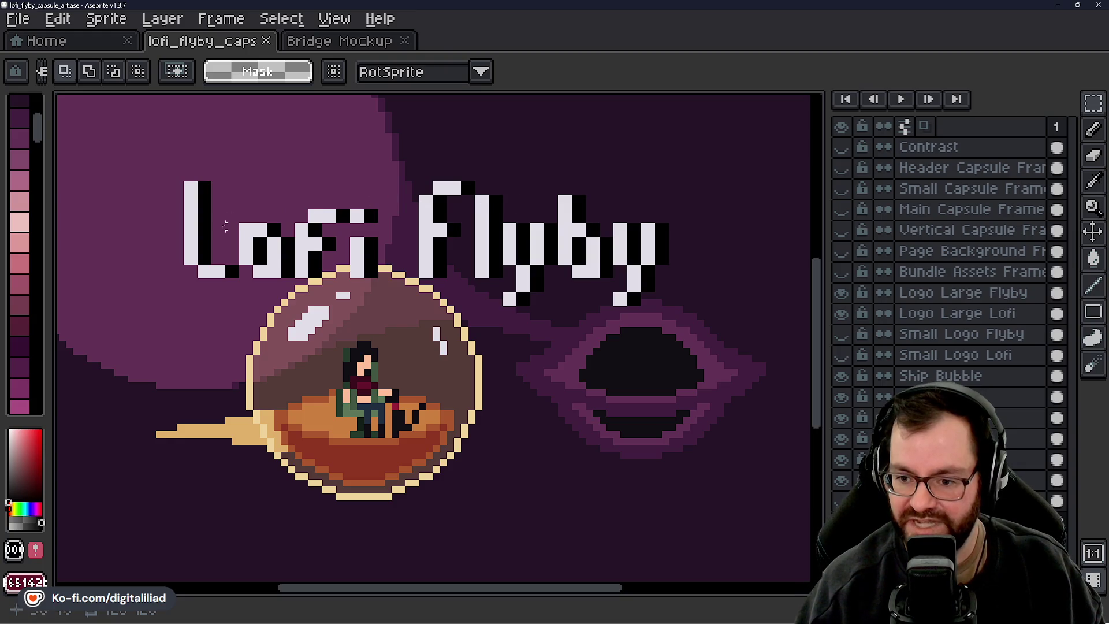
scroll(447, 472, down, 2)
drag(457, 489, 492, 439)
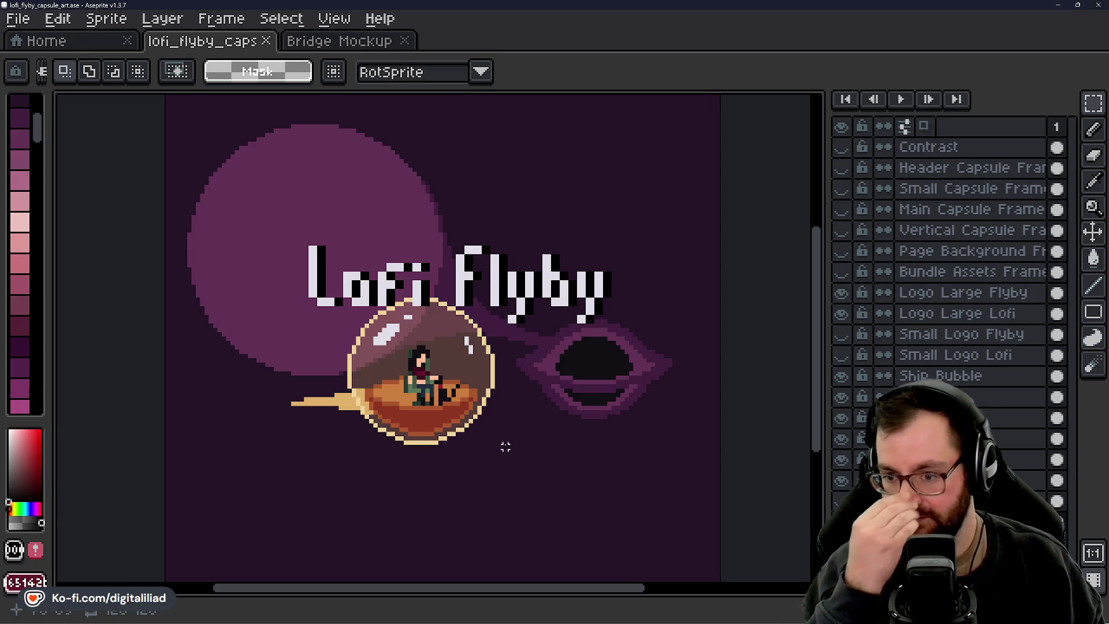
Try moving the Ship Bubble layers and Flyby logo with the Move tool, then undo
click(962, 376)
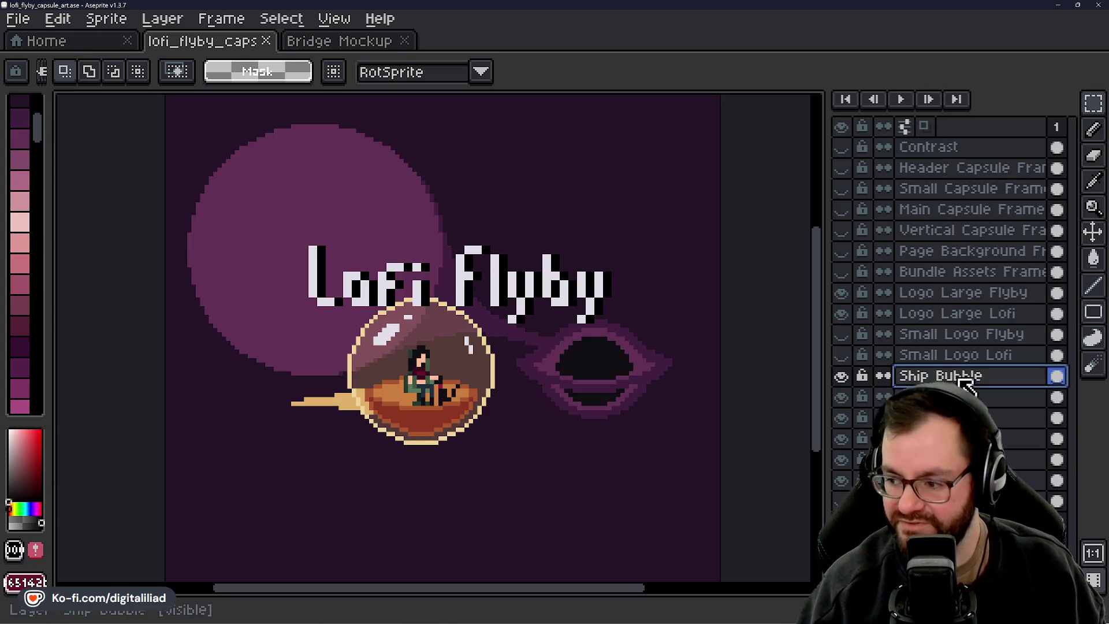
drag(1057, 376, 1057, 459)
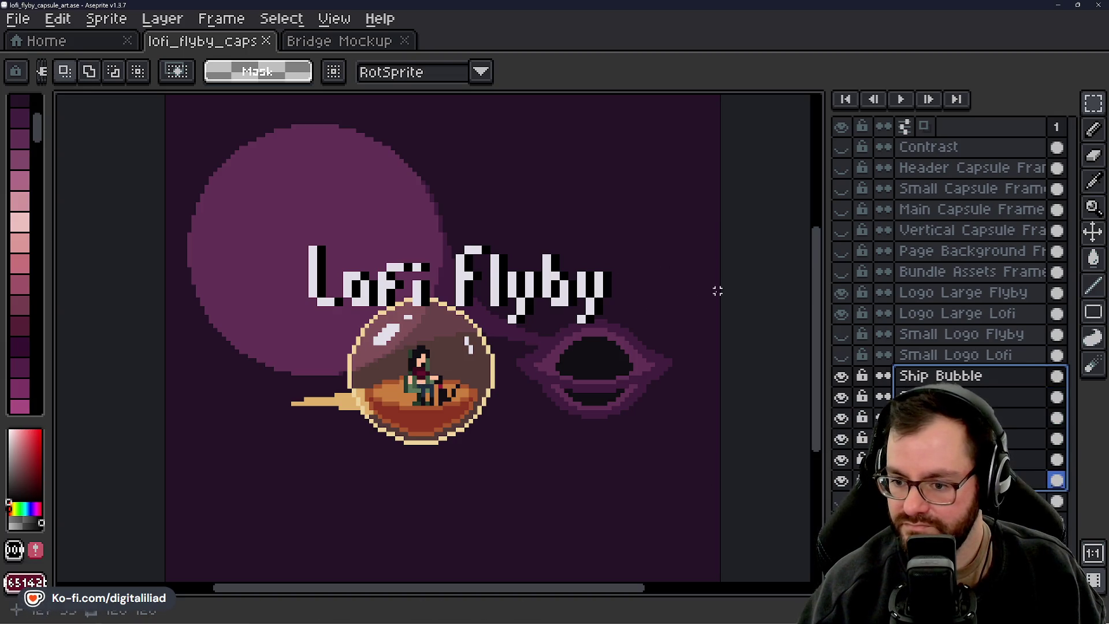
click(1100, 231)
mouse_move(439, 361)
mouse_down()
mouse_move(415, 365)
mouse_move(389, 399)
mouse_move(394, 407)
mouse_move(380, 402)
mouse_up()
click(956, 296)
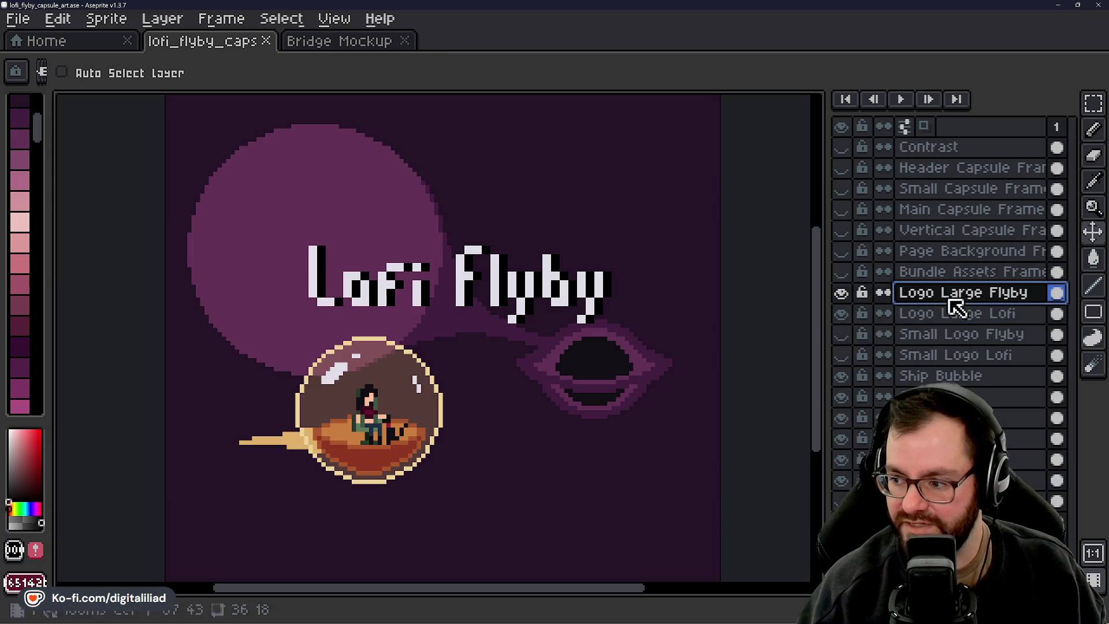
mouse_move(362, 295)
mouse_down()
mouse_move(440, 266)
mouse_move(389, 279)
mouse_move(322, 240)
mouse_move(391, 283)
mouse_move(384, 265)
mouse_move(398, 289)
mouse_move(404, 269)
mouse_move(378, 283)
mouse_move(420, 316)
mouse_move(364, 266)
mouse_move(418, 265)
mouse_up()
click(930, 314)
key(ctrl)
key(ctrl+z)
key(ctrl+z)
key(ctrl+z)
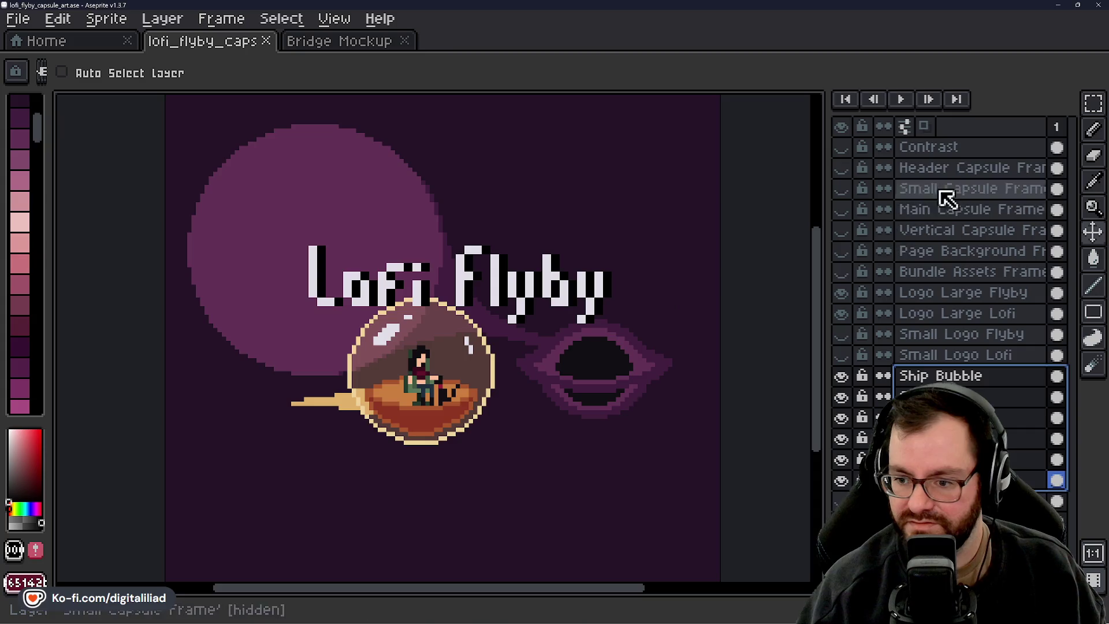
Zoom in, check the Main Capsule Frame, then show the red Header Capsule Frame guide
click(1094, 104)
scroll(474, 342, up, 1)
scroll(475, 342, up, 1)
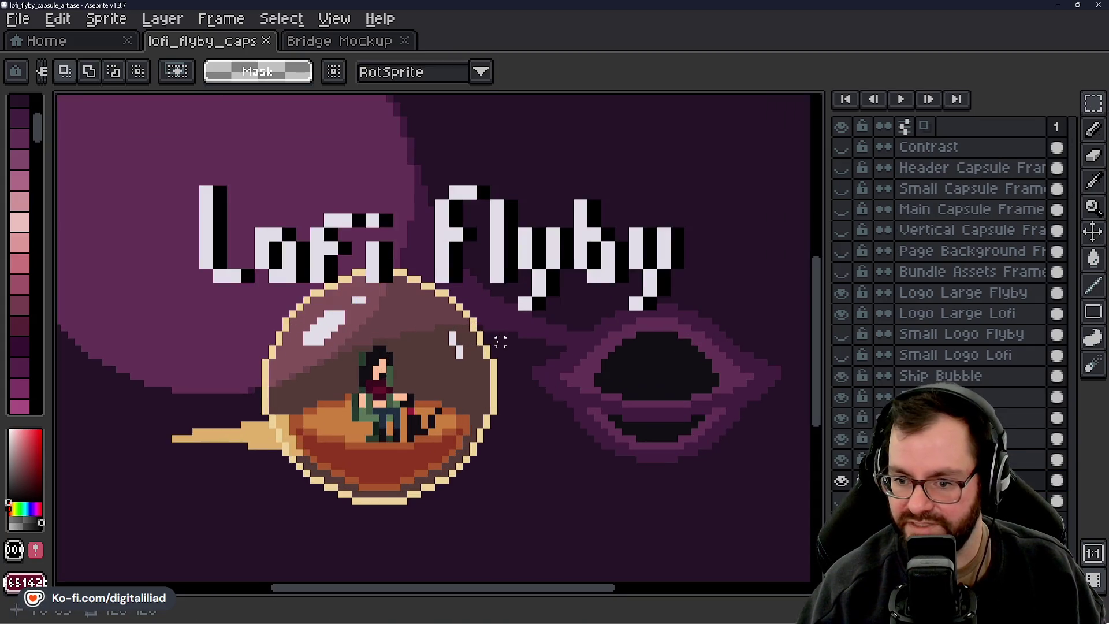
drag(495, 335, 477, 358)
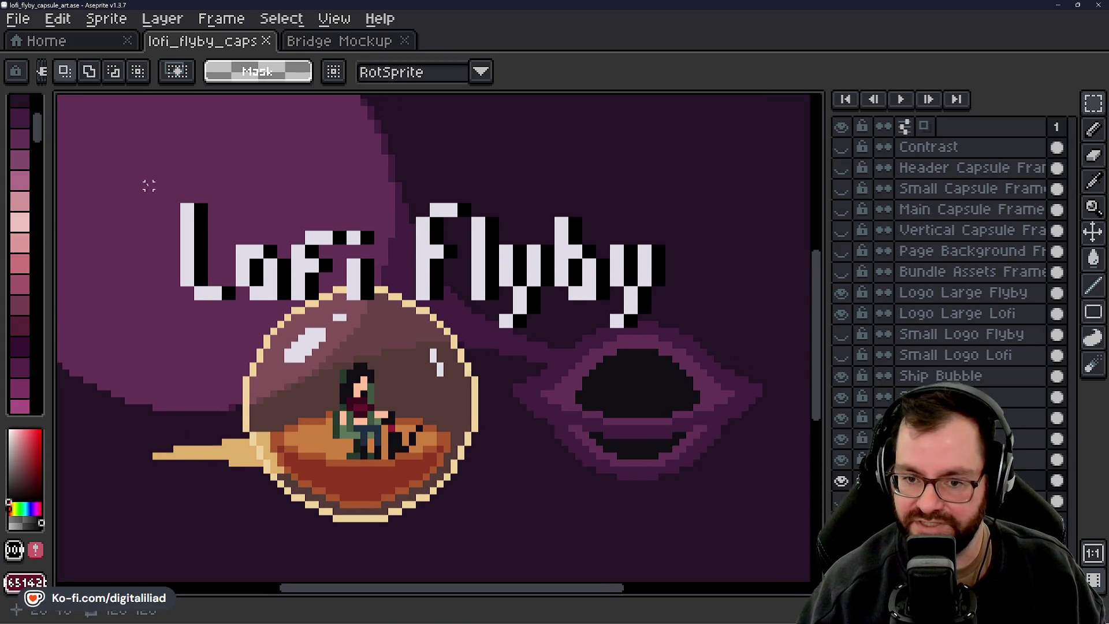
click(842, 209)
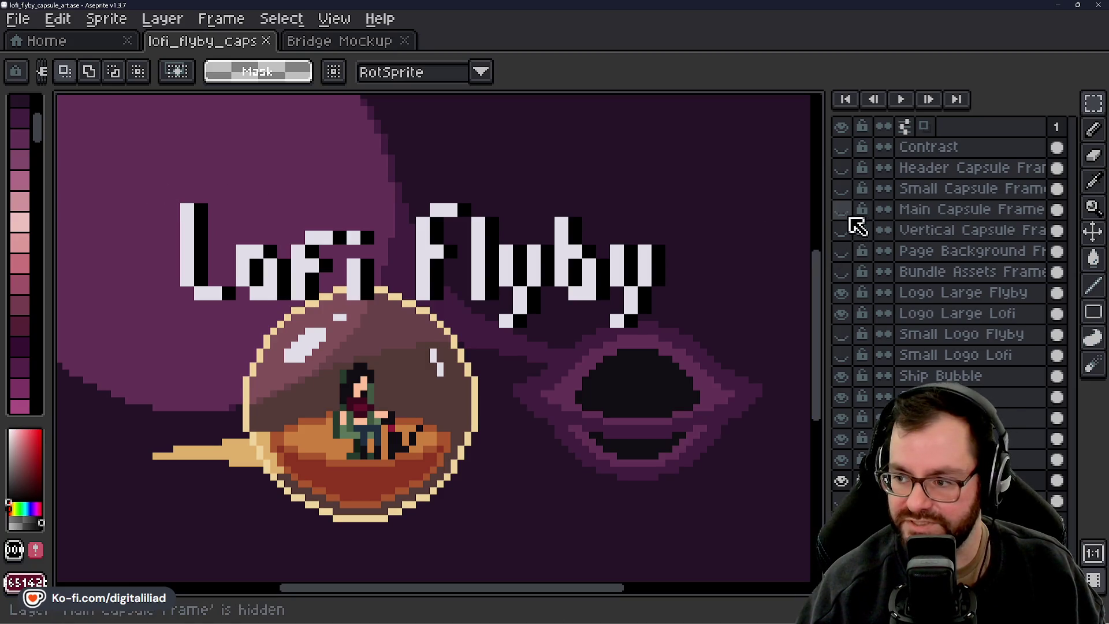
click(842, 210)
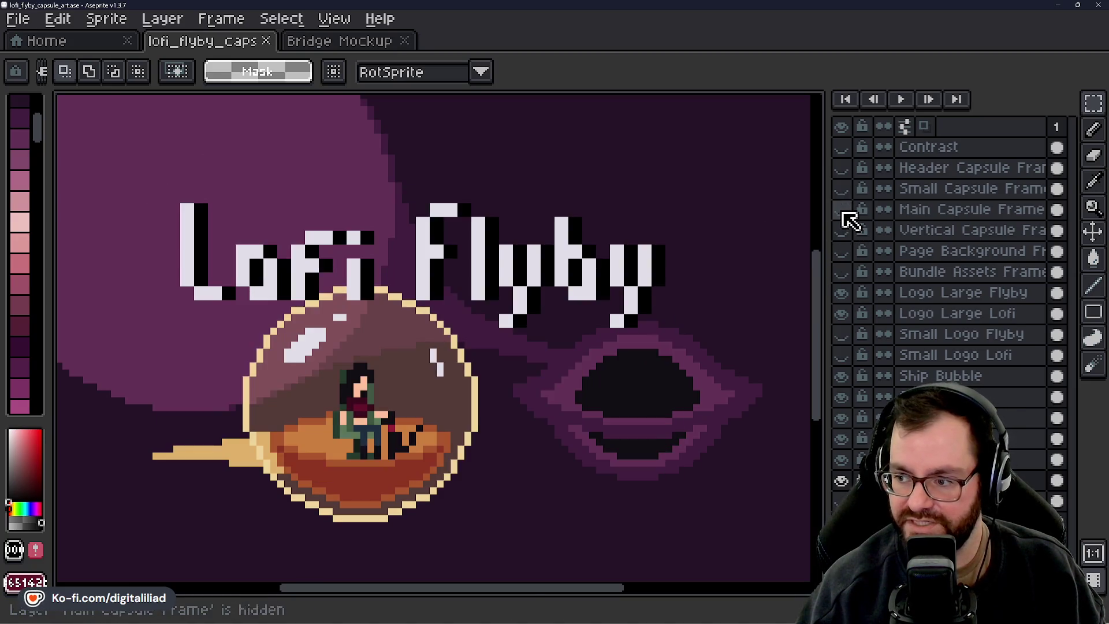
click(841, 167)
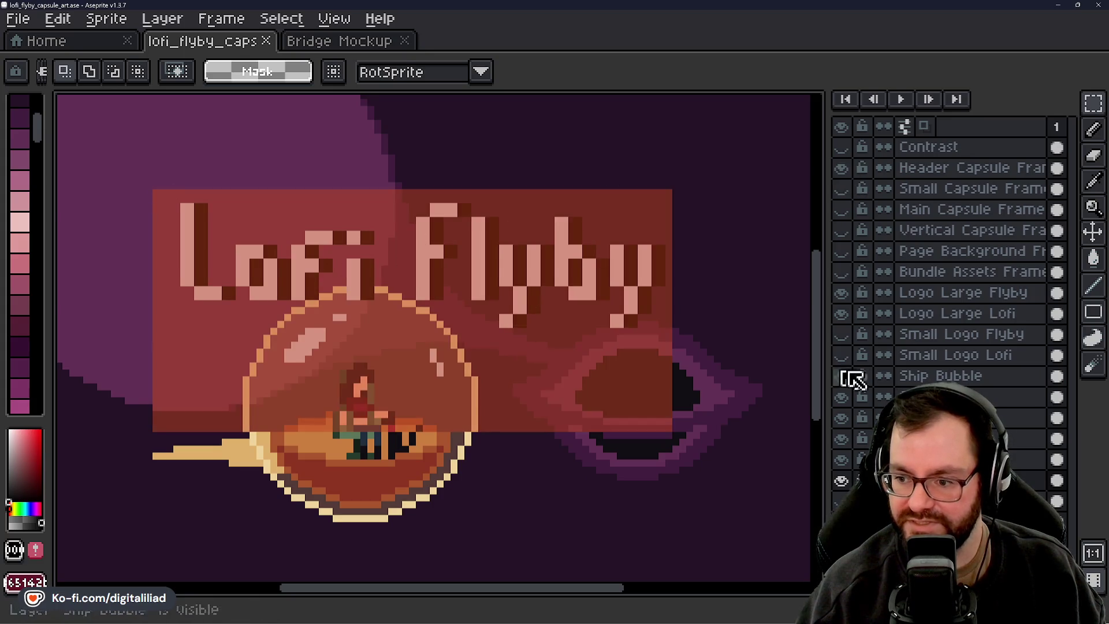
Try shifting the ship's trail slightly, then undo the move
click(1093, 232)
drag(549, 376, 560, 385)
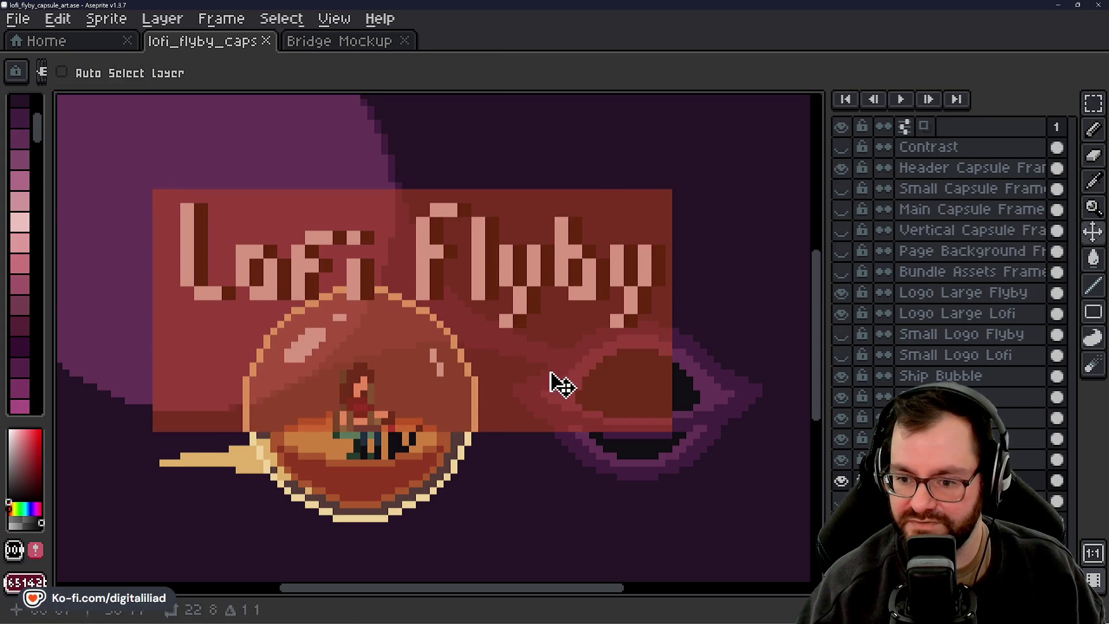
key(ctrl+z)
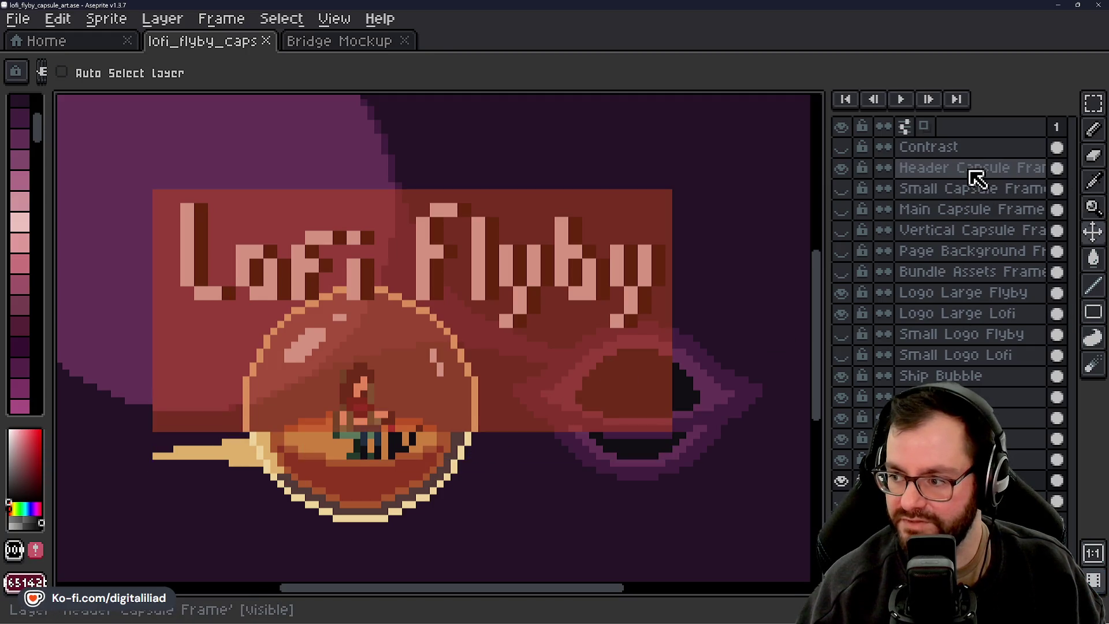
Reposition the Header Capsule Frame layer around the Lofi Flyby title and ship bubble
click(976, 176)
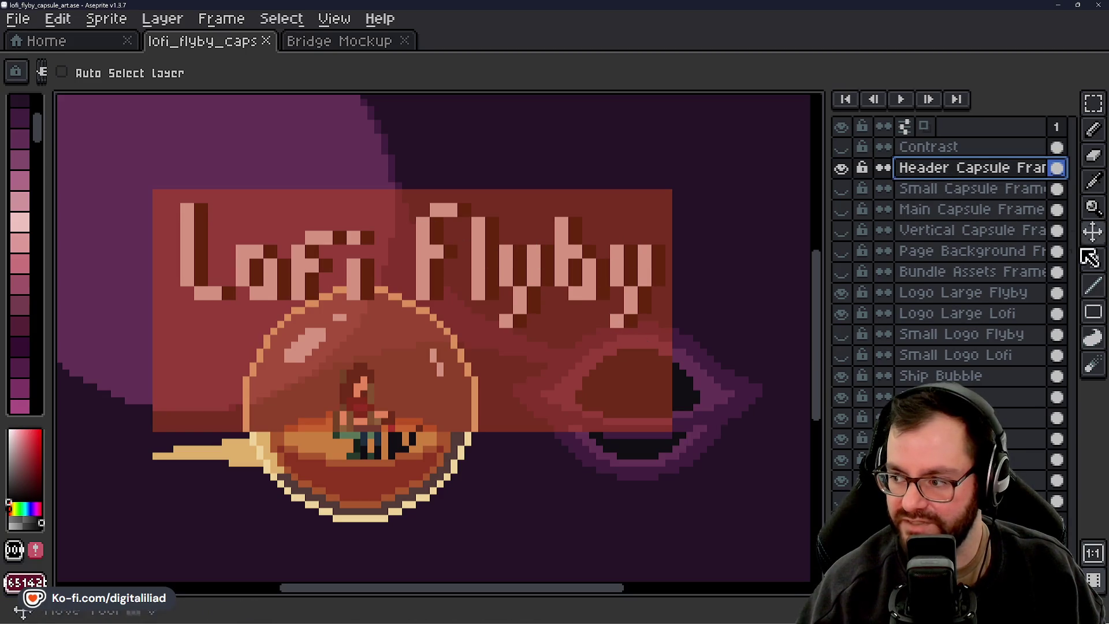
mouse_move(533, 299)
mouse_down()
mouse_move(552, 316)
mouse_move(526, 339)
mouse_move(530, 163)
mouse_move(520, 188)
mouse_up()
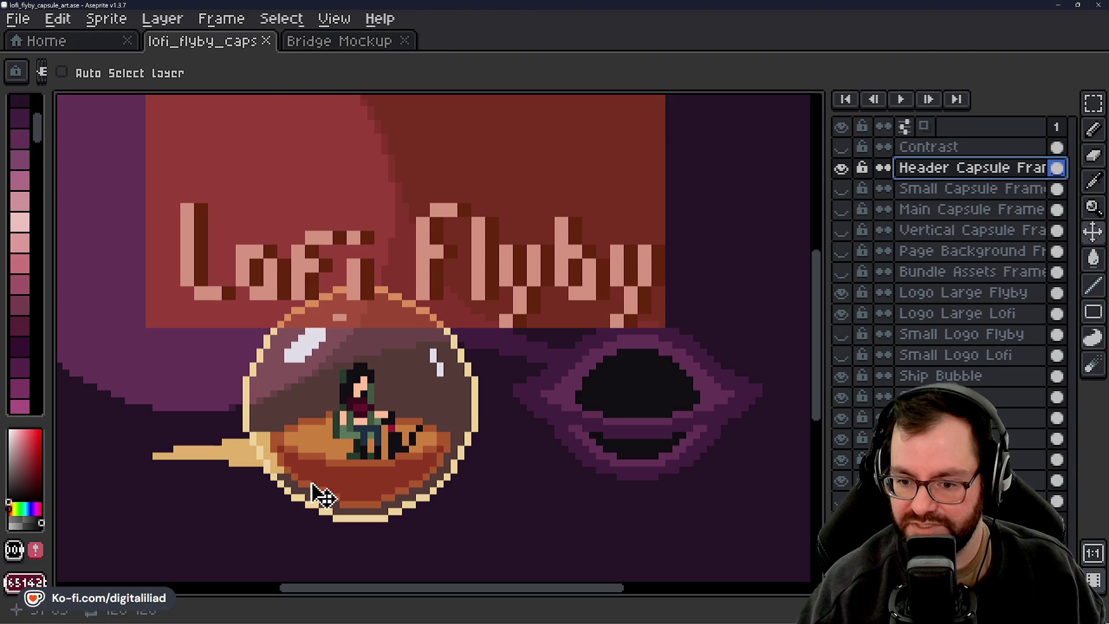
mouse_move(405, 338)
mouse_down()
mouse_move(465, 306)
mouse_move(451, 364)
mouse_move(465, 382)
mouse_move(463, 408)
mouse_move(476, 416)
mouse_move(466, 395)
mouse_move(482, 409)
mouse_up()
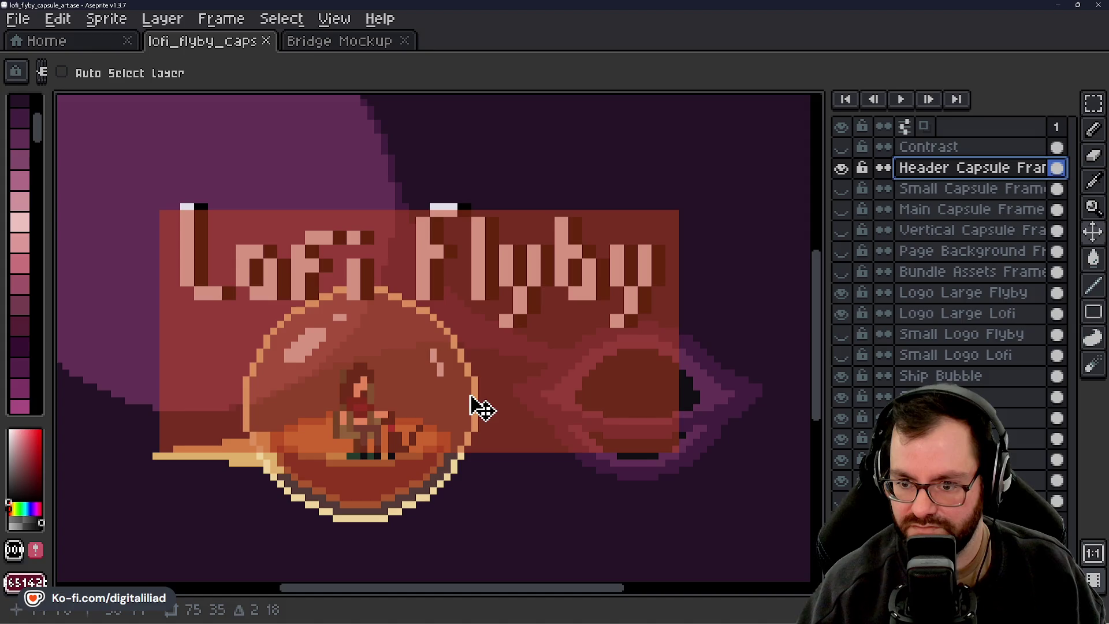
mouse_move(479, 408)
mouse_down()
mouse_move(475, 358)
mouse_move(486, 401)
mouse_move(477, 393)
mouse_move(523, 451)
mouse_up()
scroll(636, 230, down, 1)
mouse_move(647, 243)
mouse_down()
mouse_move(604, 292)
mouse_move(641, 301)
mouse_up()
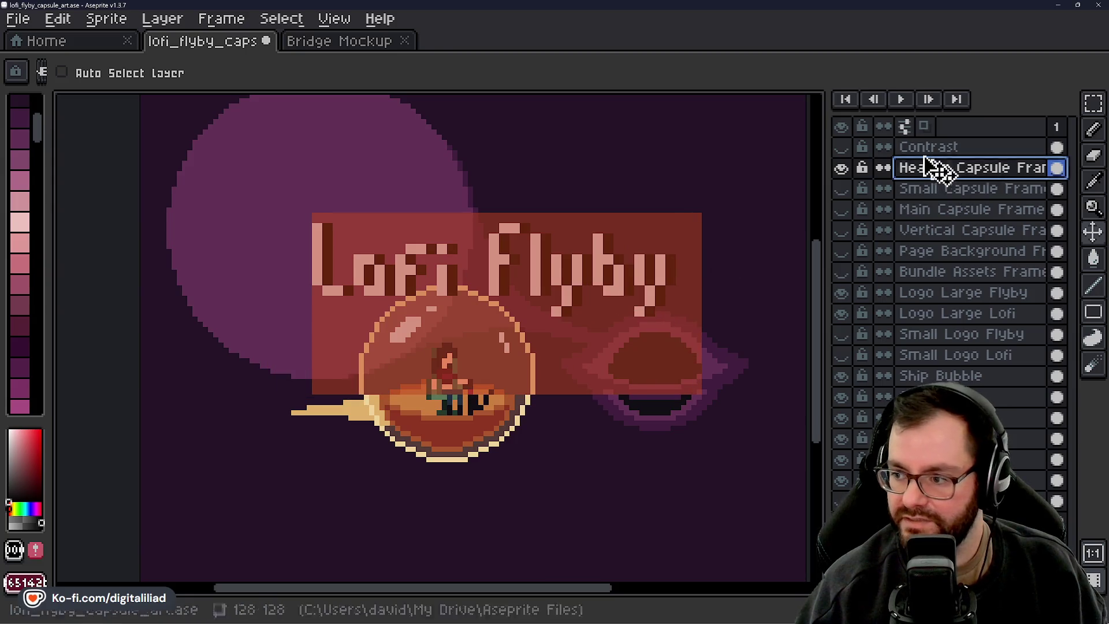
Hide the Header Capsule Frame and show the Vertical Capsule Frame, panning to frame it
click(842, 168)
click(841, 230)
scroll(500, 315, down, 1)
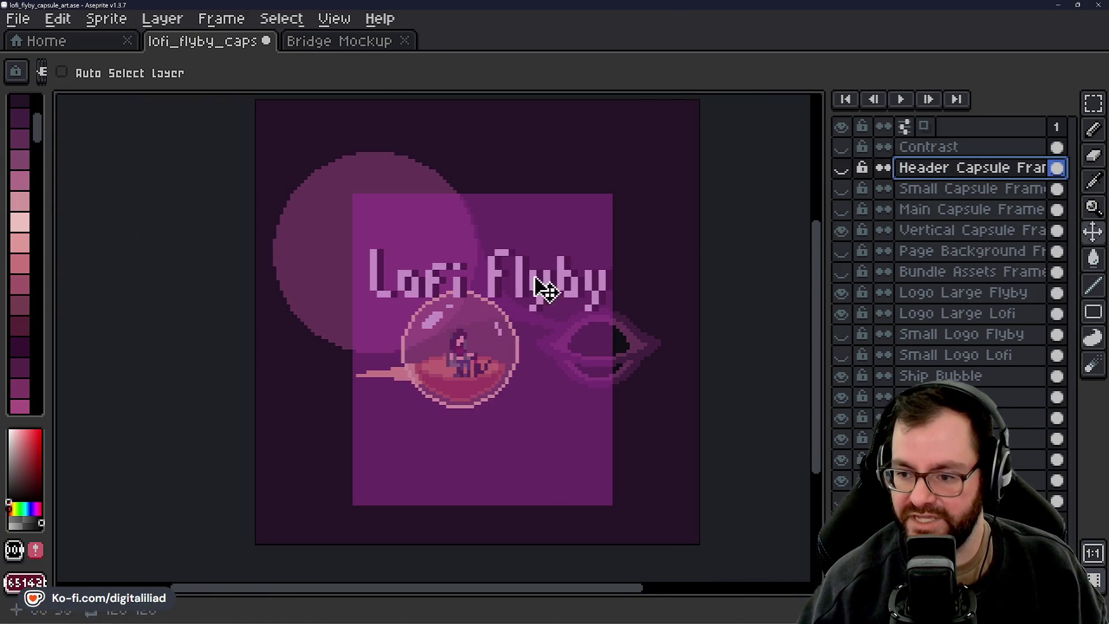
drag(537, 302, 504, 341)
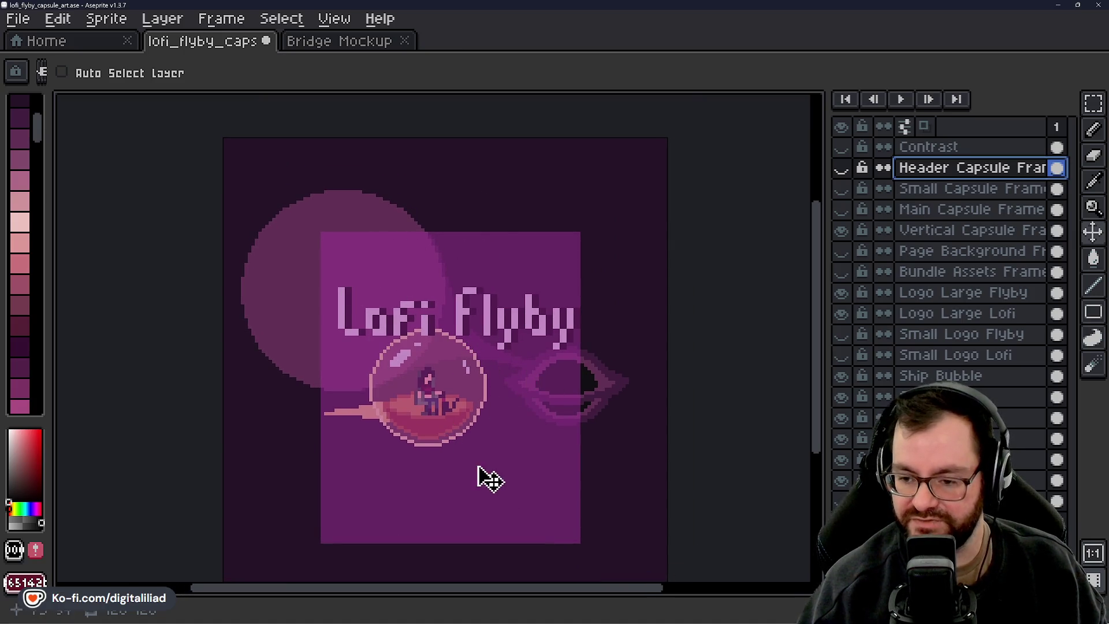
scroll(422, 305, up, 1)
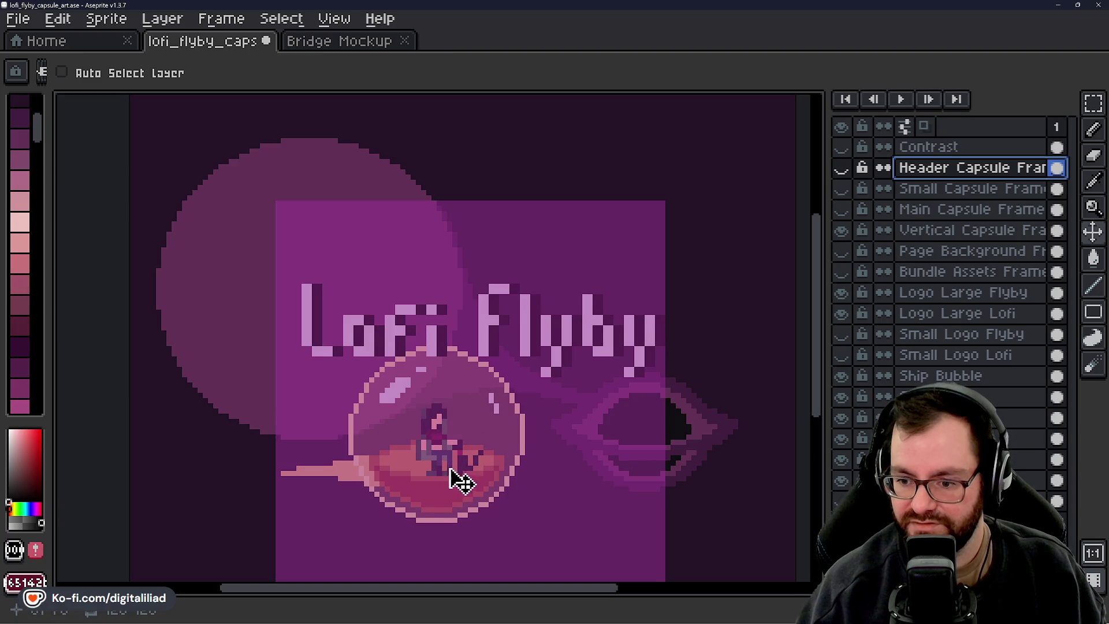
drag(563, 446, 524, 325)
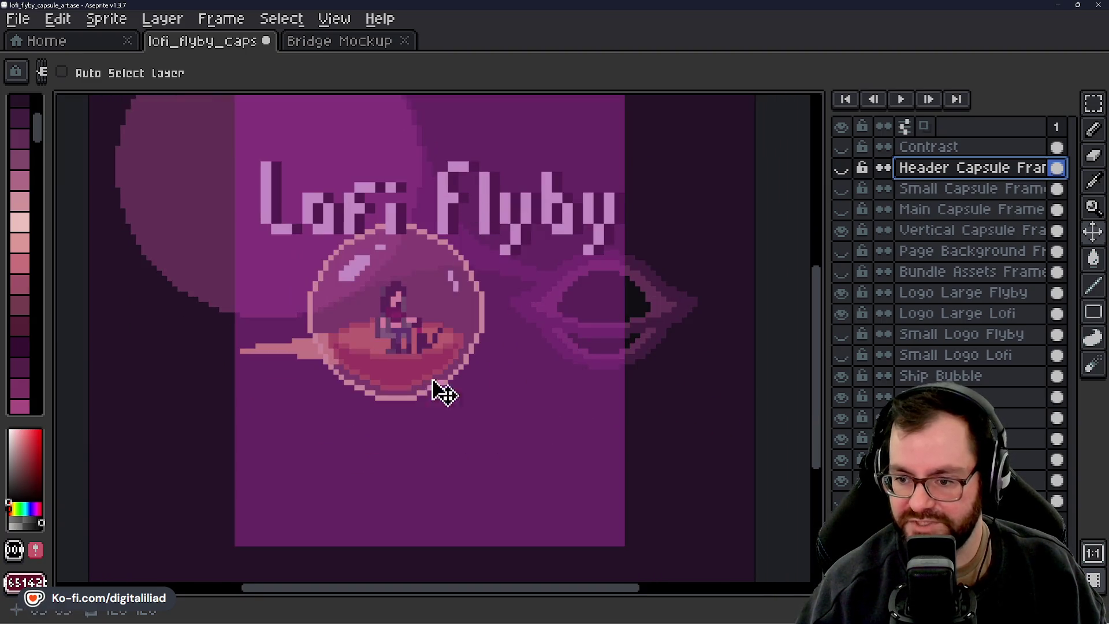
scroll(474, 295, up, 2)
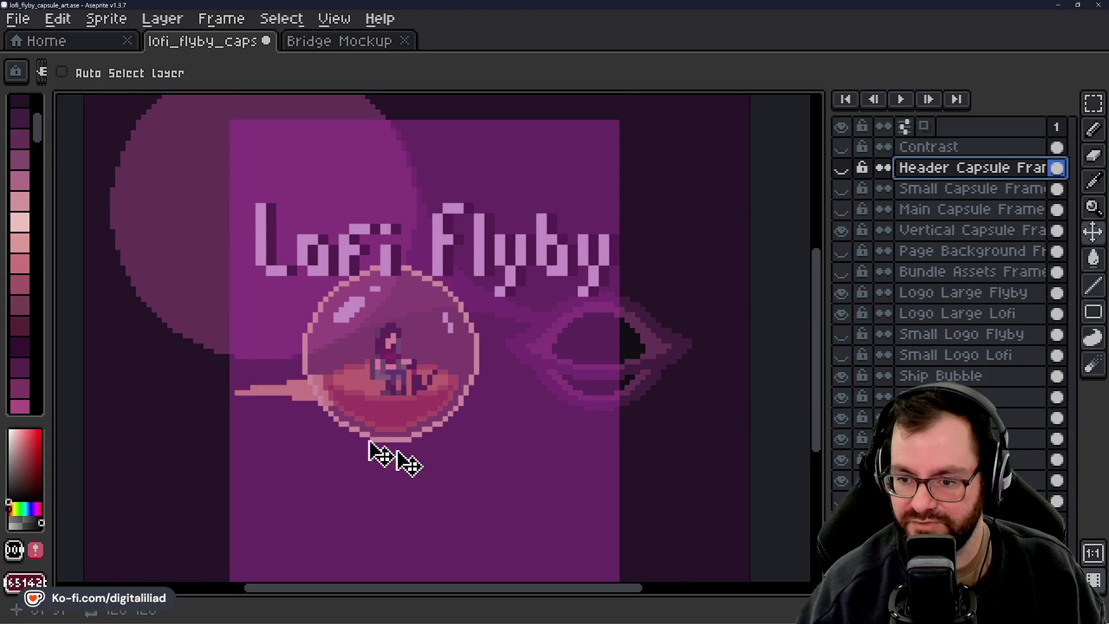
Hide the Vertical Capsule Frame and compare the art with and without the Page Background Frame
click(841, 231)
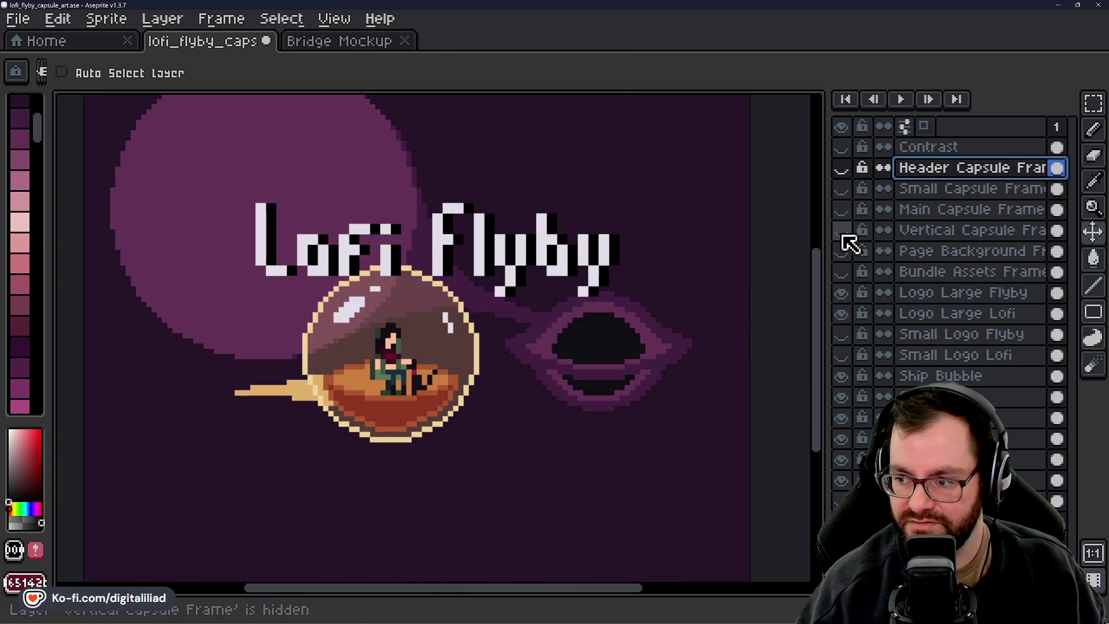
click(841, 252)
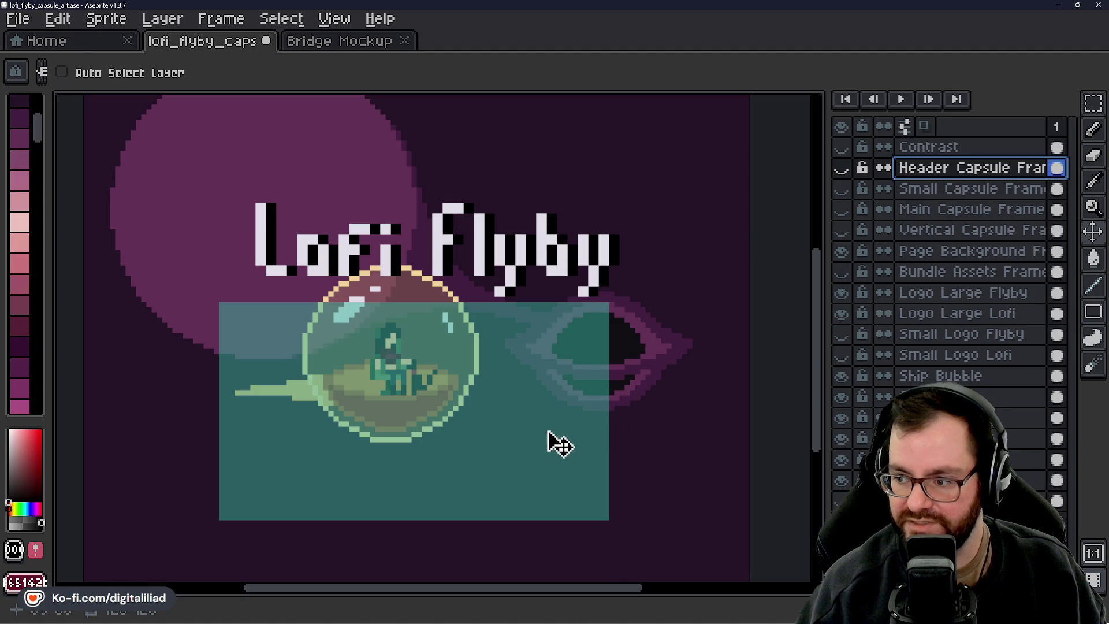
click(842, 252)
click(842, 252)
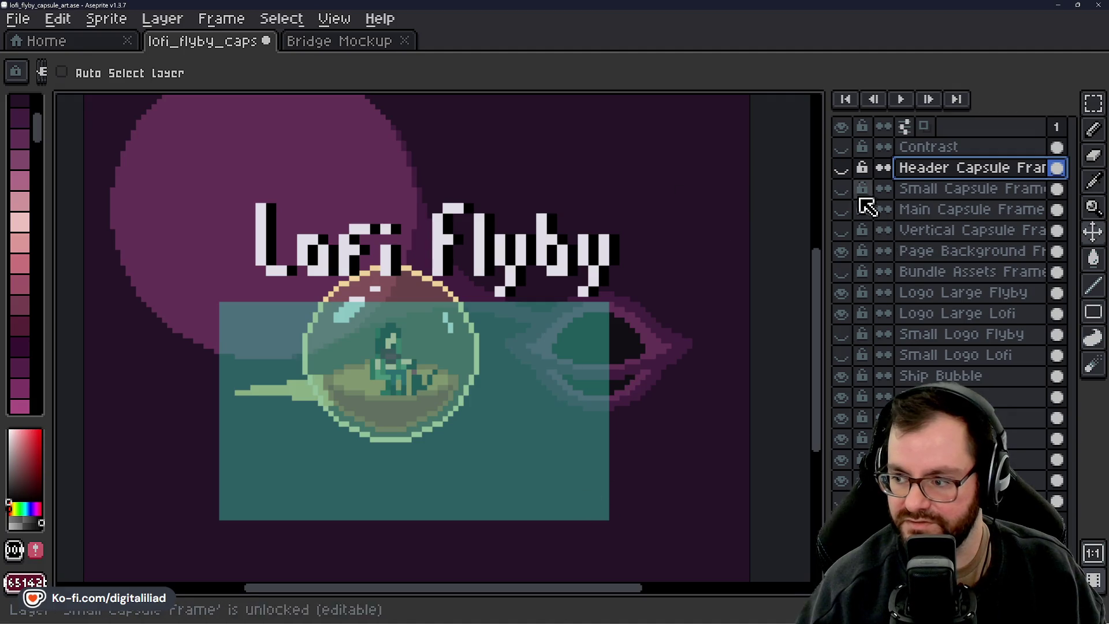
click(841, 252)
click(841, 252)
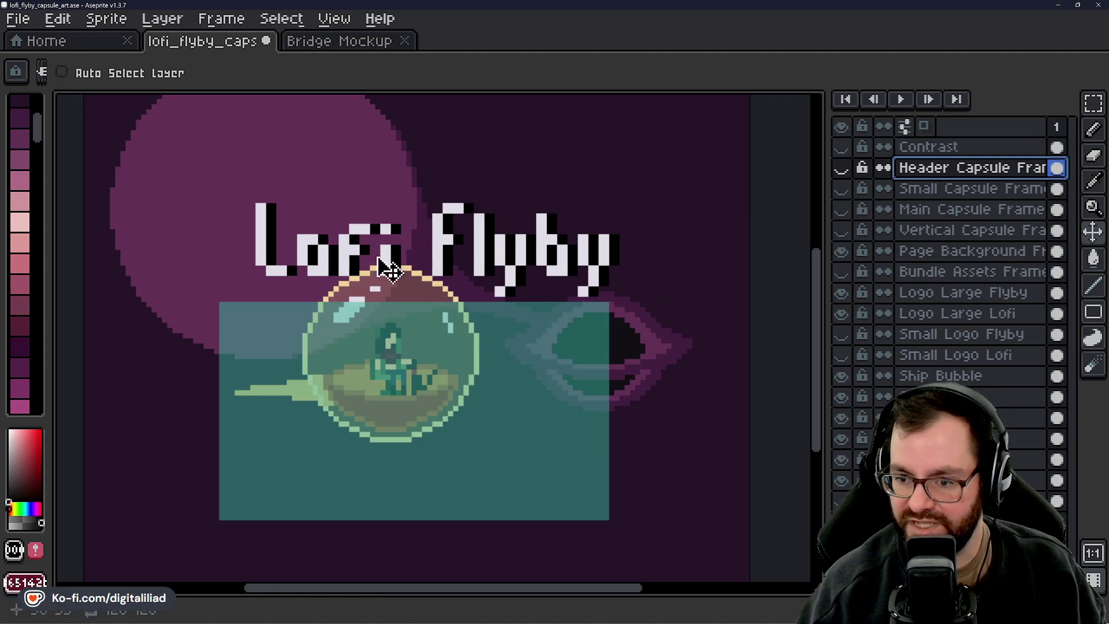
click(842, 253)
Move the Bundle Assets Frame guide down over the title and ship, then hide it
click(847, 271)
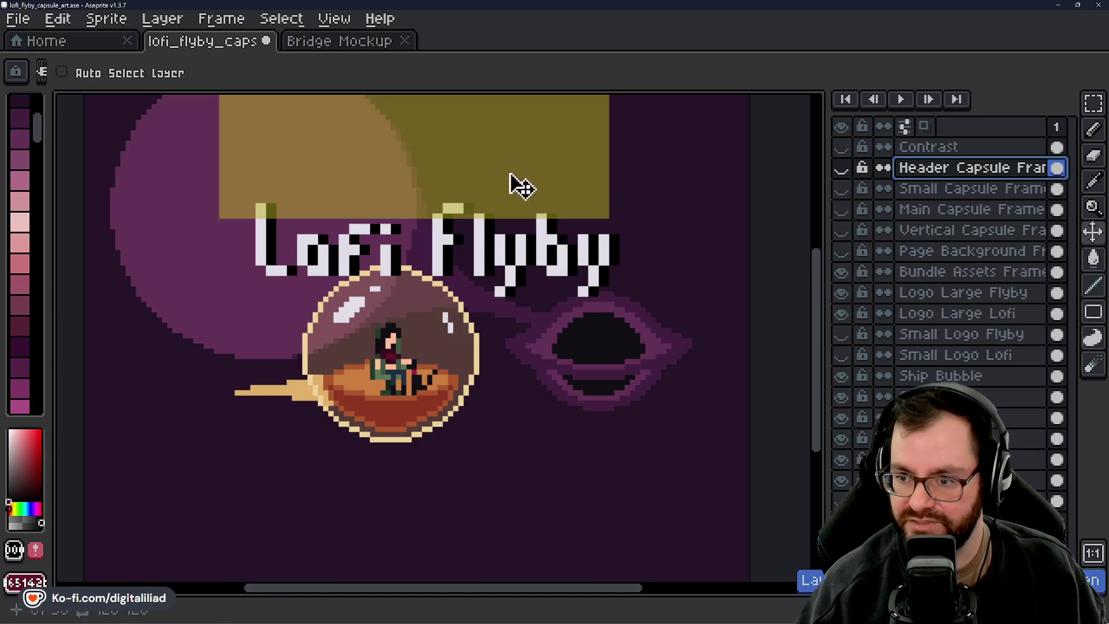
click(973, 250)
click(960, 271)
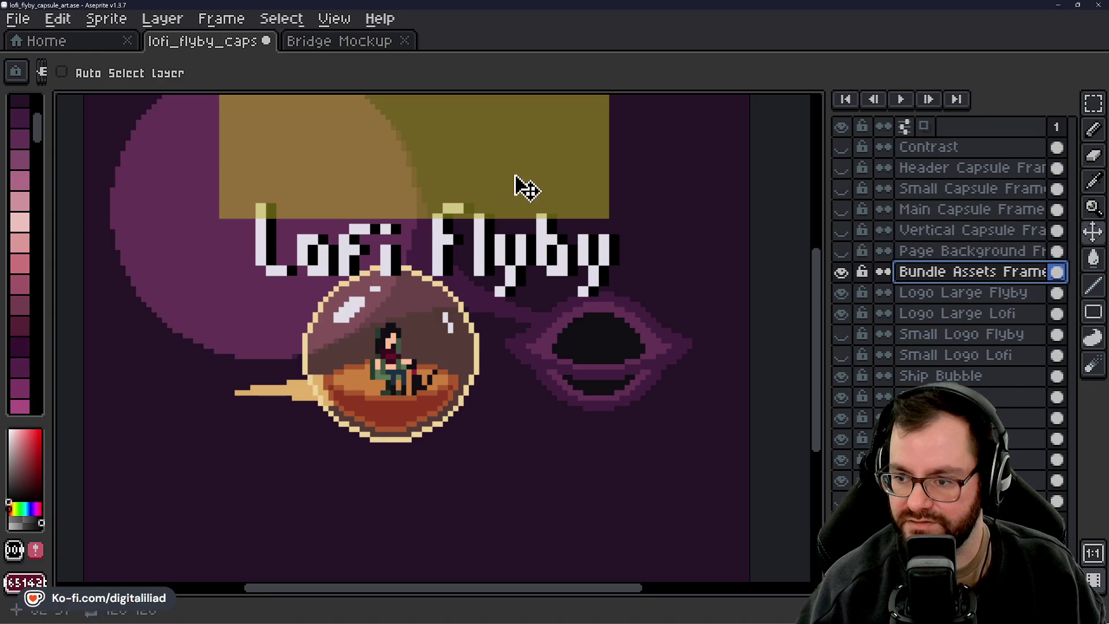
mouse_move(515, 179)
mouse_down()
mouse_move(518, 357)
mouse_move(527, 356)
mouse_move(510, 340)
mouse_up()
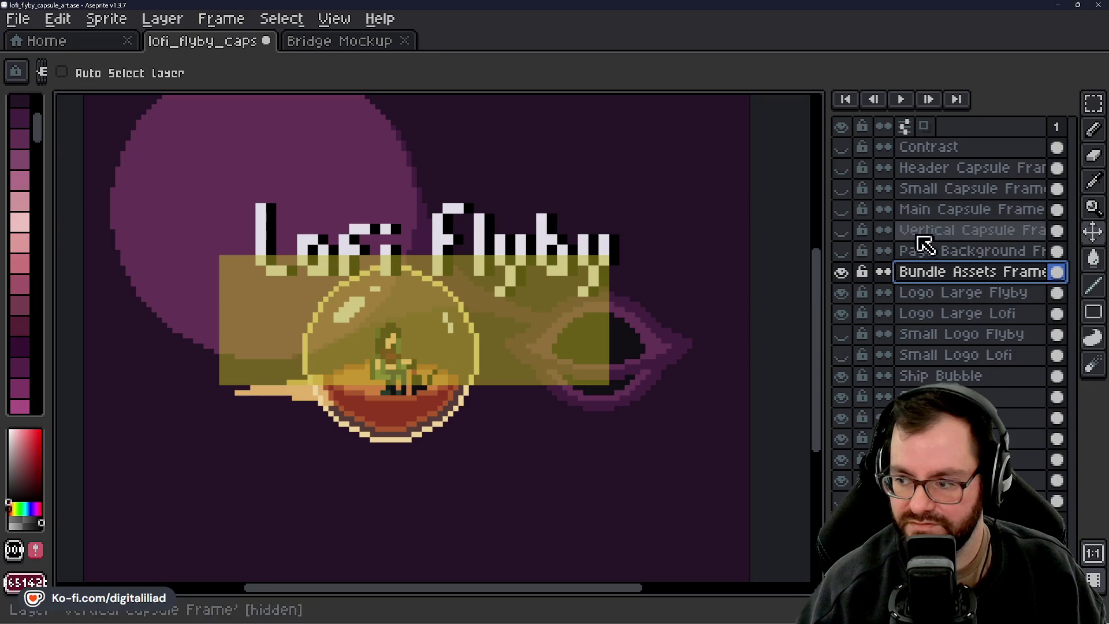
click(842, 273)
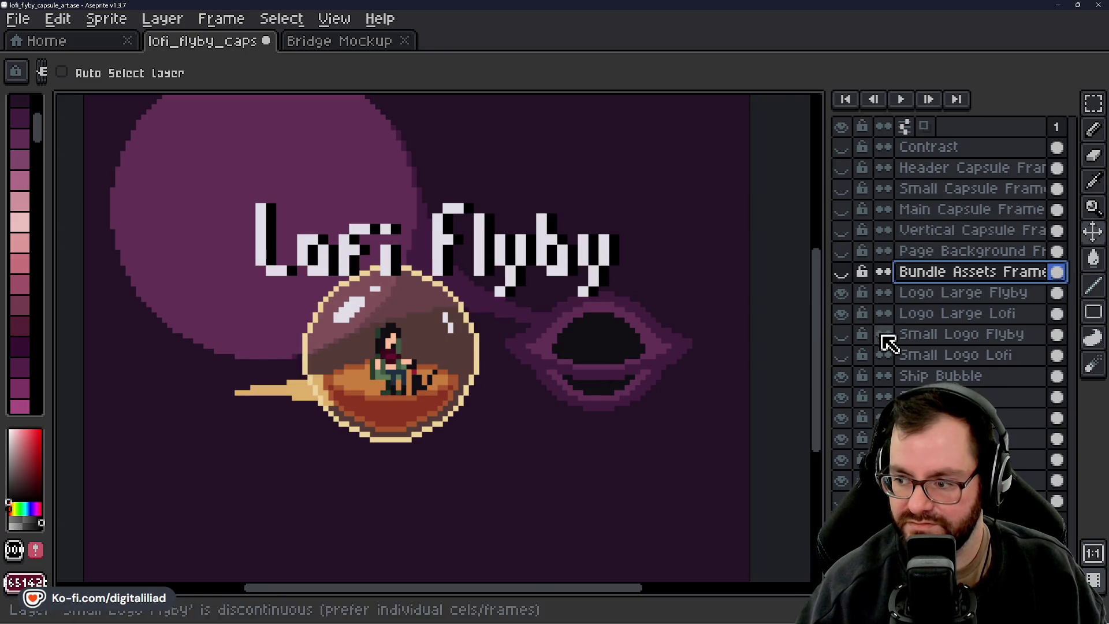
Check the art against the Small Capsule Frame, save the file, and hide the guide
click(841, 189)
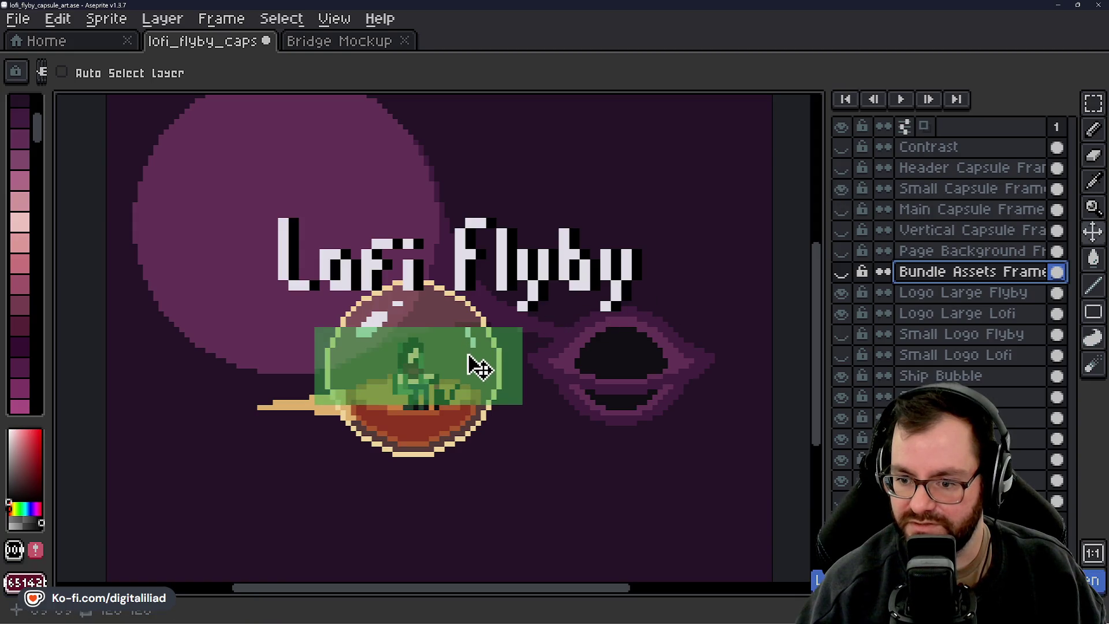
scroll(462, 385, up, 1)
scroll(454, 378, up, 1)
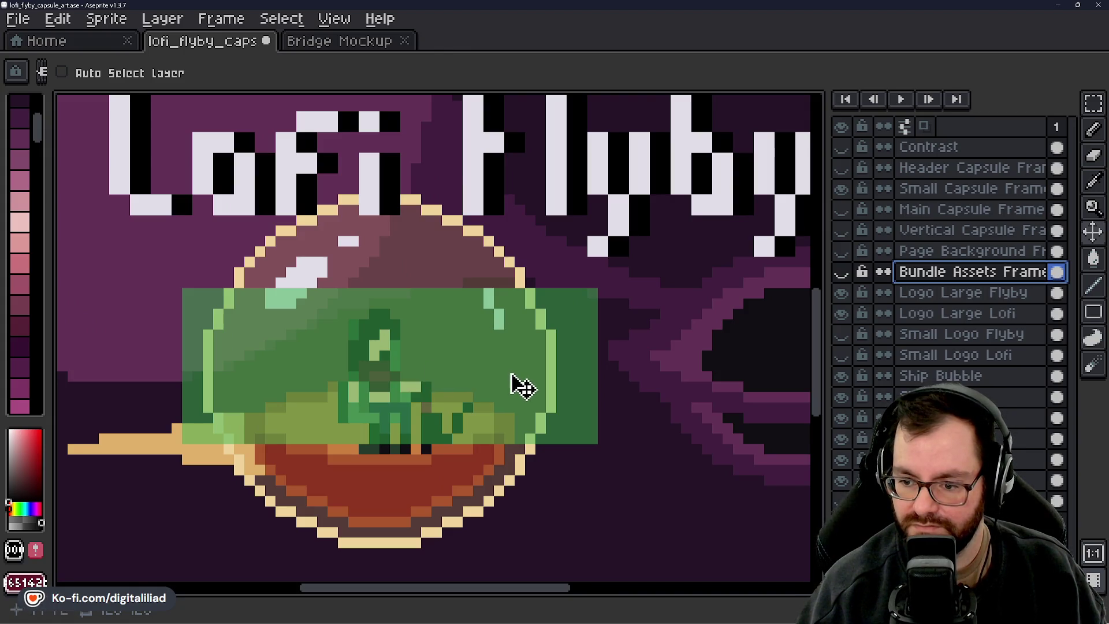
scroll(523, 386, down, 1)
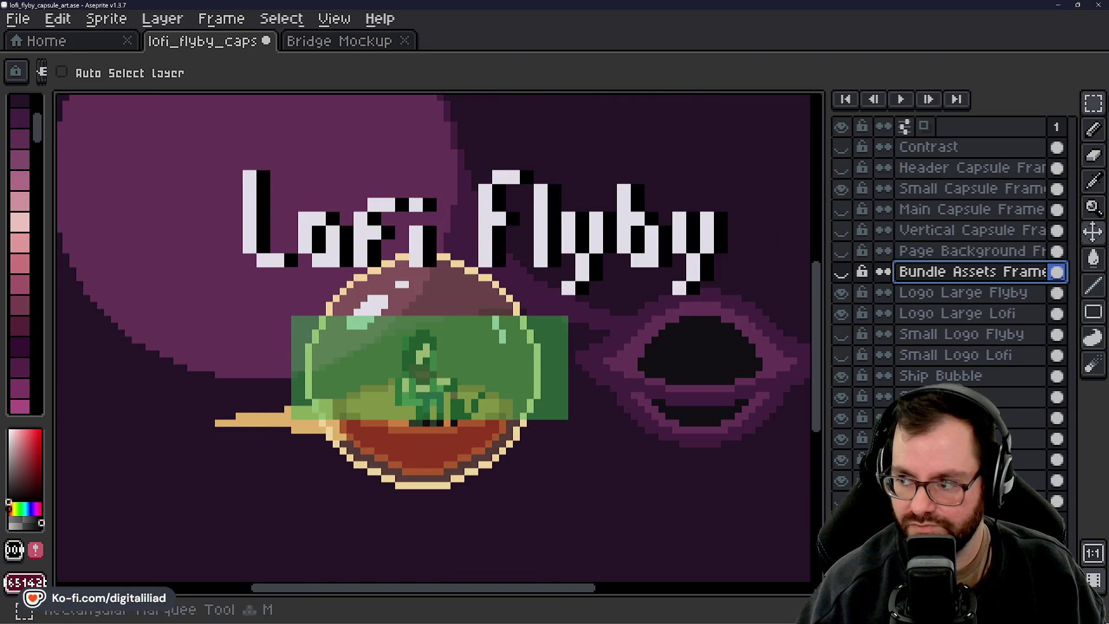
click(1093, 102)
key(ctrl+s)
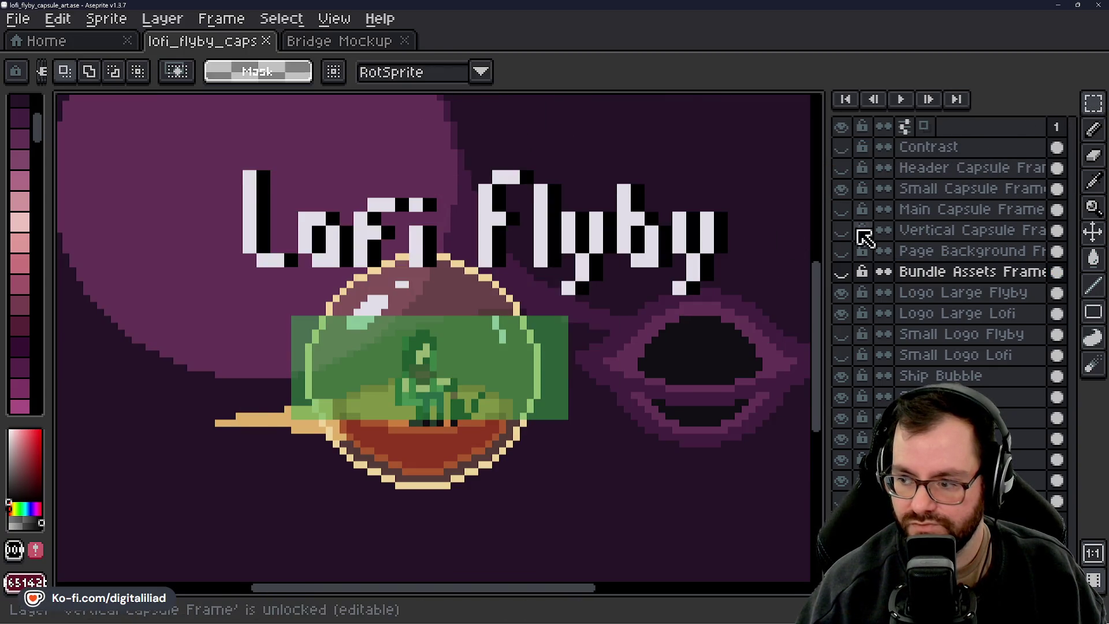
click(841, 189)
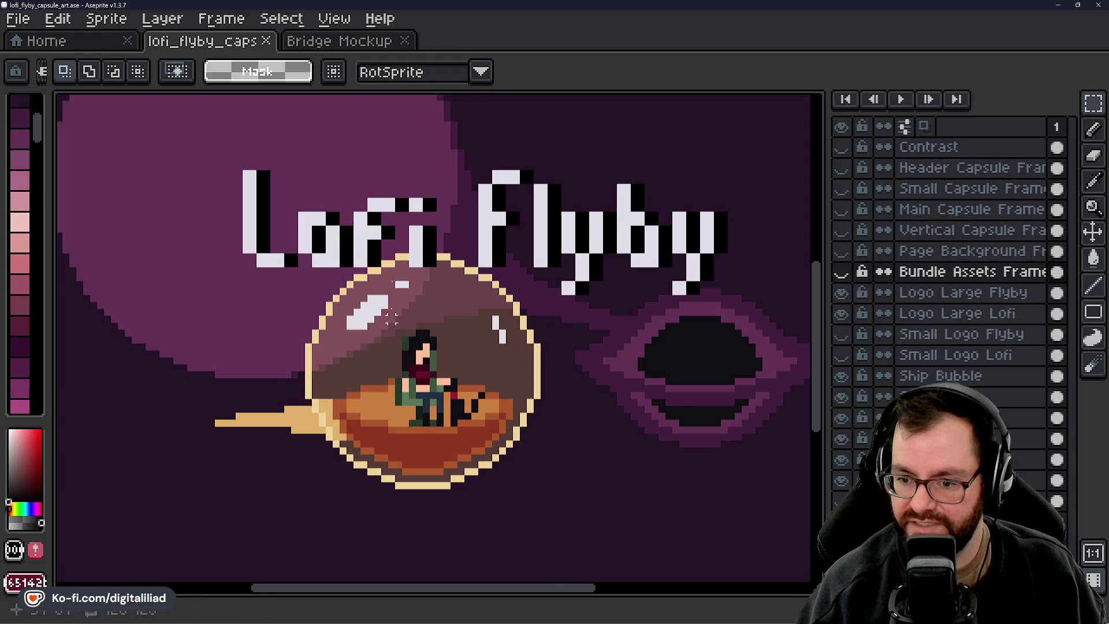
In Chrome, view the edena-hero.png and The-World-of-Edena-3.jpg reference images
mouse_move(660, 614)
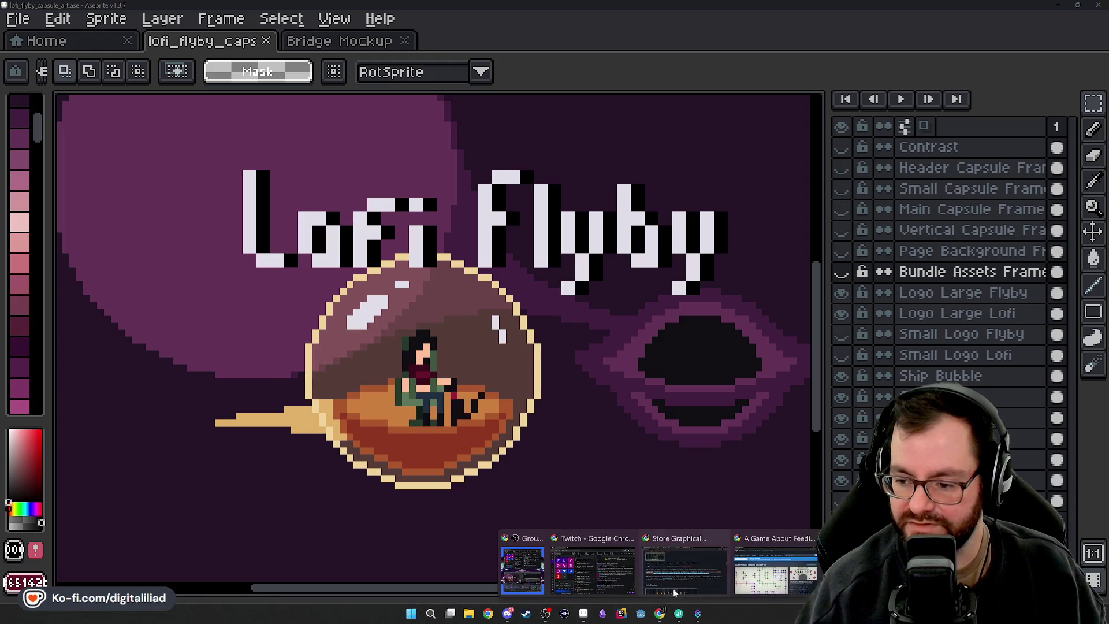
click(627, 567)
click(346, 11)
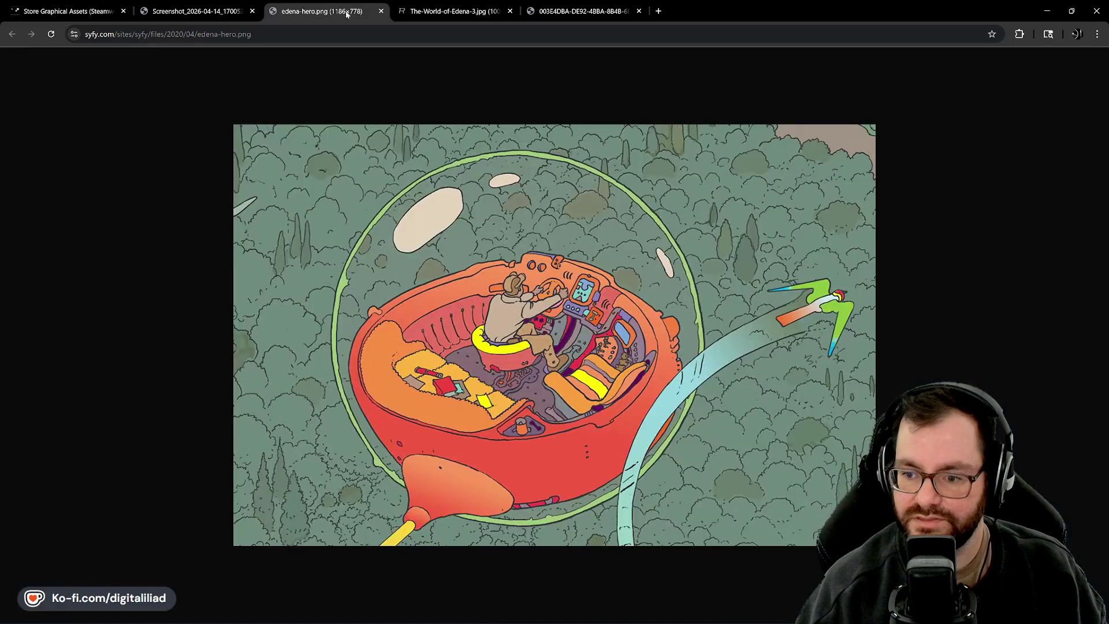
click(436, 13)
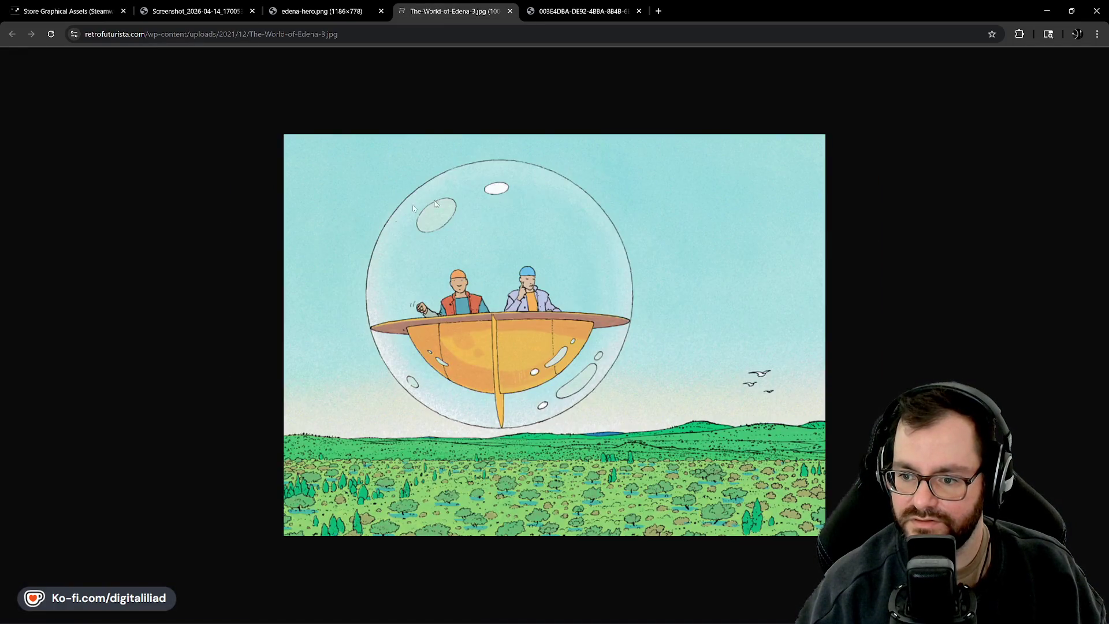
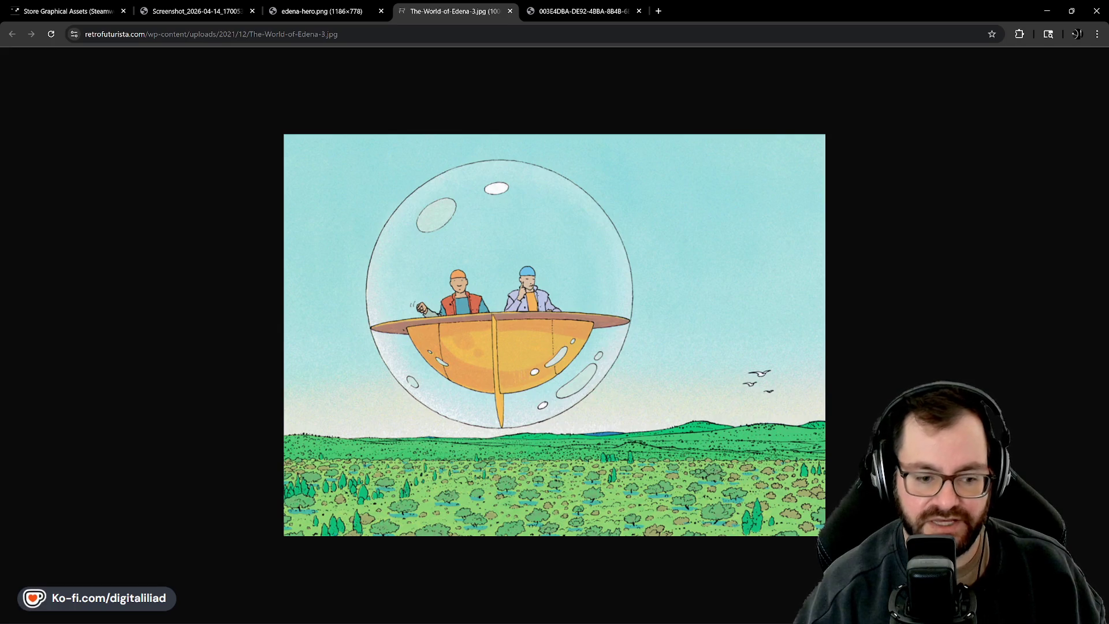
View the Edena cover reference in Chrome, then minimize the browser to return to the Lofi Flyby art
click(563, 11)
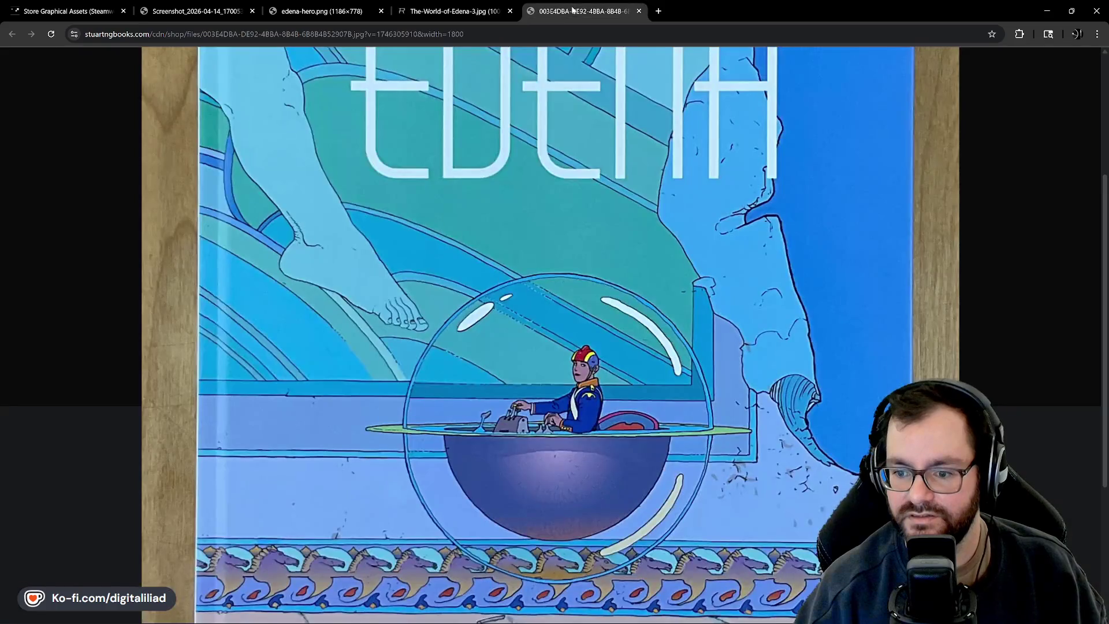
click(1047, 11)
drag(606, 354, 535, 347)
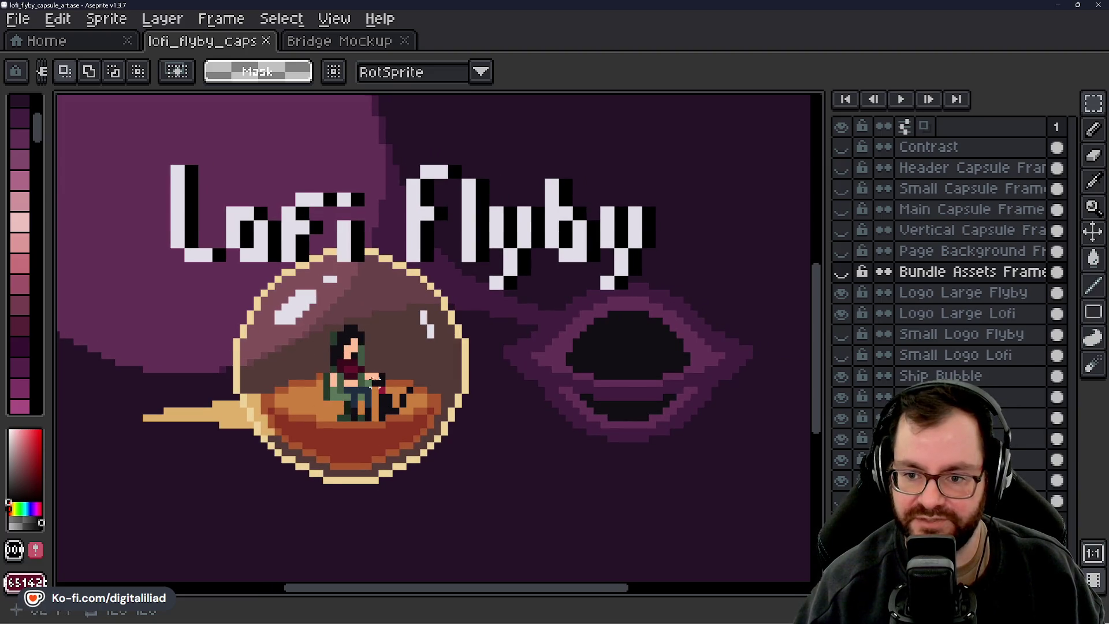
scroll(347, 334, down, 4)
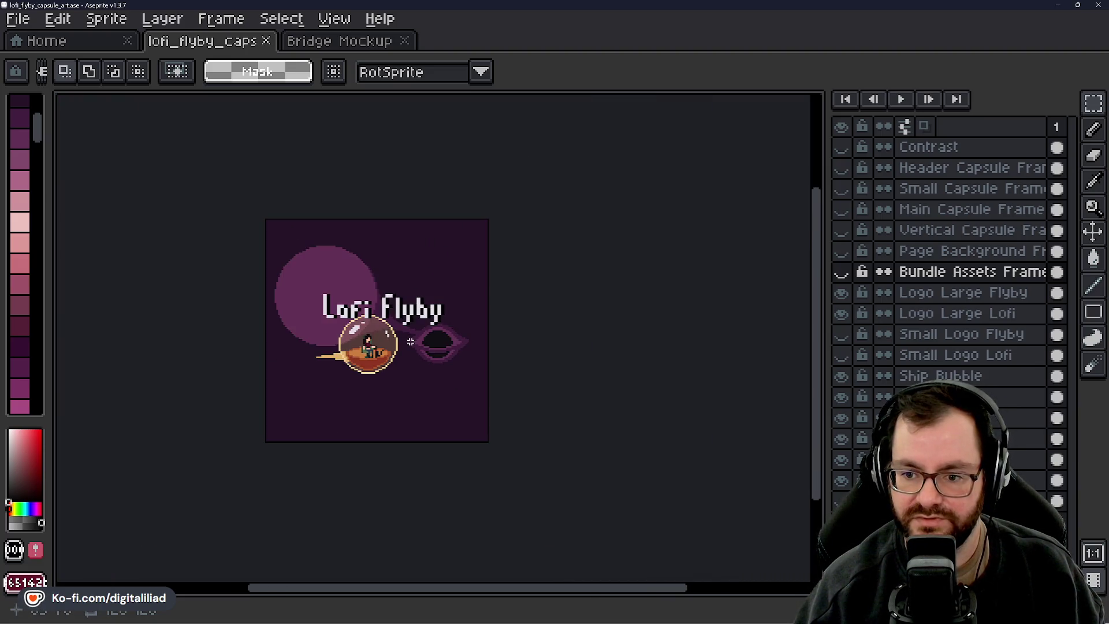
scroll(373, 328, up, 4)
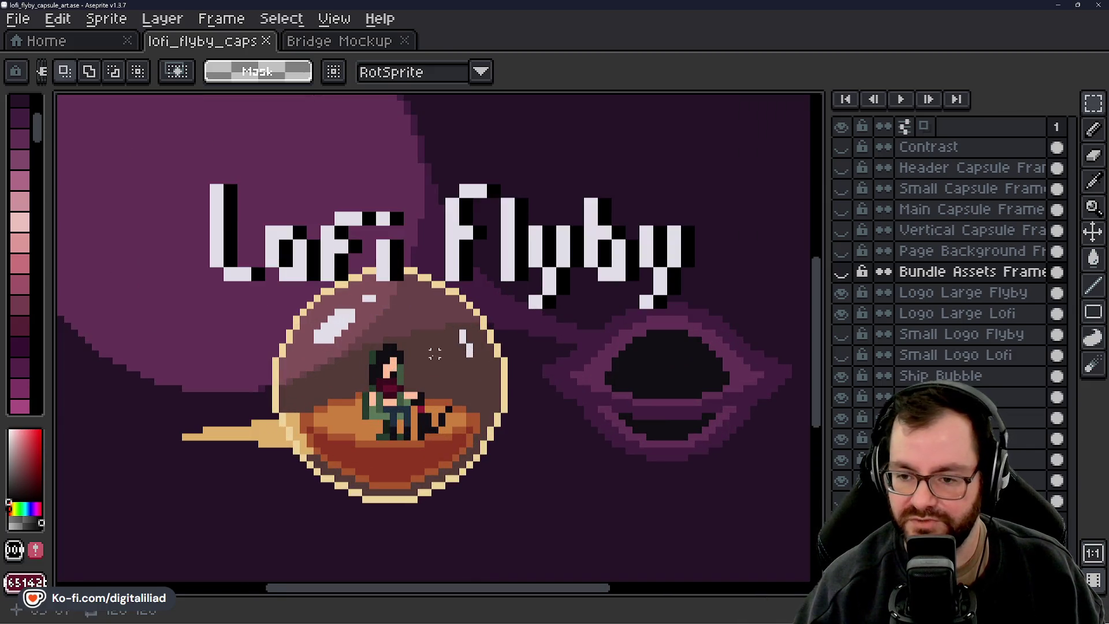
drag(421, 381, 429, 349)
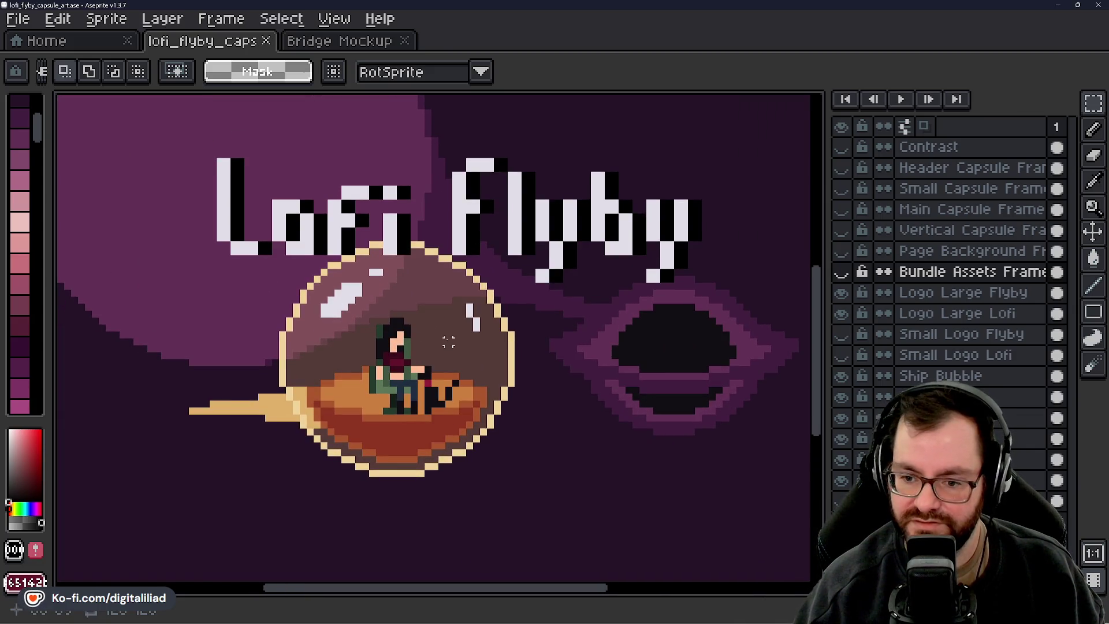
scroll(449, 342, down, 3)
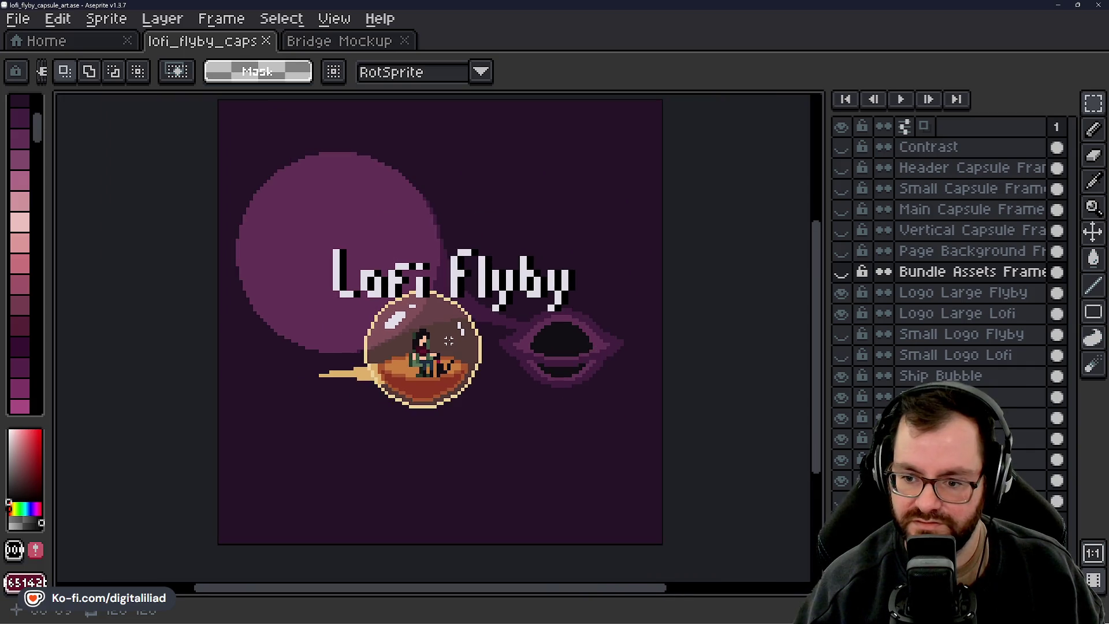
scroll(446, 341, up, 1)
scroll(431, 342, up, 2)
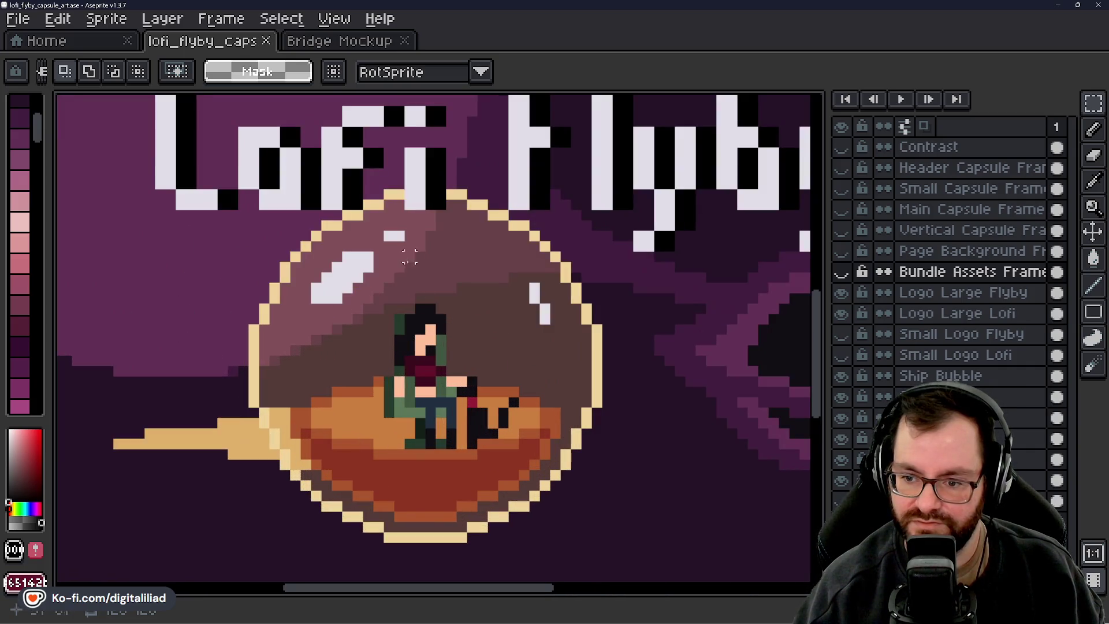
scroll(497, 378, down, 3)
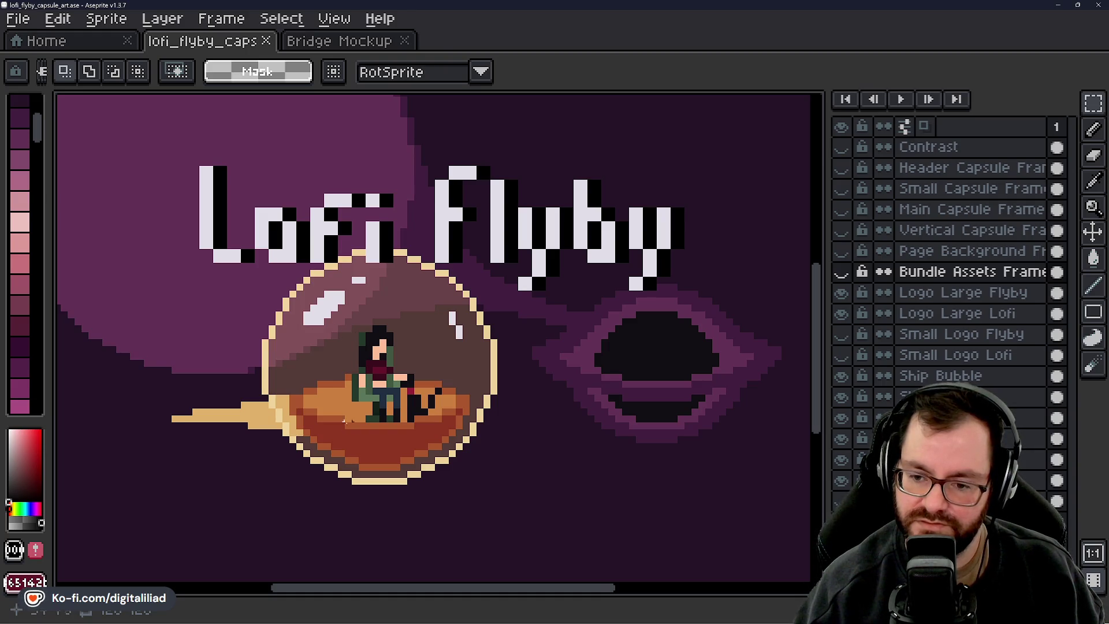
scroll(345, 420, up, 2)
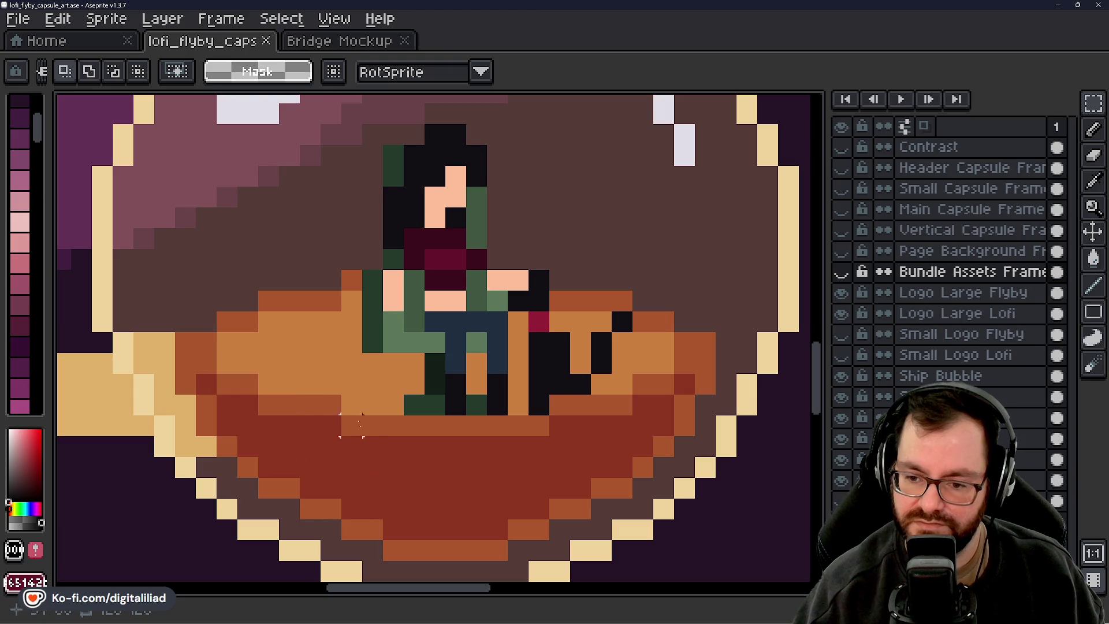
scroll(352, 426, down, 6)
scroll(377, 401, down, 3)
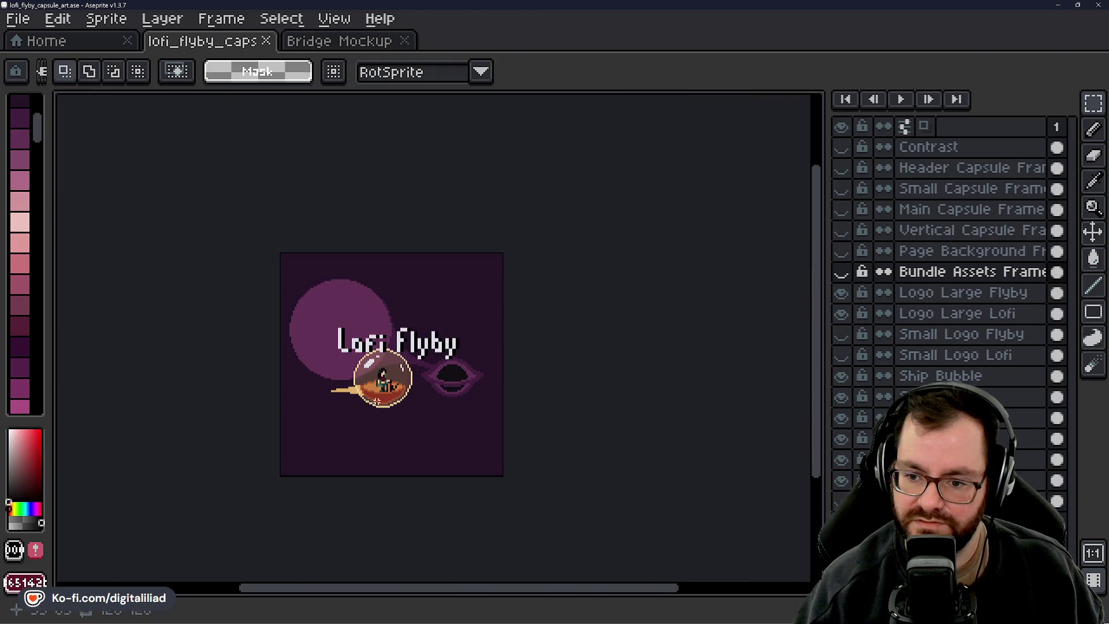
scroll(377, 402, up, 8)
alt+click(375, 321)
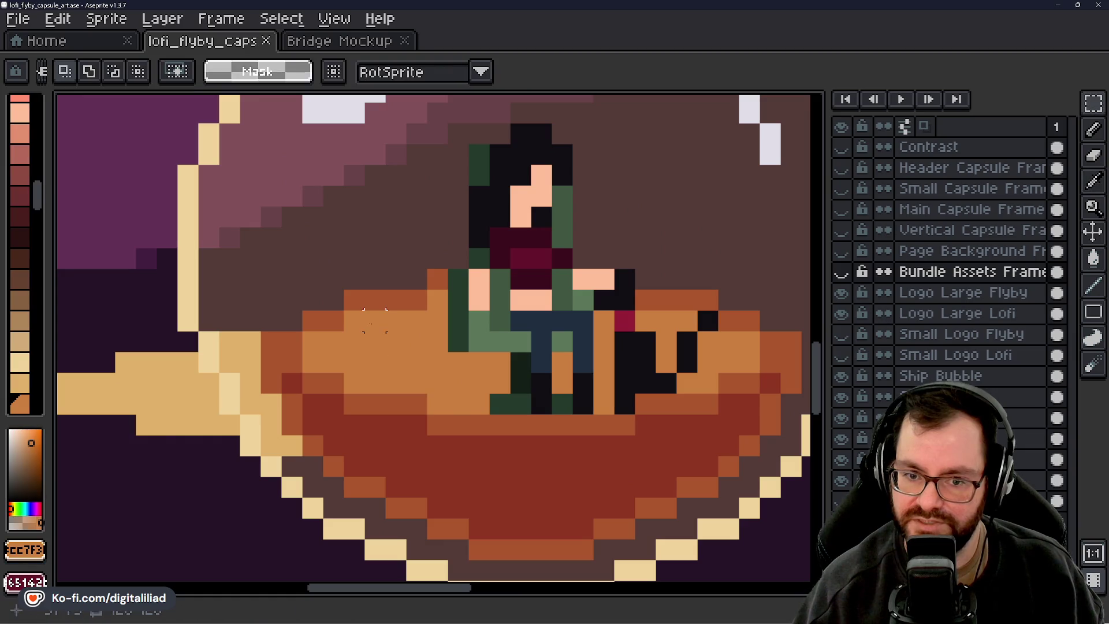
scroll(25, 300, down, 3)
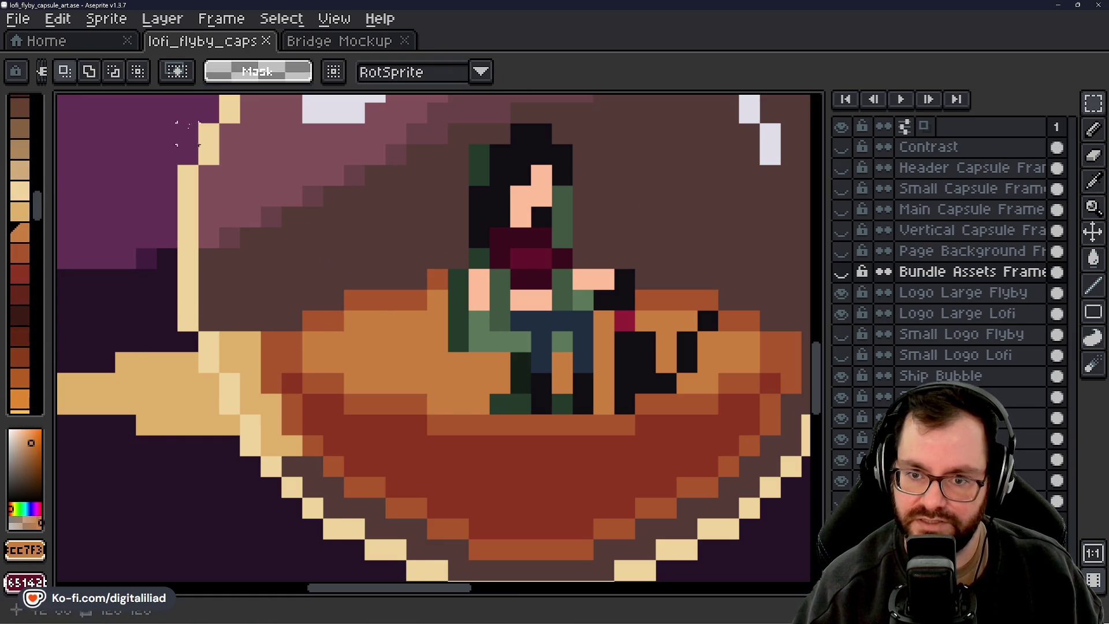
key(g)
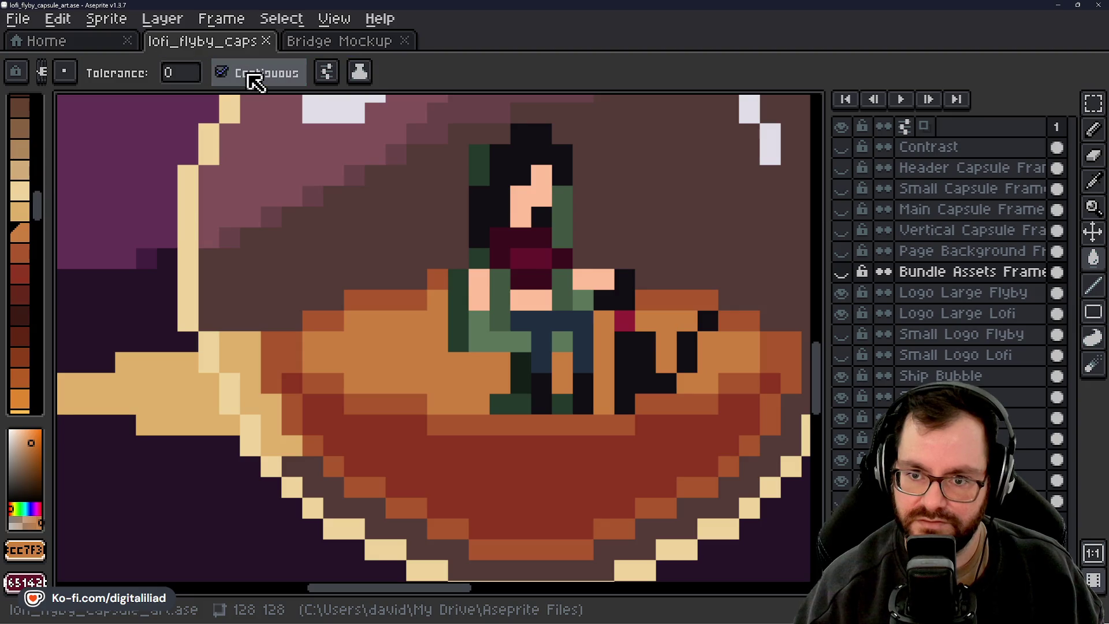
alt+click(354, 425)
alt+click(372, 363)
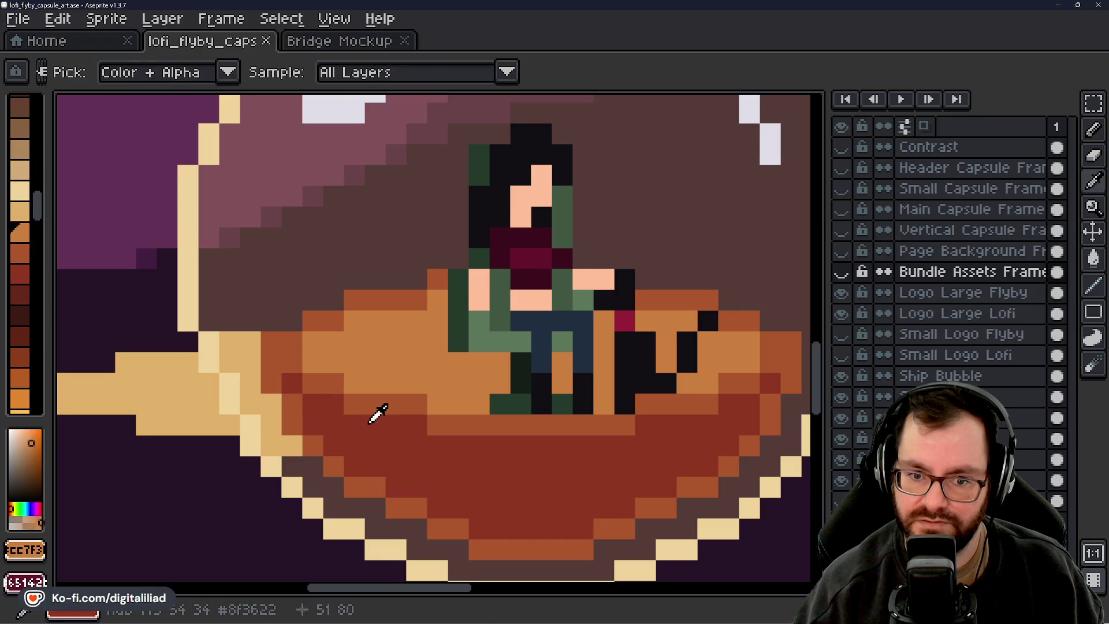
alt+click(371, 425)
alt+click(370, 347)
click(20, 254)
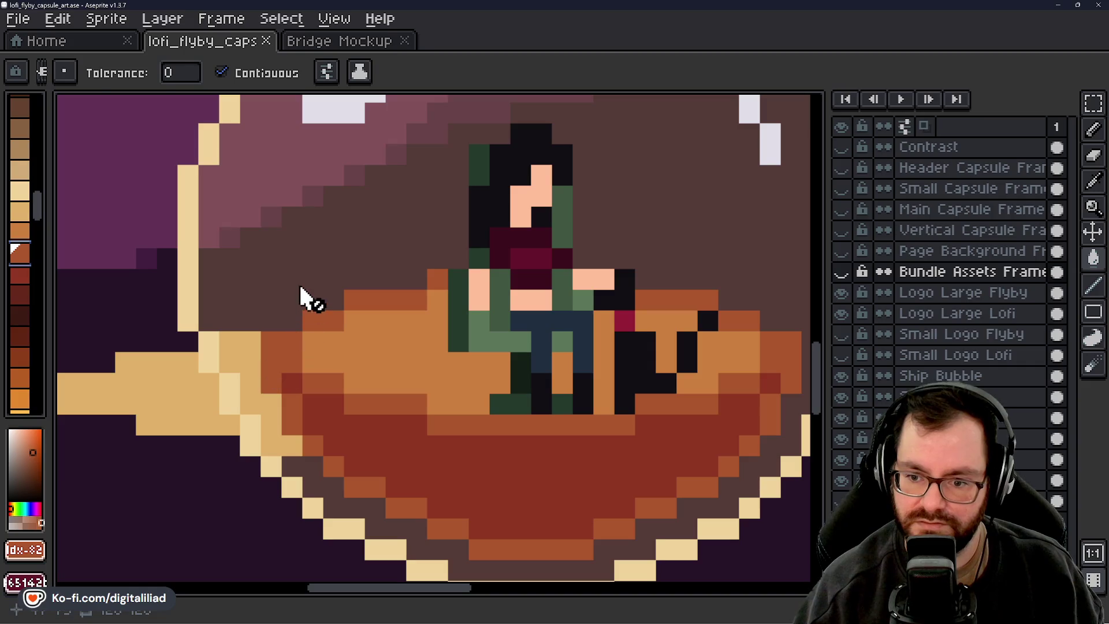
key(b)
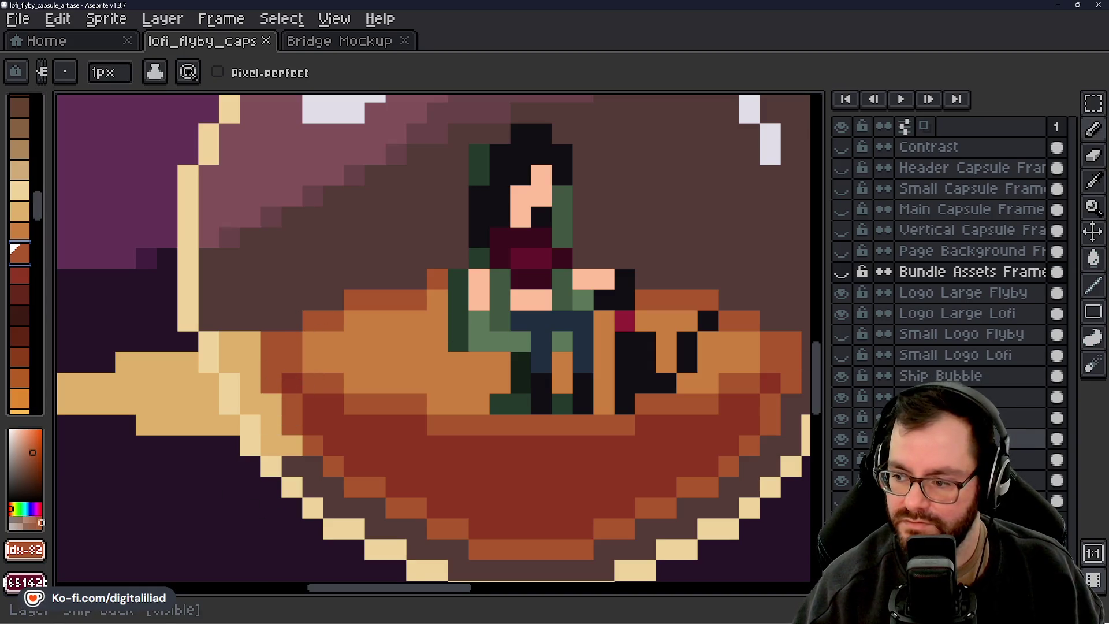
click(1057, 439)
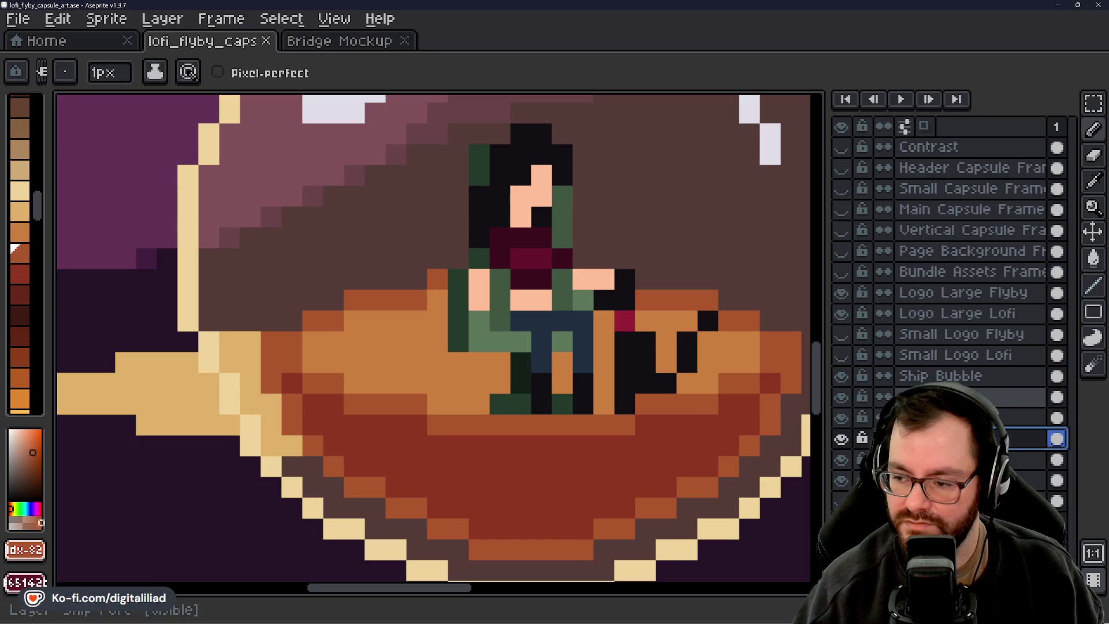
alt+click(386, 428)
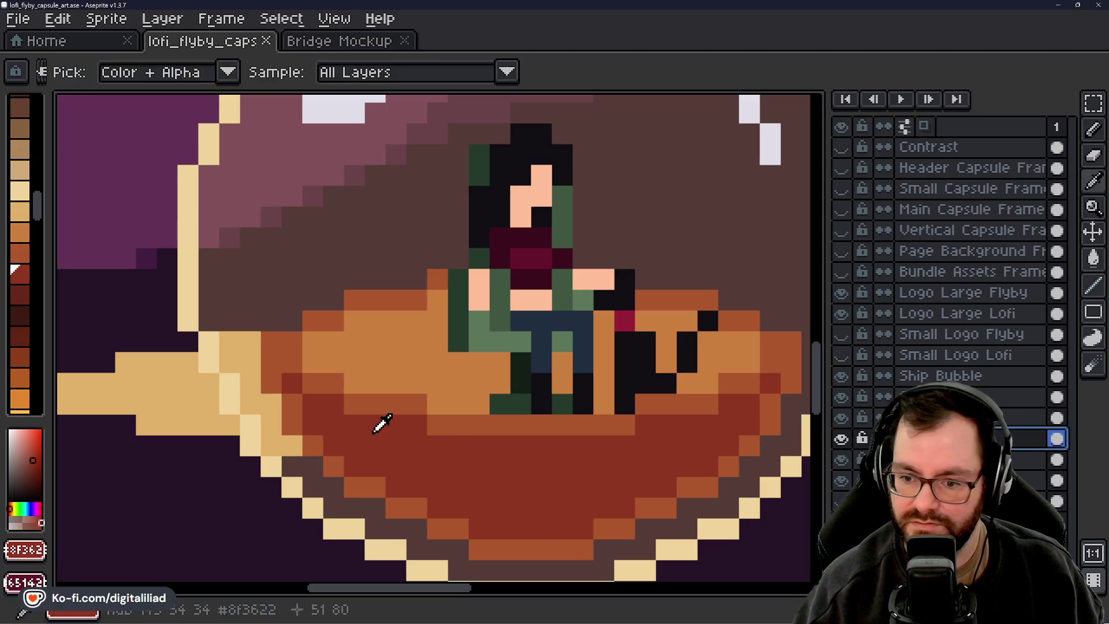
click(375, 340)
click(442, 362)
key(g)
click(405, 341)
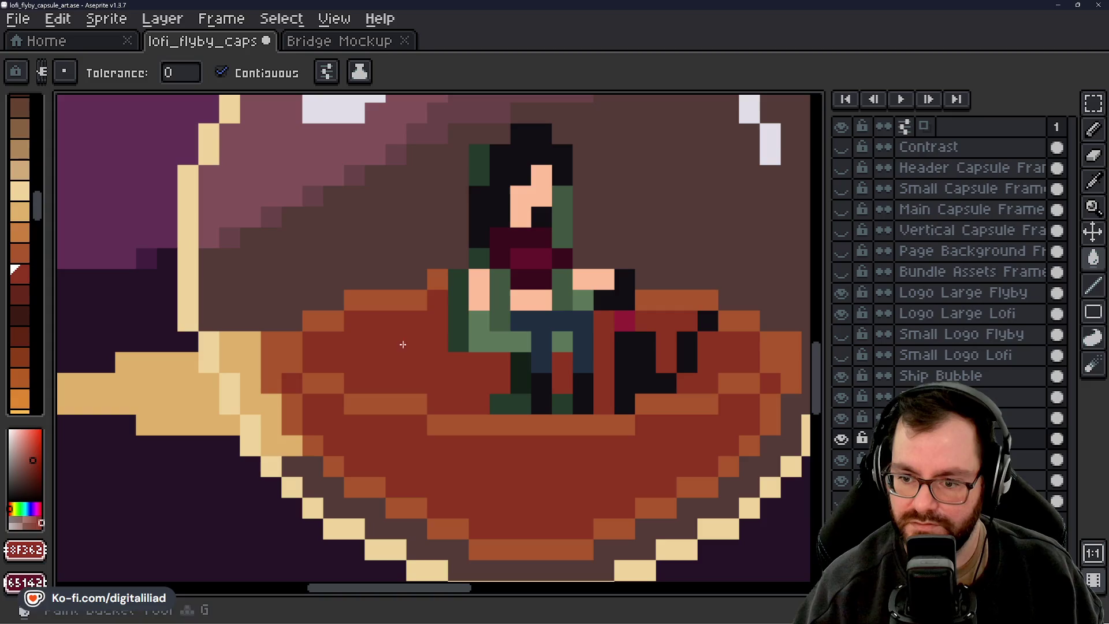
scroll(735, 510, down, 4)
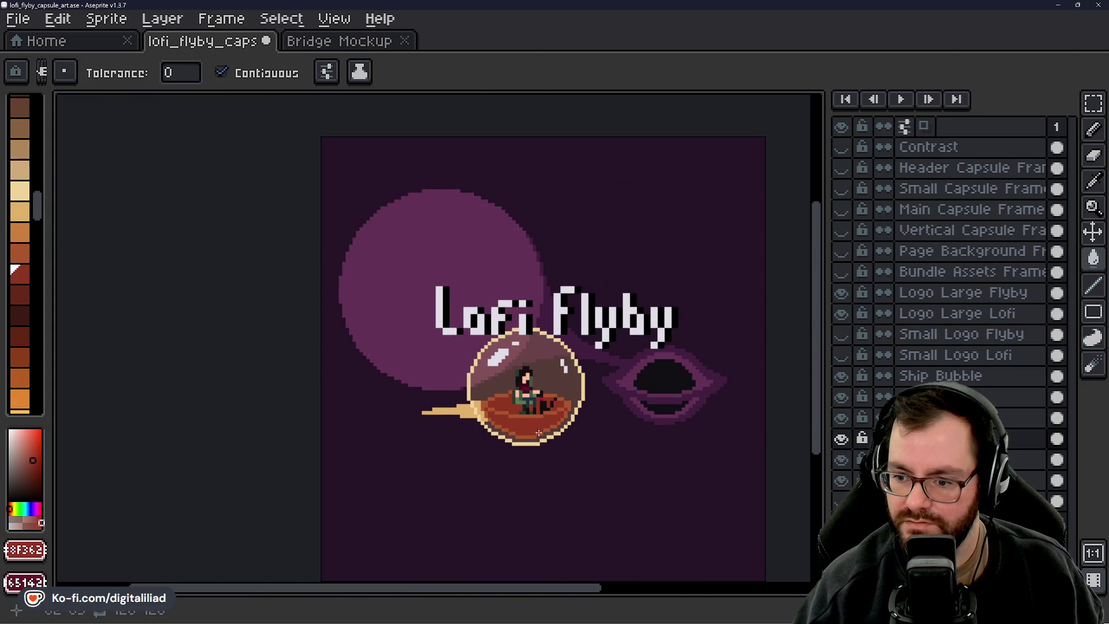
scroll(533, 420, up, 2)
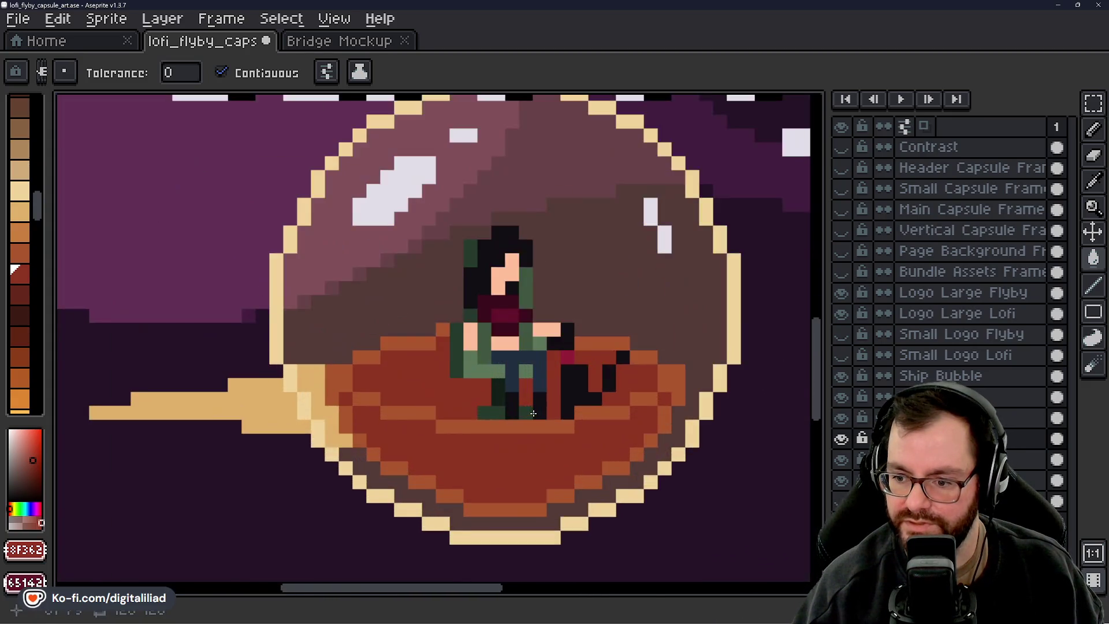
key(ctrl+z)
key(ctrl+z)
key(ctrl+z)
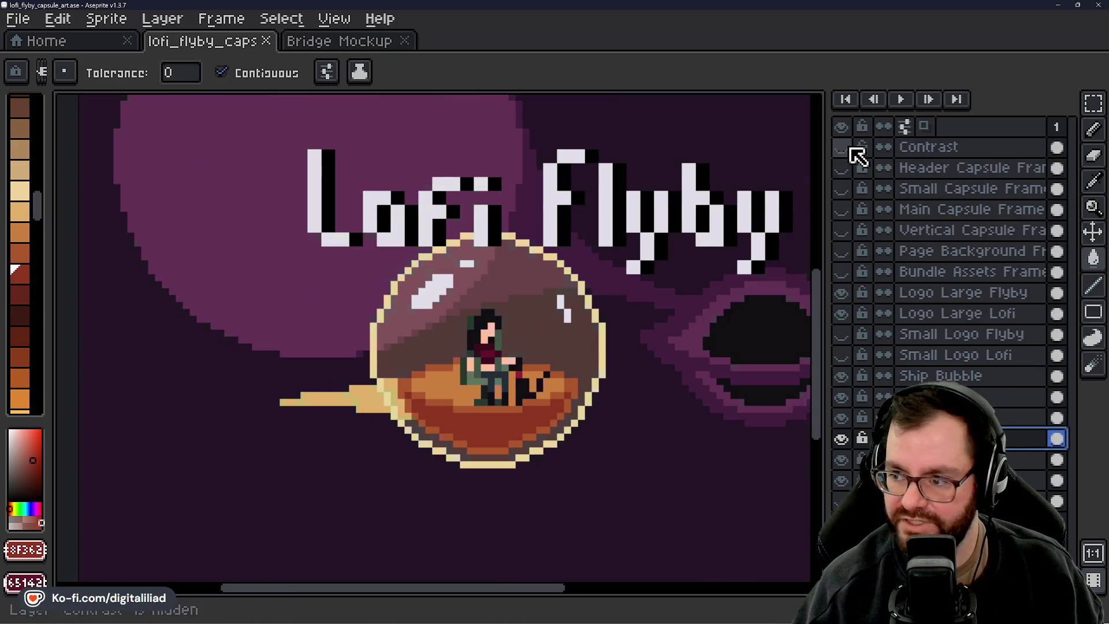
Turn on the Contrast layer and zoom around the centred ship to check greyscale values
click(842, 147)
drag(405, 178, 285, 228)
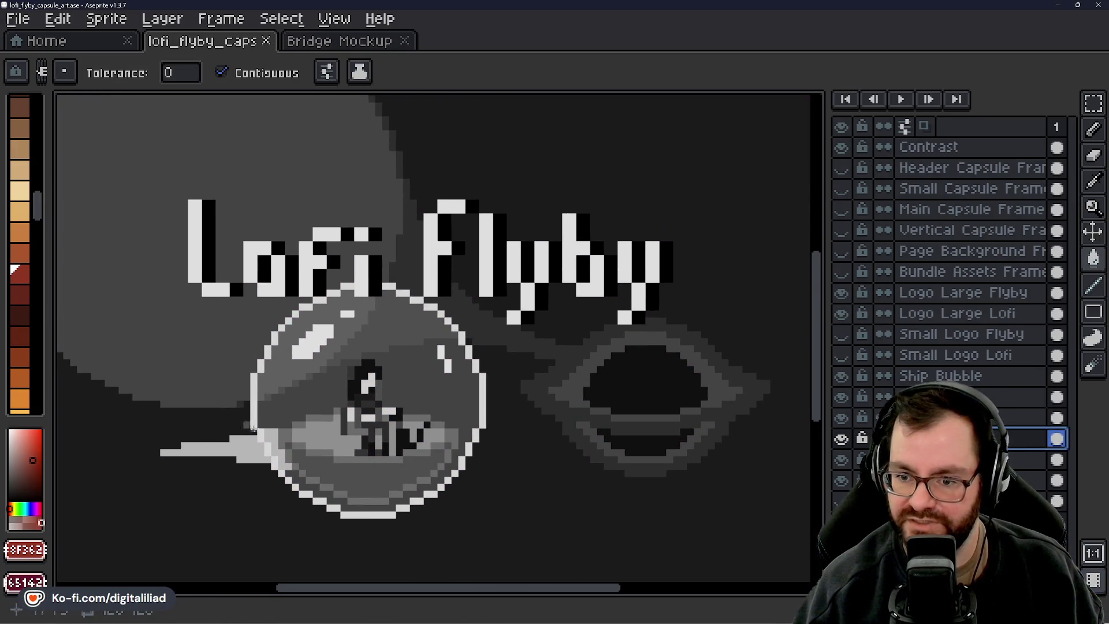
scroll(326, 421, up, 2)
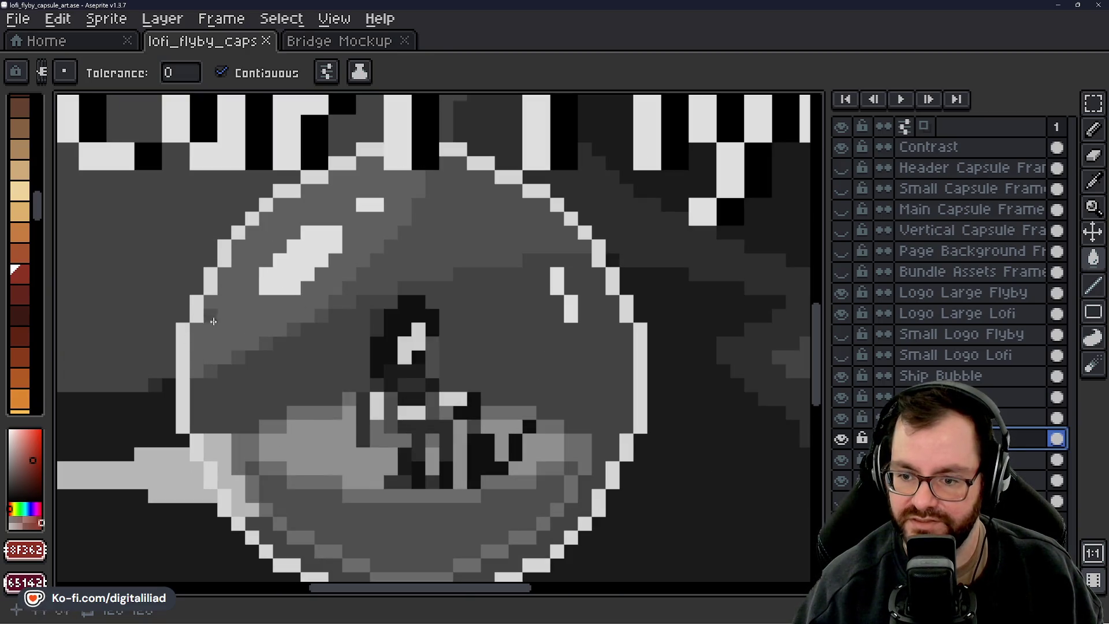
scroll(379, 248, down, 2)
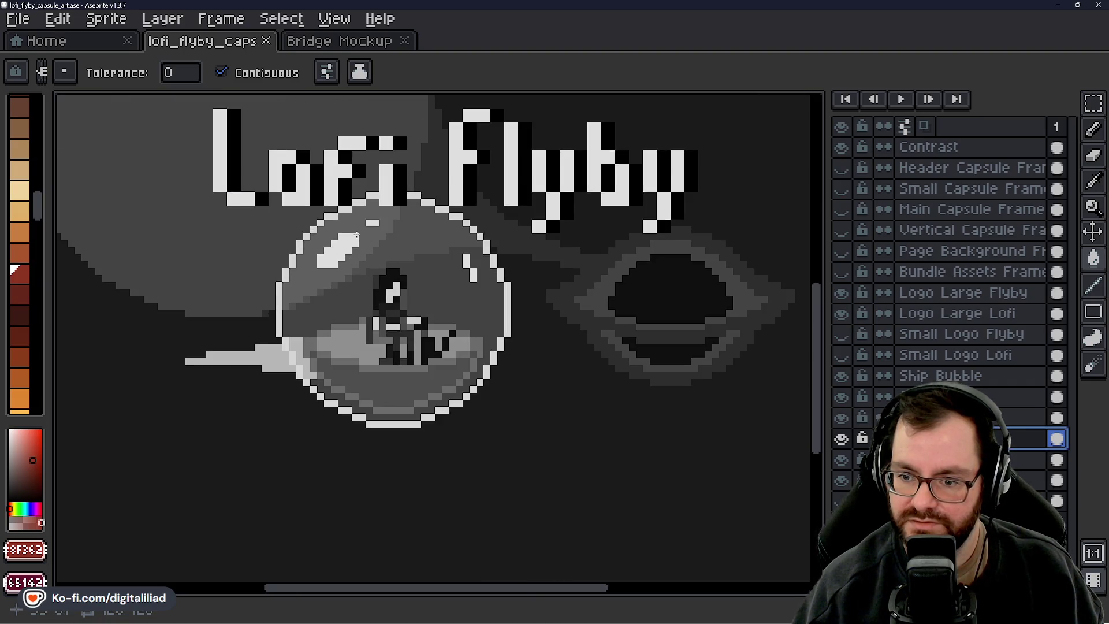
scroll(357, 236, up, 1)
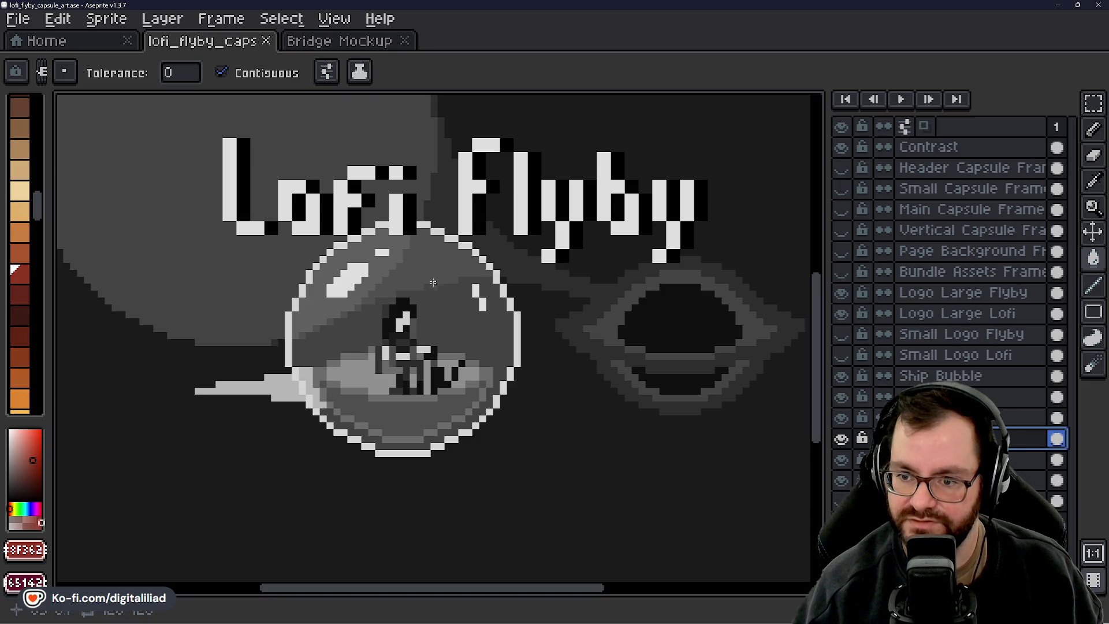
scroll(433, 282, up, 1)
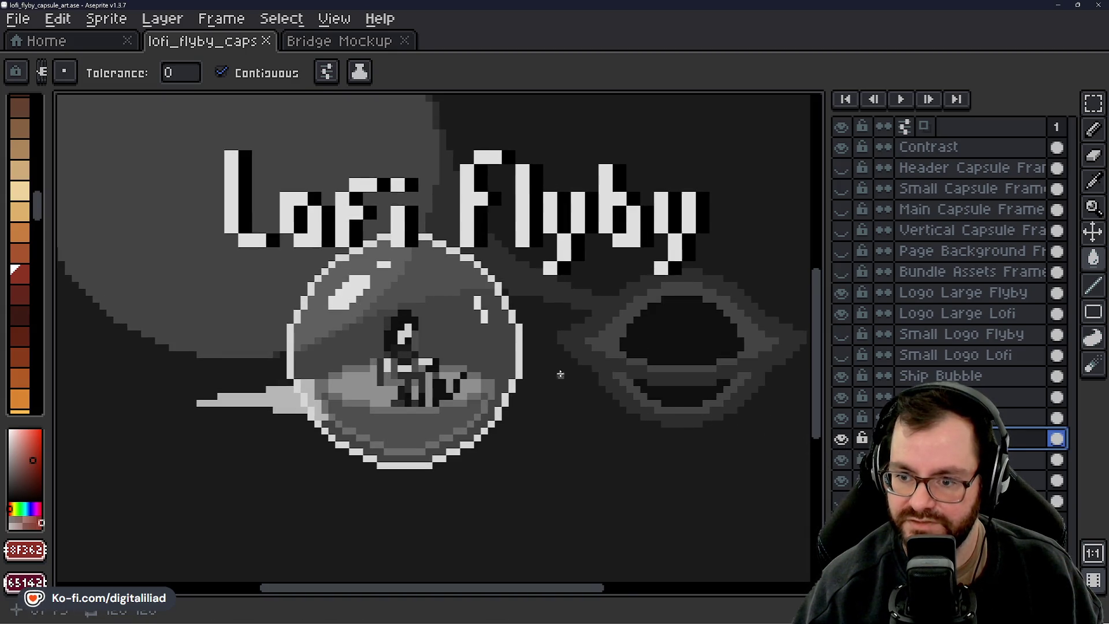
scroll(561, 375, down, 4)
scroll(564, 375, up, 4)
Save the artwork with Ctrl+S and hide the Contrast layer again
mouse_move(567, 377)
mouse_down()
mouse_move(550, 378)
mouse_move(557, 384)
mouse_up()
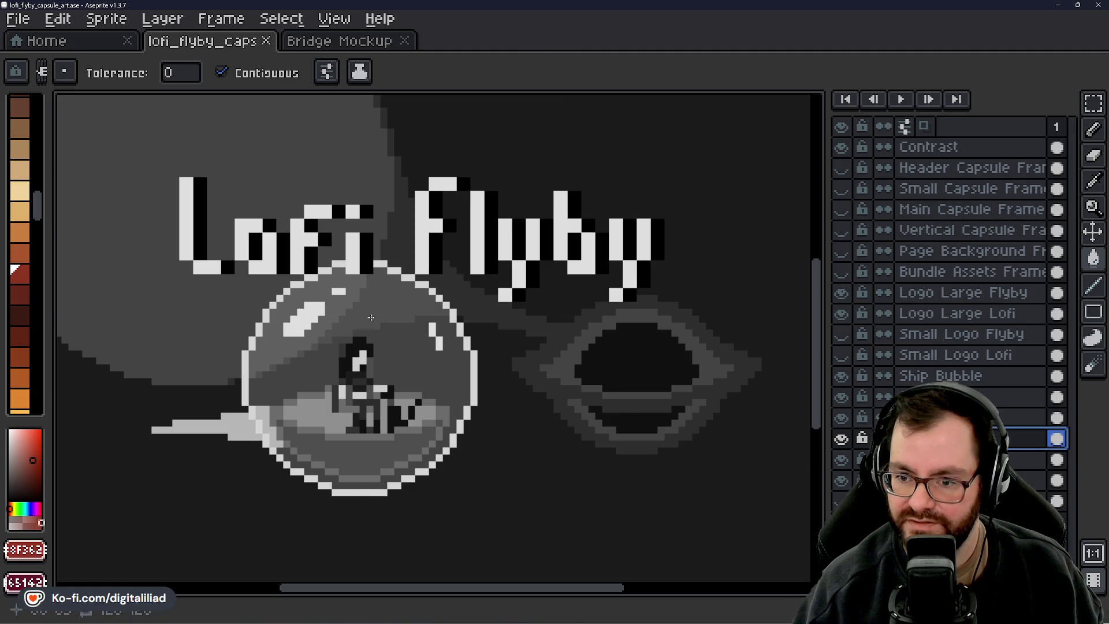
key(ctrl+s)
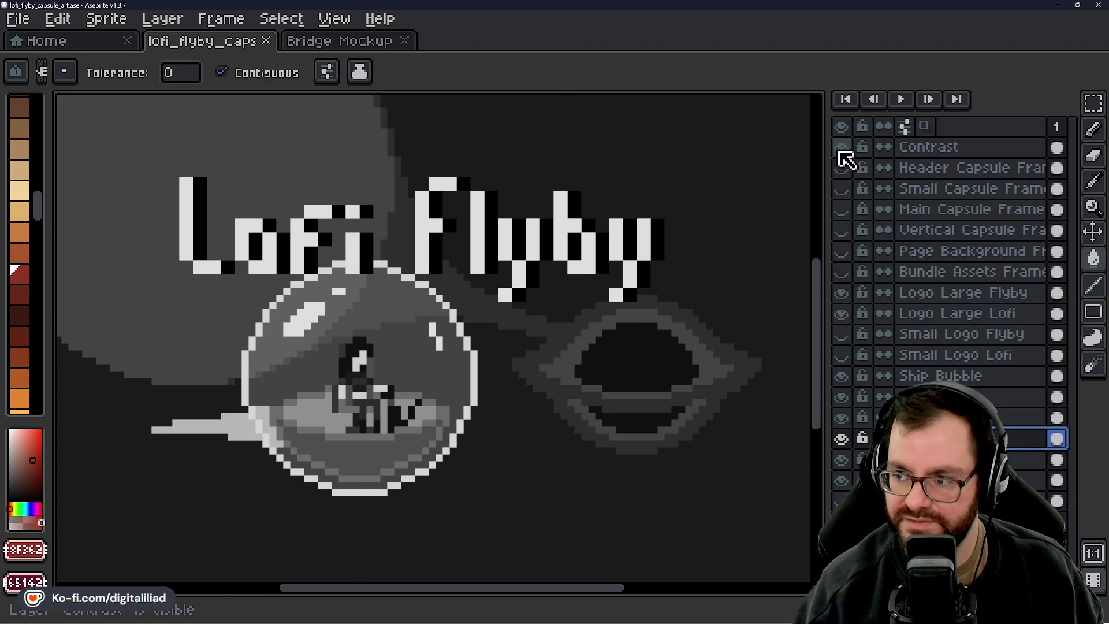
click(841, 149)
Pick the Rectangular Marquee tool and look over the artwork
click(1094, 104)
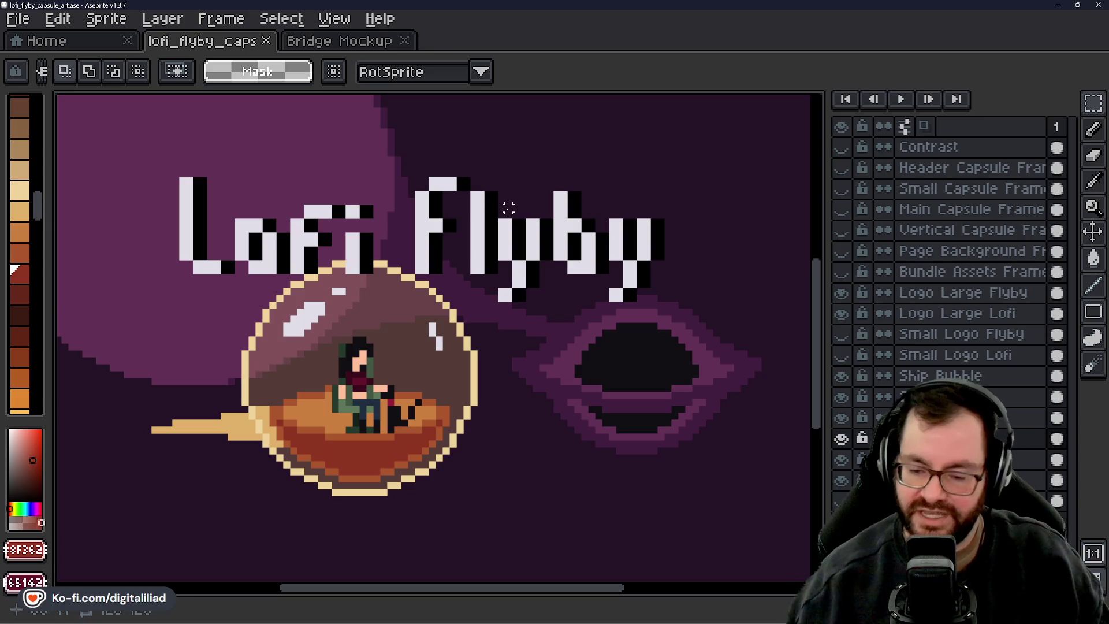
scroll(338, 381, down, 5)
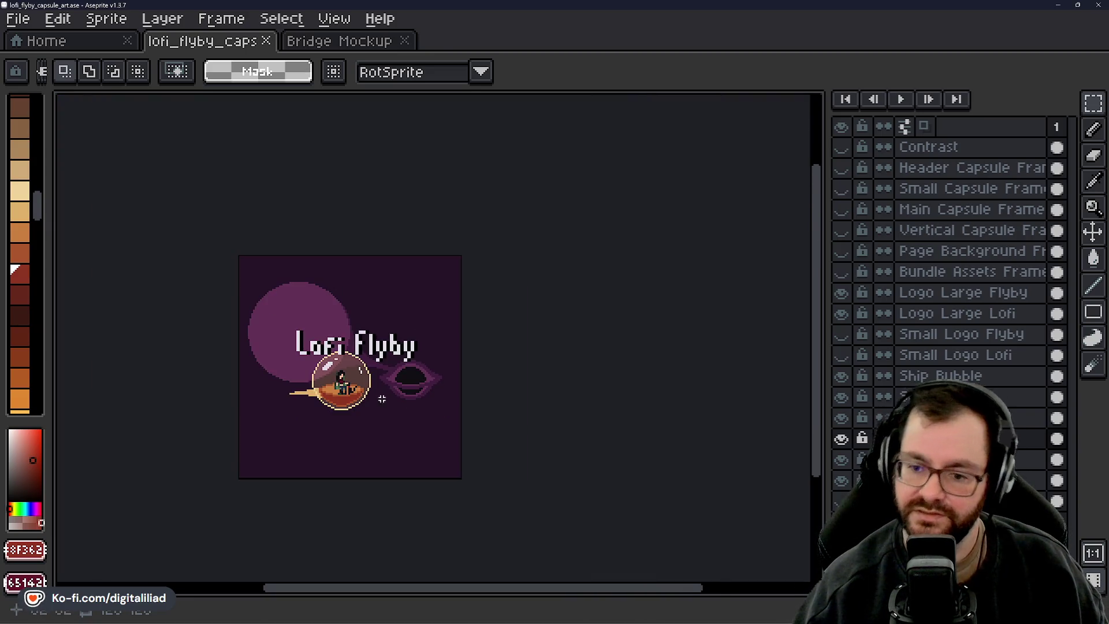
scroll(307, 385, up, 5)
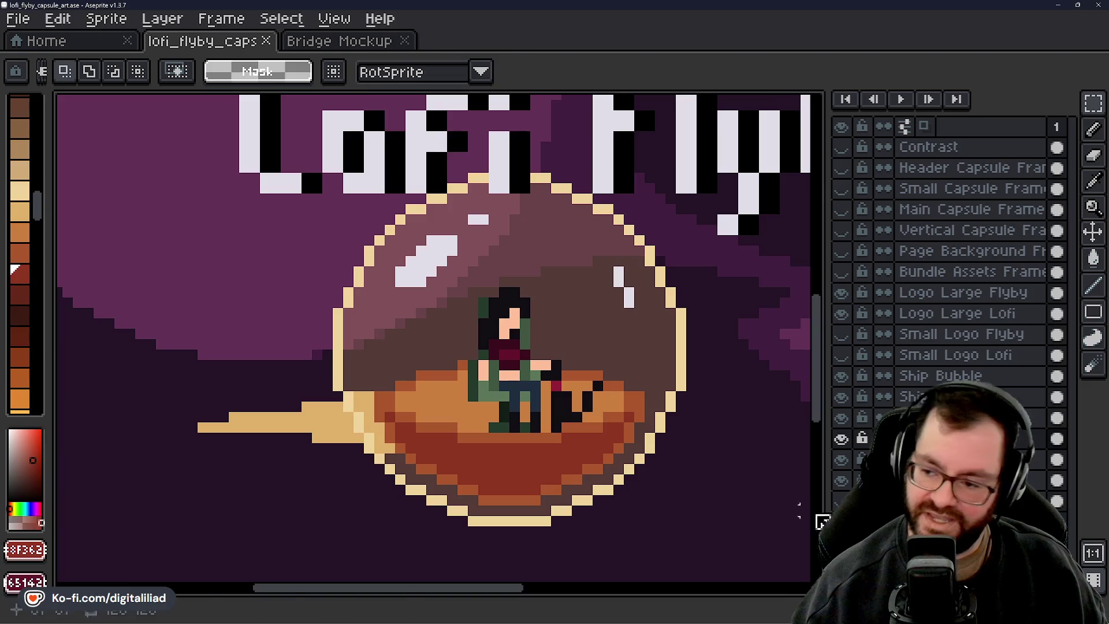
drag(496, 434, 428, 433)
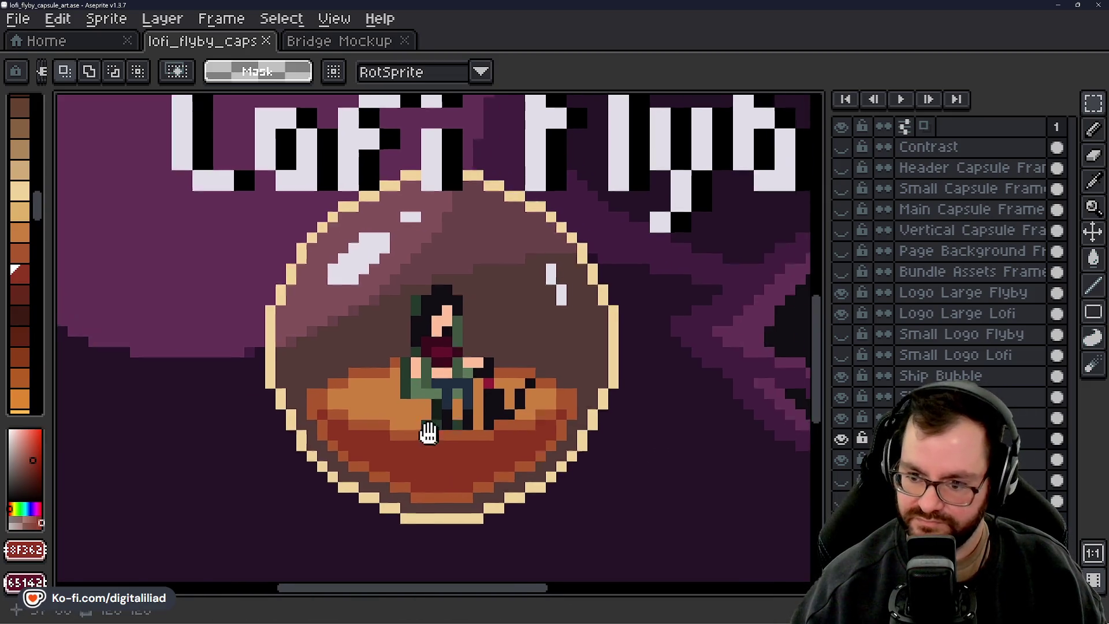
scroll(428, 434, down, 4)
scroll(461, 415, up, 2)
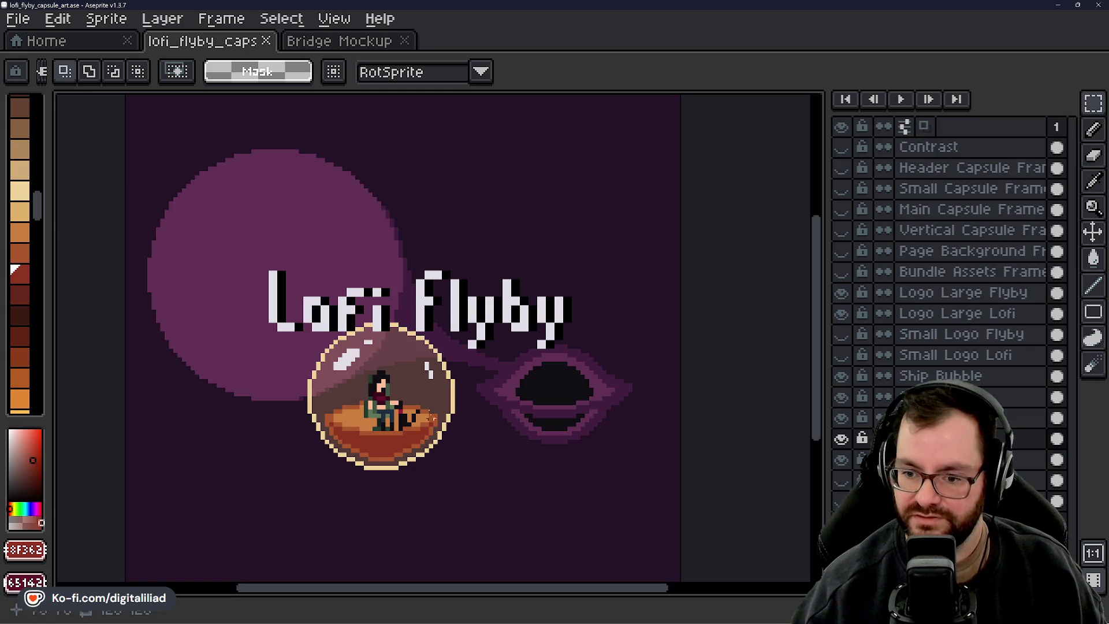
Show the thruster trail layer again with the logo and ship recentred in view
click(841, 480)
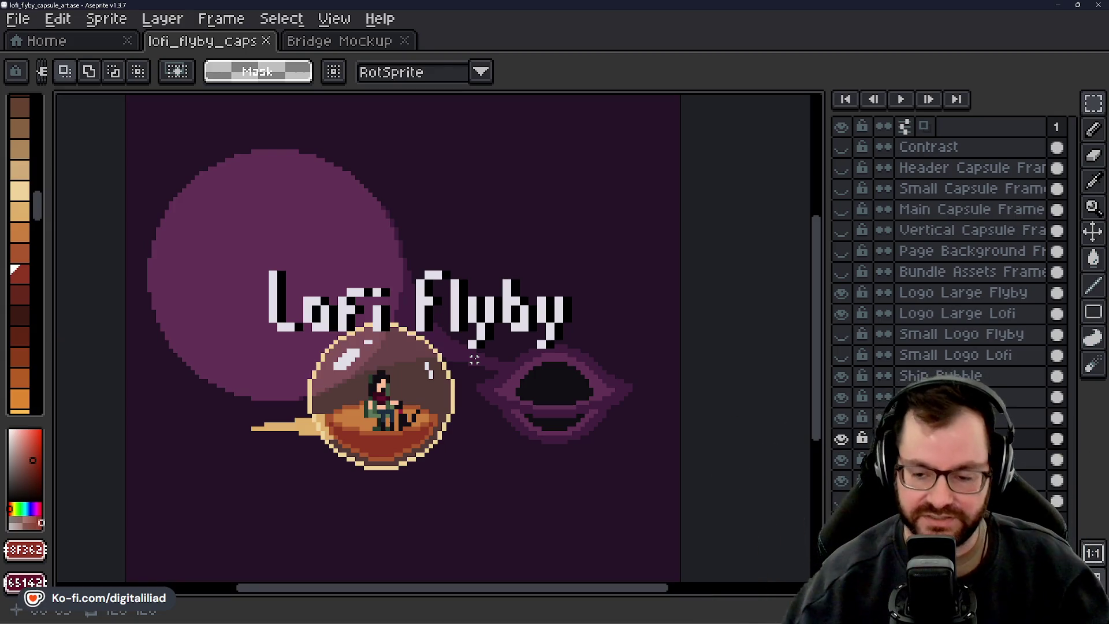
scroll(474, 359, up, 2)
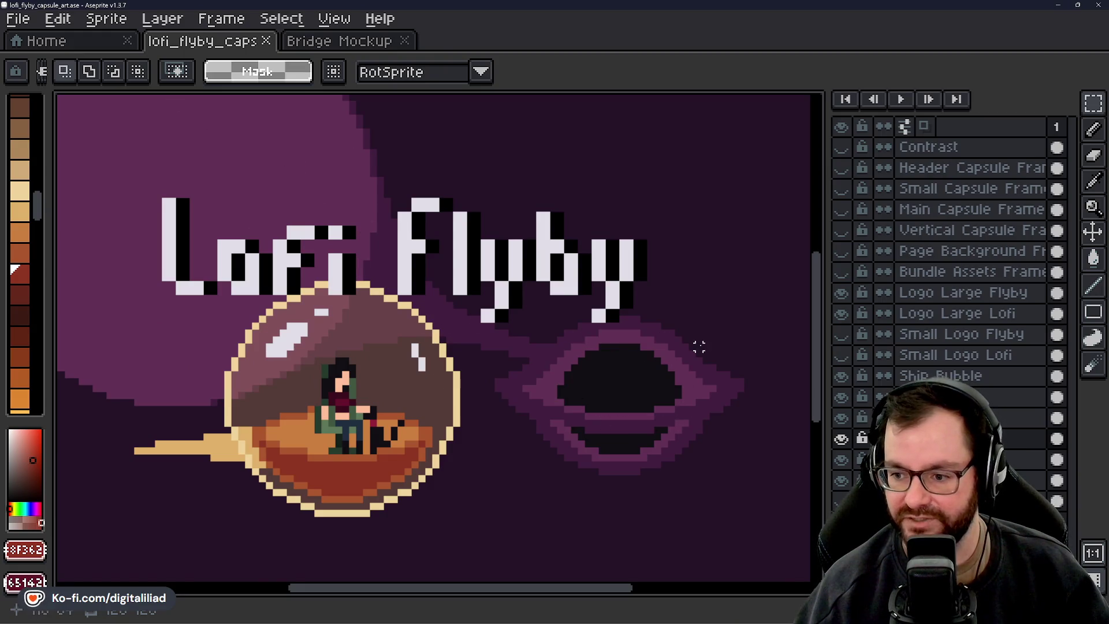
drag(515, 453, 578, 415)
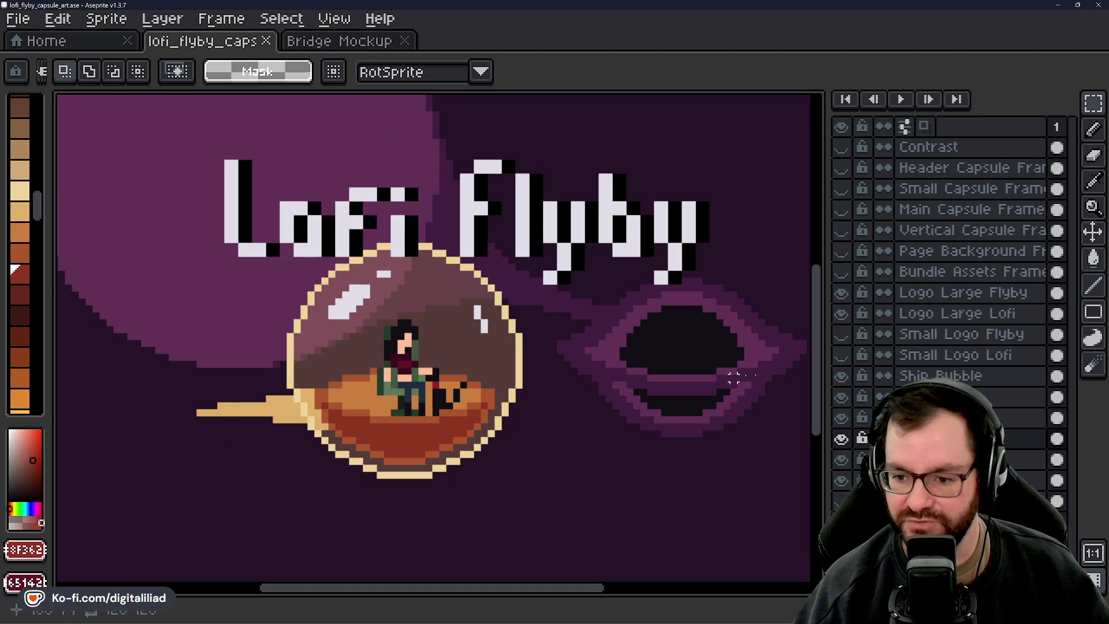
scroll(453, 488, up, 3)
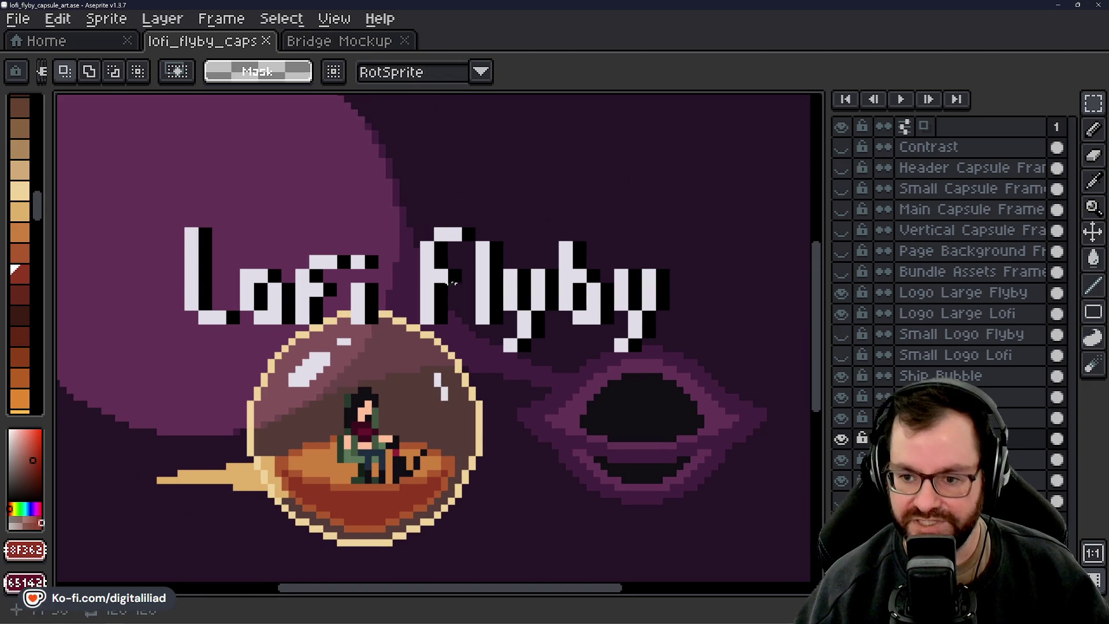
scroll(342, 269, down, 1)
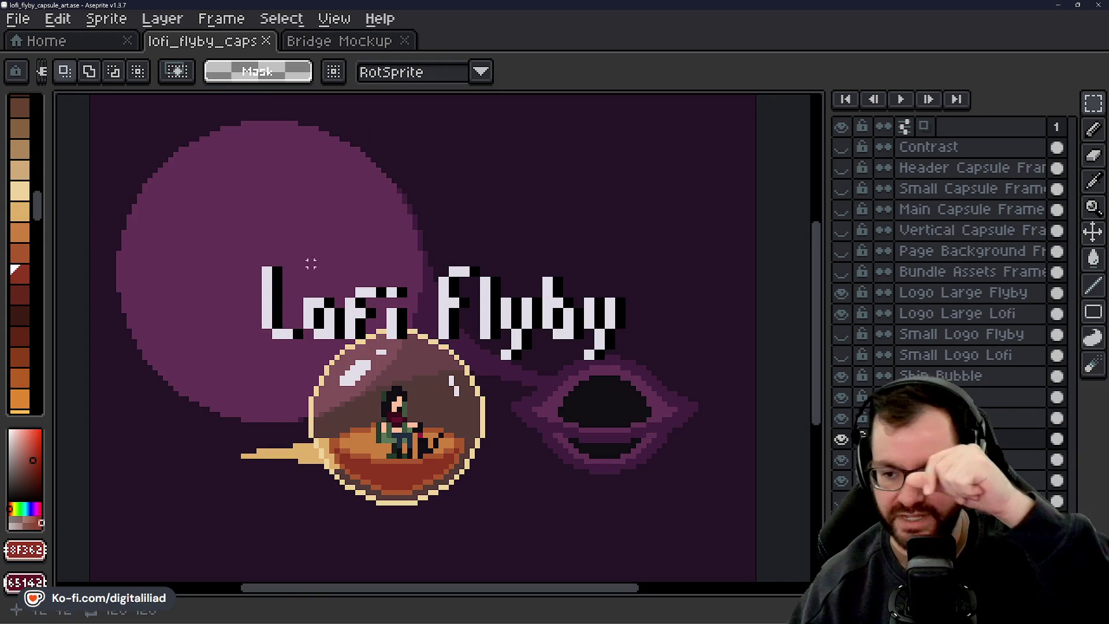
scroll(198, 209, up, 2)
scroll(333, 309, down, 1)
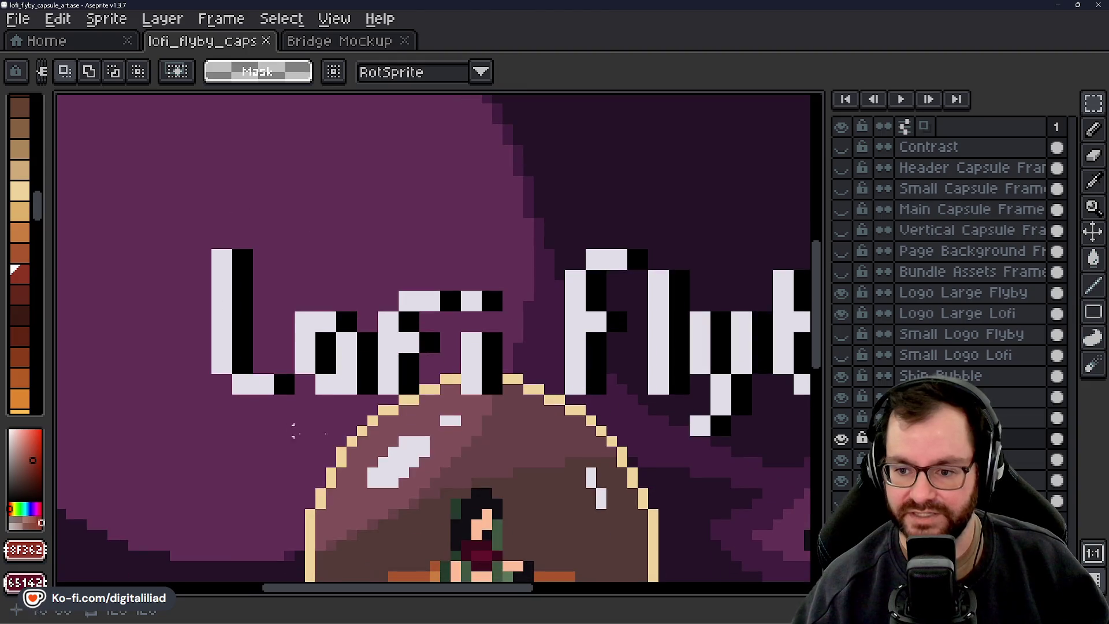
scroll(334, 163, down, 1)
scroll(370, 219, up, 1)
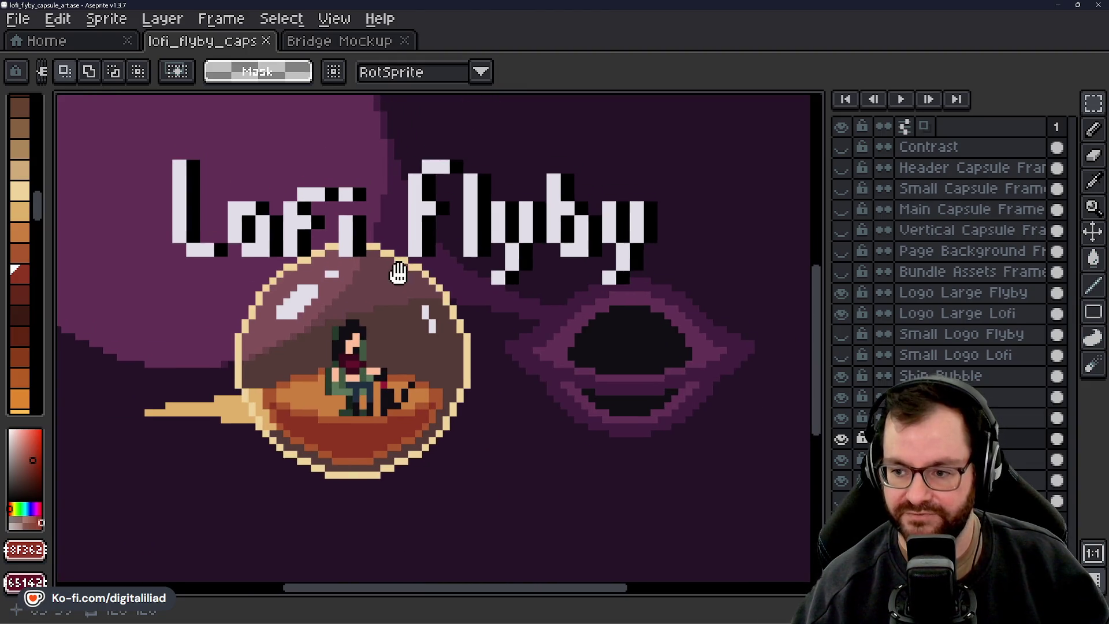
scroll(451, 254, up, 1)
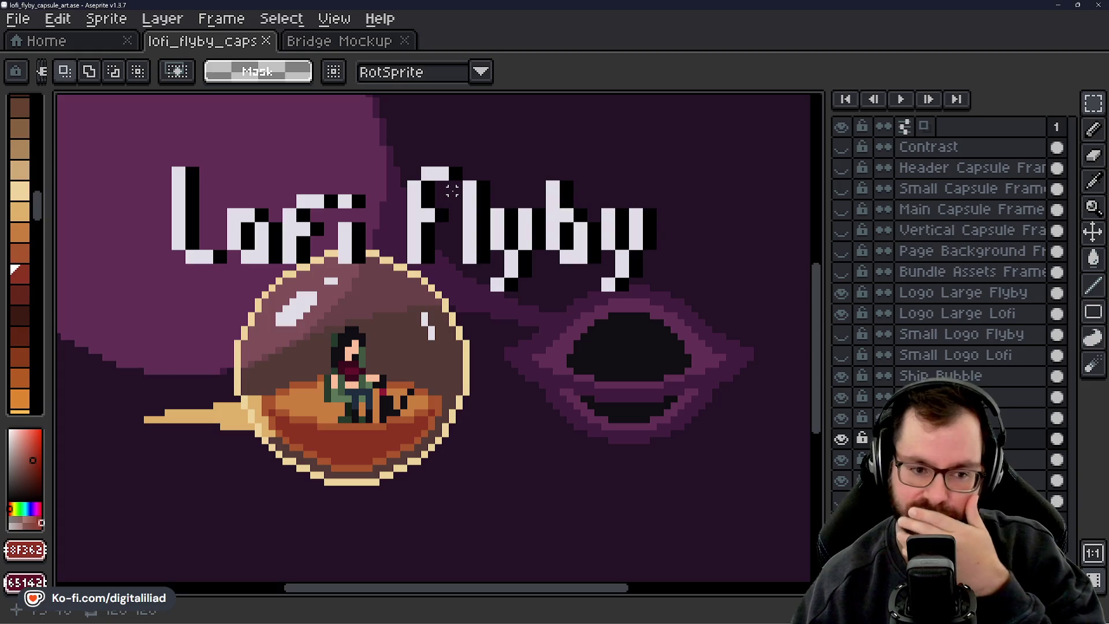
scroll(345, 332, up, 1)
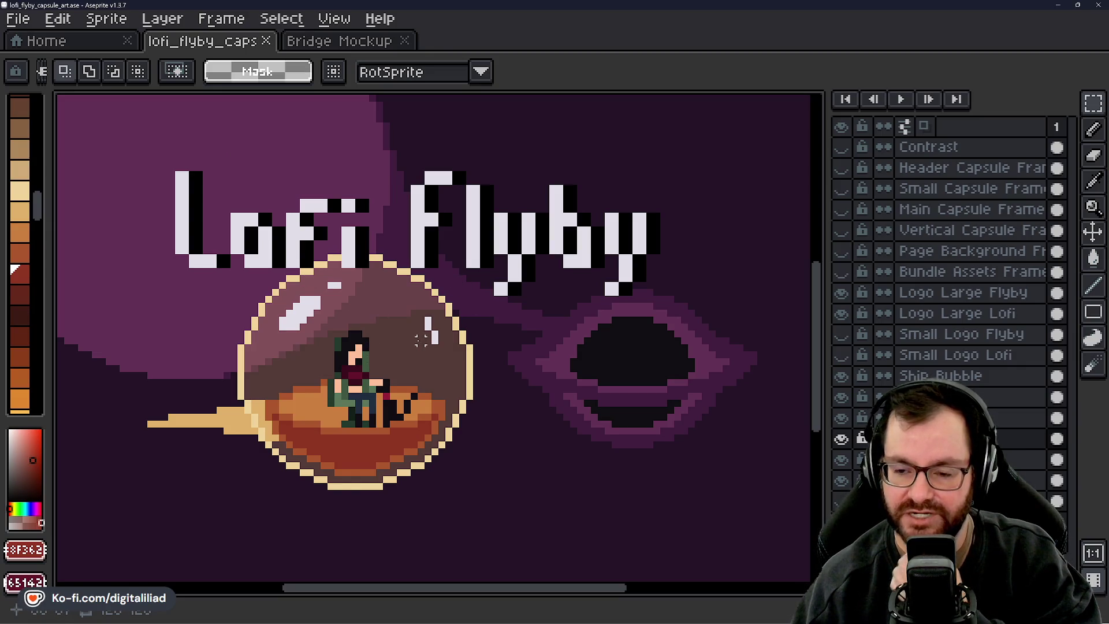
scroll(490, 425, down, 1)
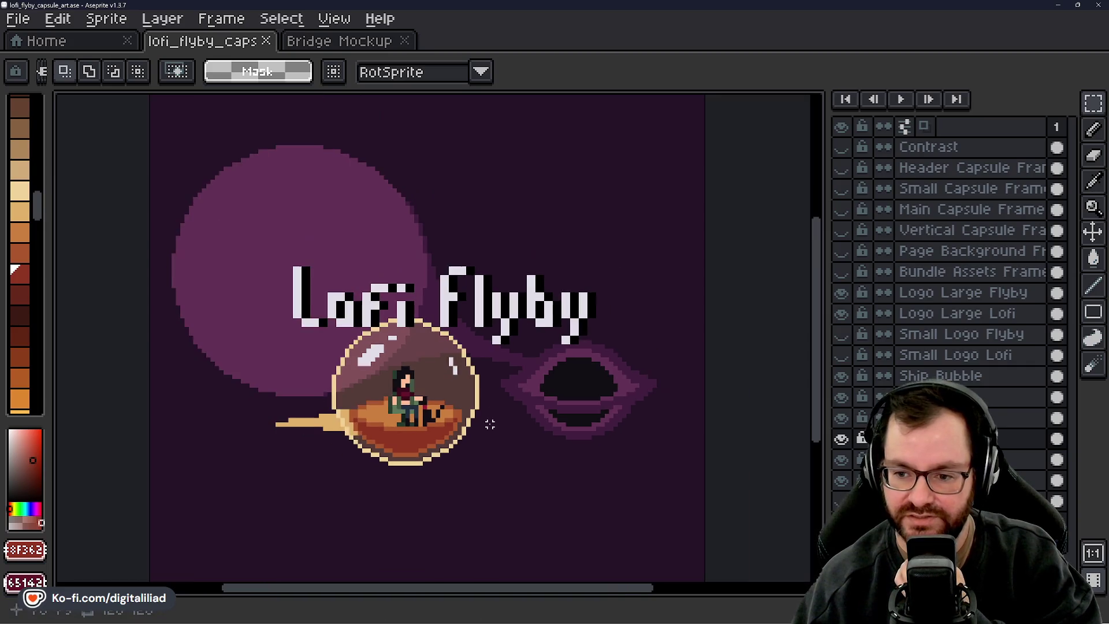
scroll(490, 424, up, 1)
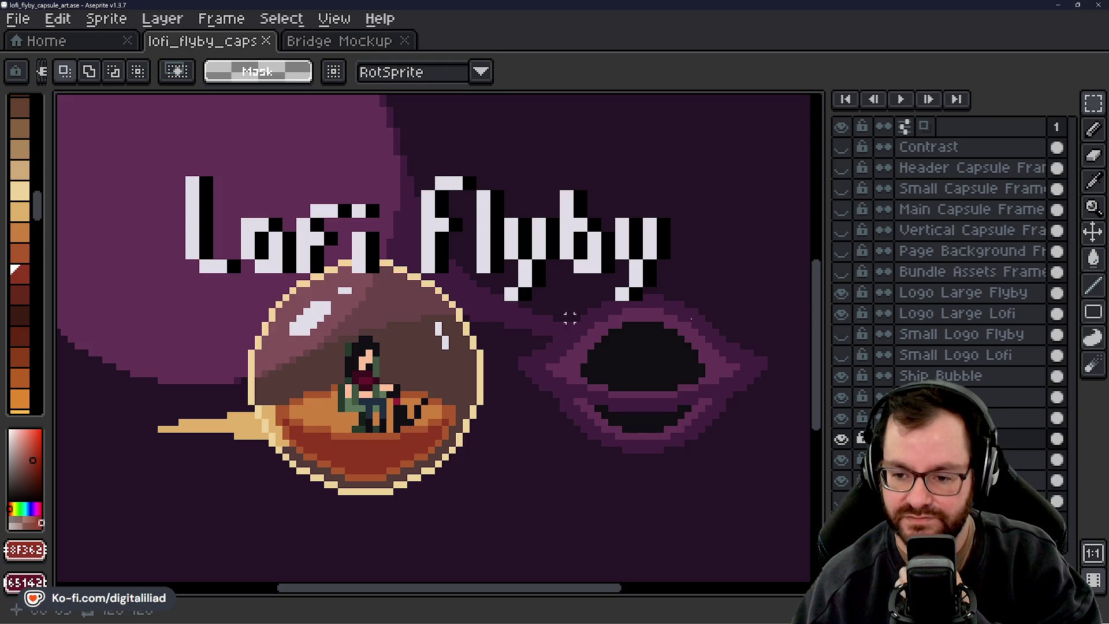
Toggle the Contrast layer's greyscale preview on and off to compare values, ending in full colour
click(841, 149)
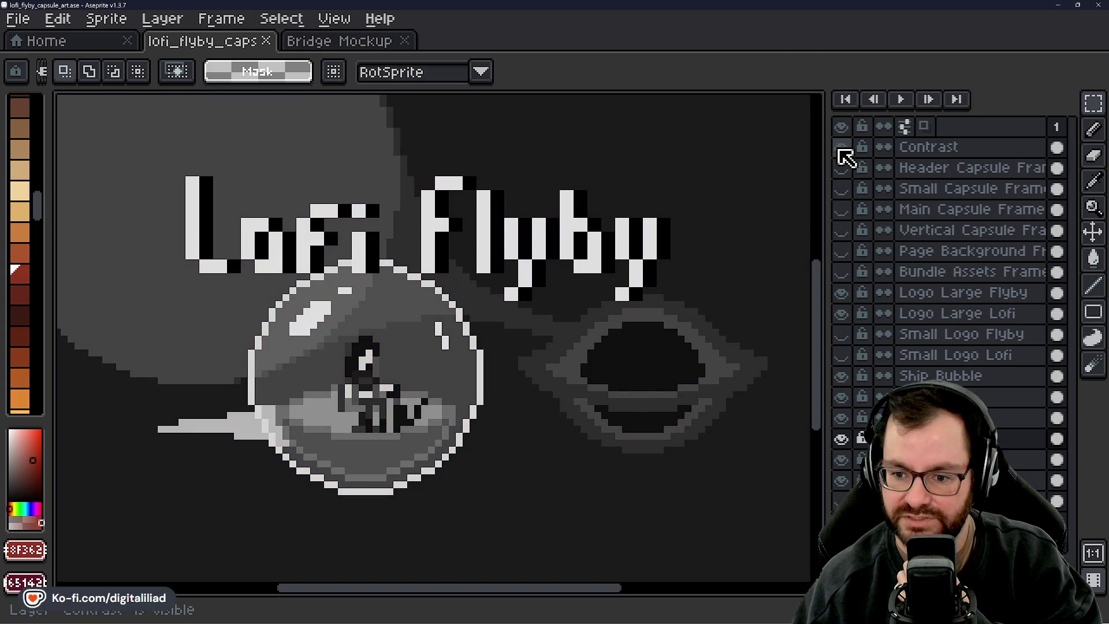
click(841, 148)
click(841, 148)
click(842, 148)
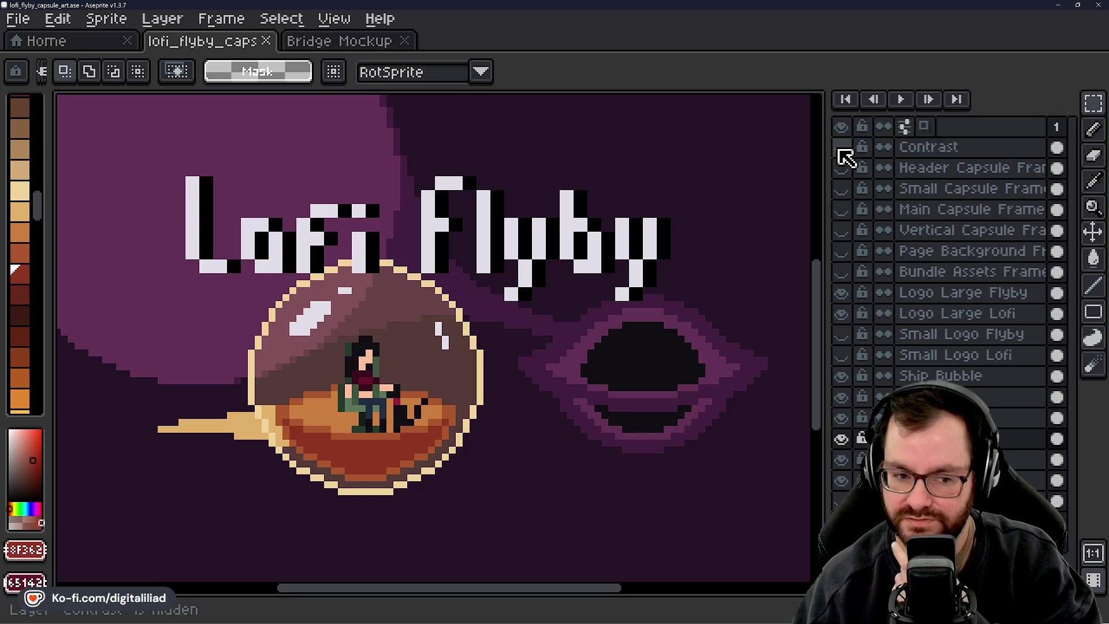
click(841, 149)
click(841, 149)
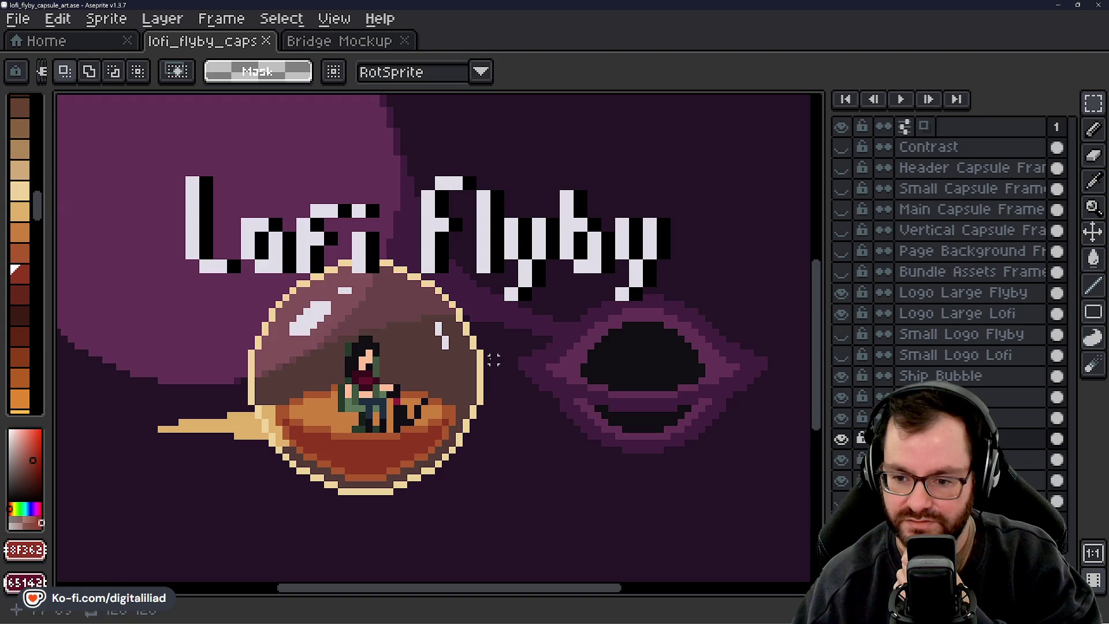
scroll(324, 434, up, 3)
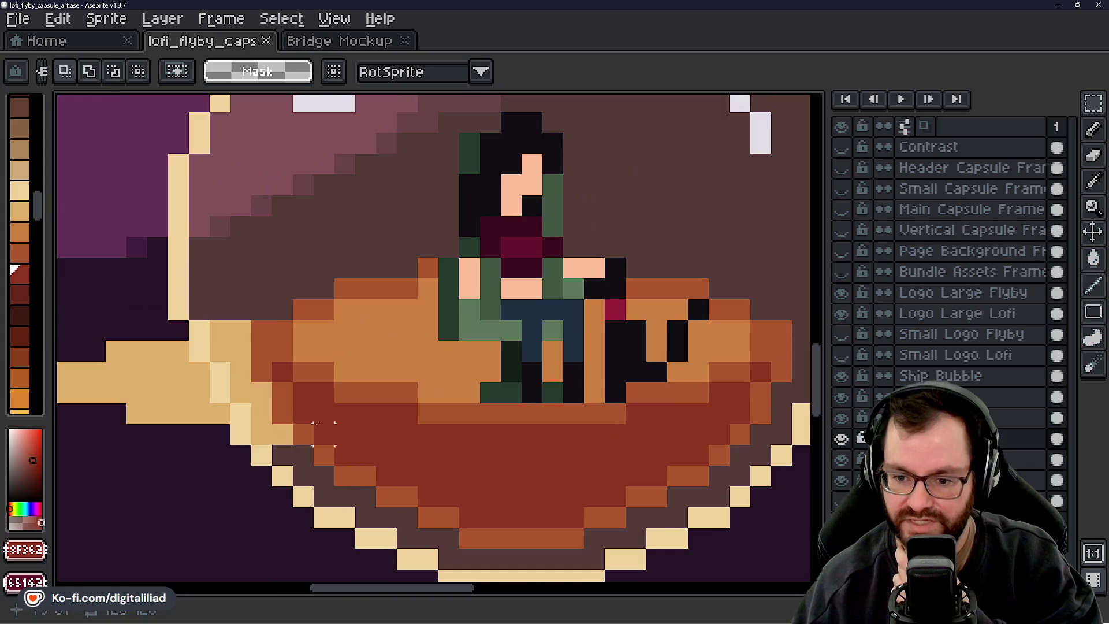
mouse_move(323, 330)
mouse_down()
mouse_move(418, 342)
mouse_move(435, 357)
mouse_up()
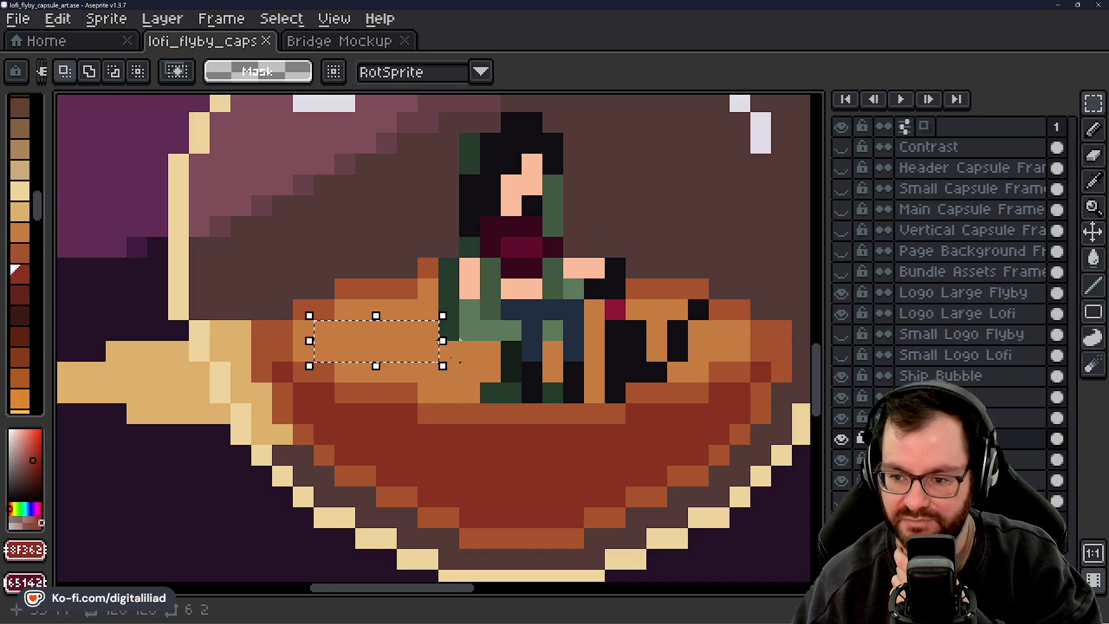
click(489, 362)
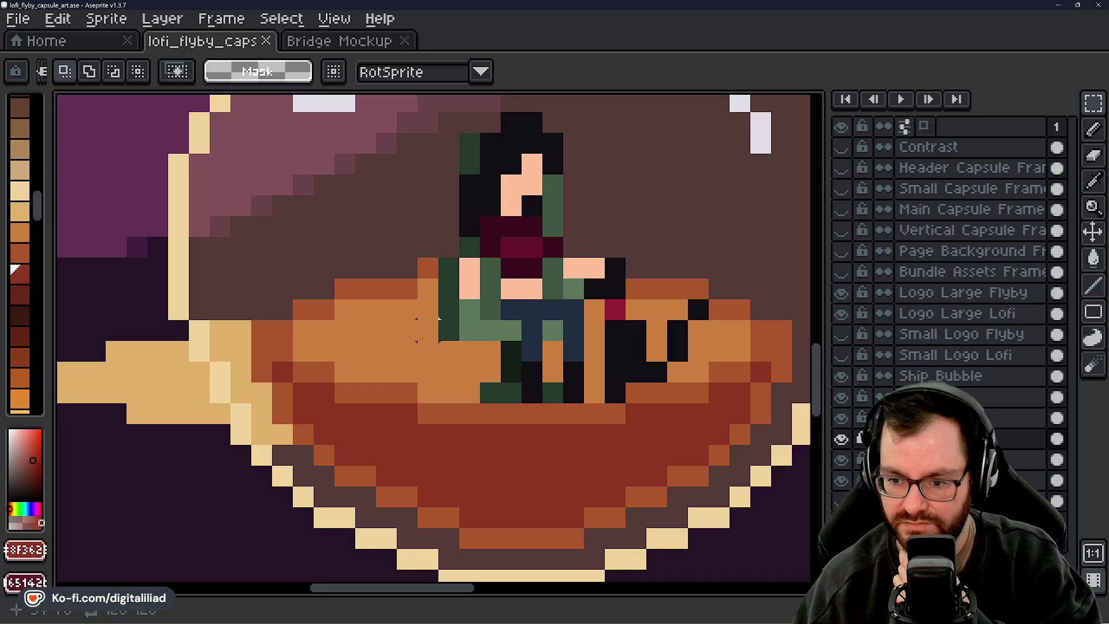
key(i)
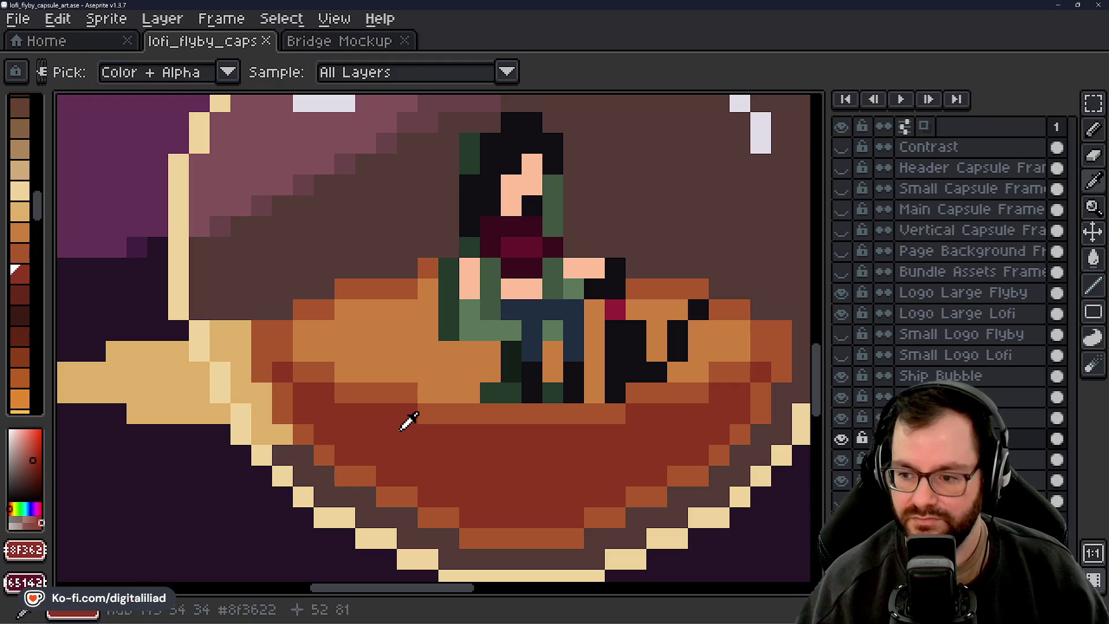
key(m)
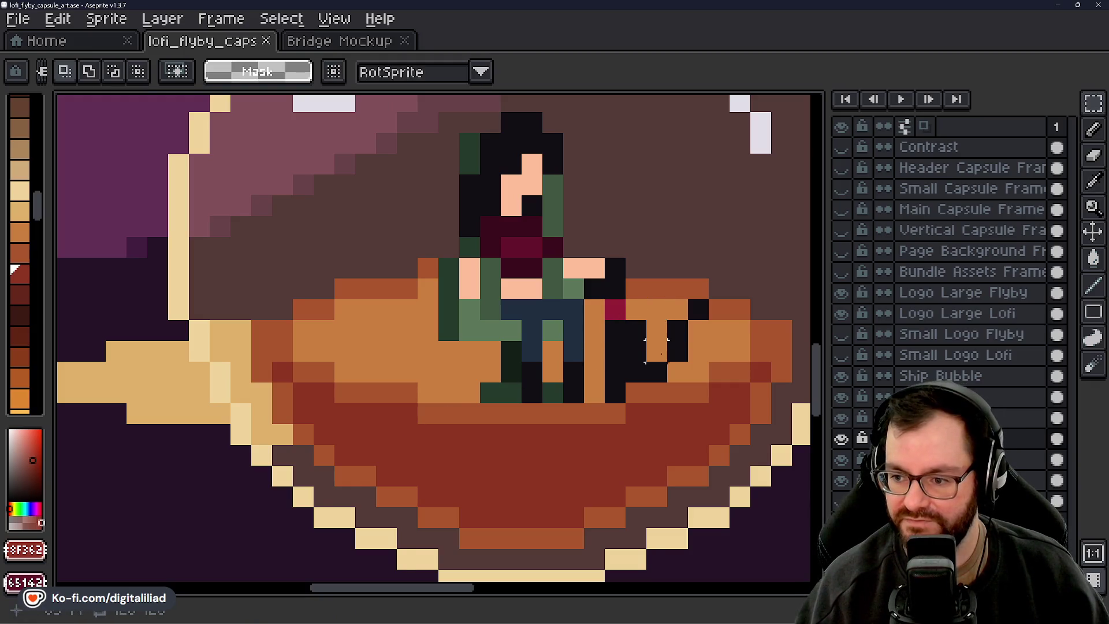
scroll(585, 393, right, 1)
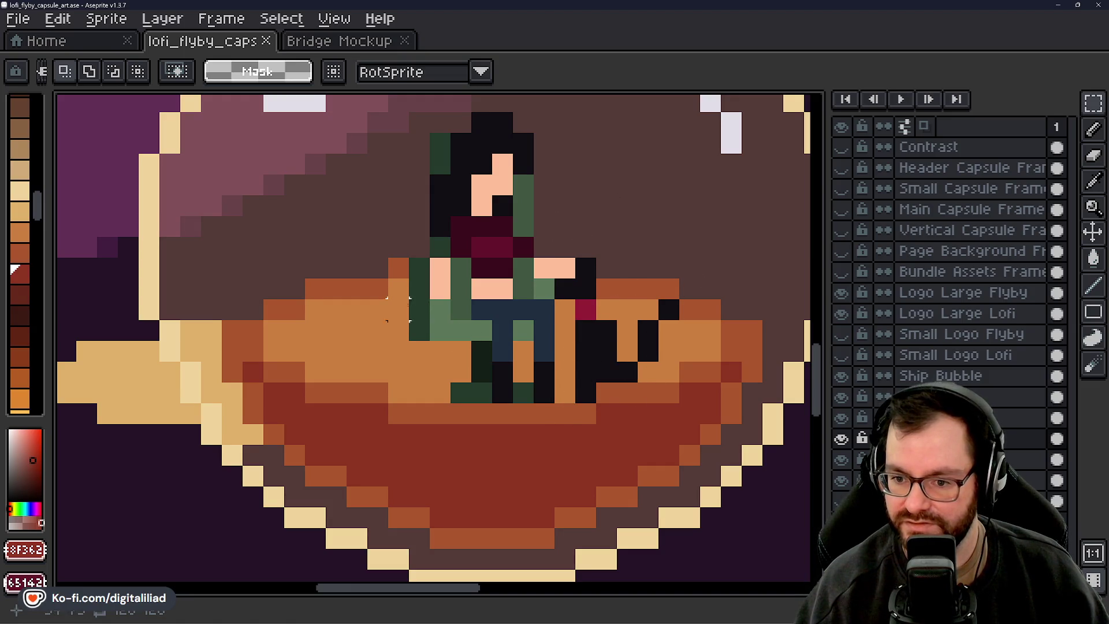
drag(482, 363, 401, 351)
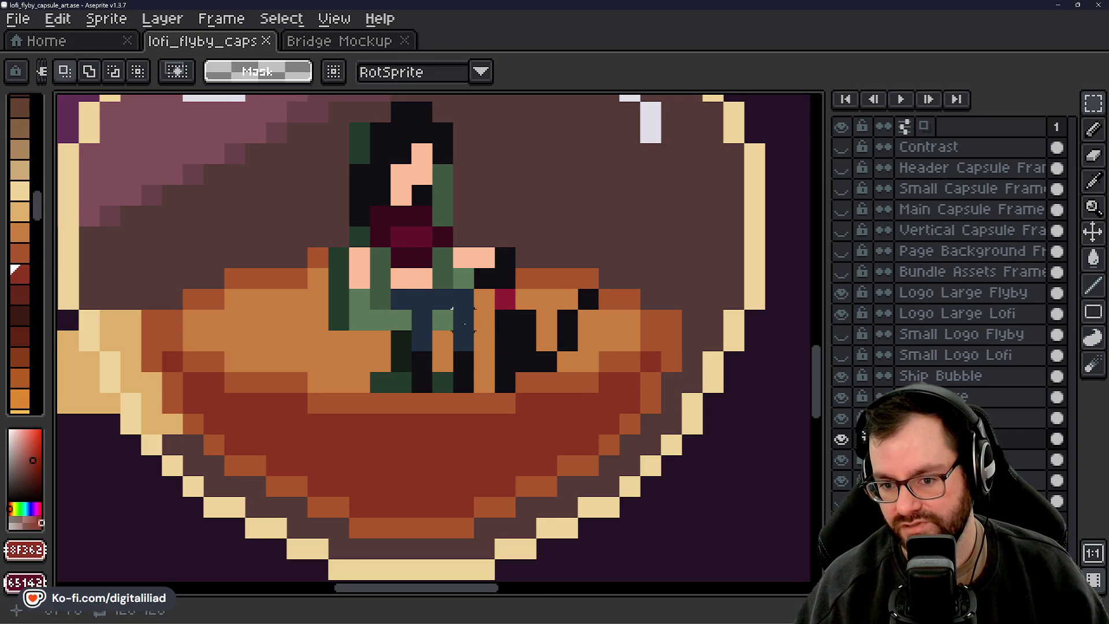
scroll(464, 324, down, 7)
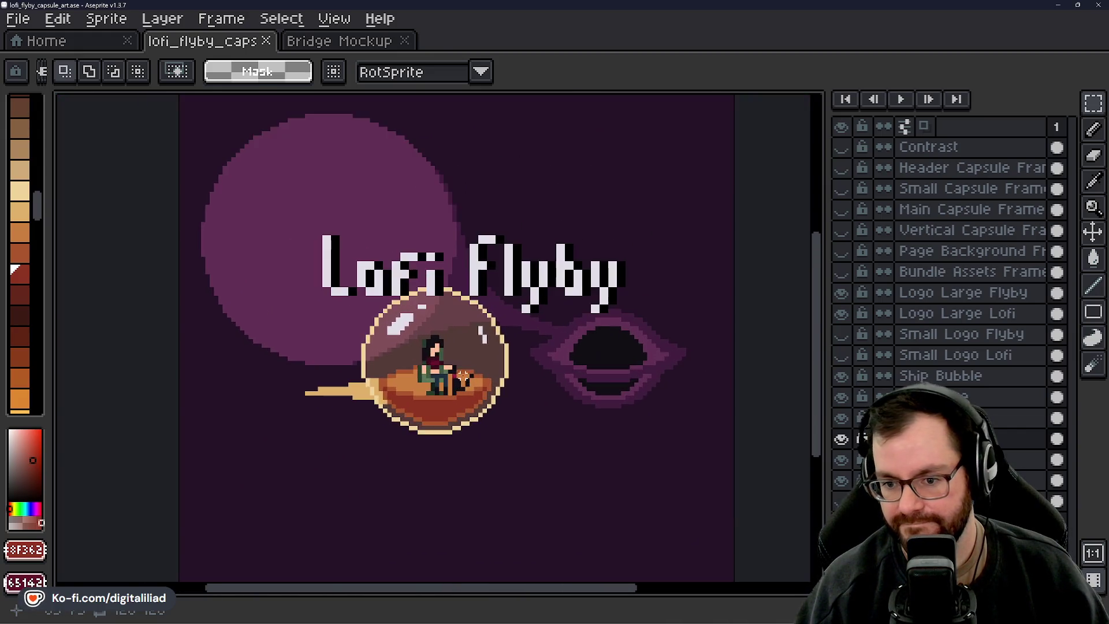
scroll(464, 375, up, 1)
drag(481, 354, 427, 373)
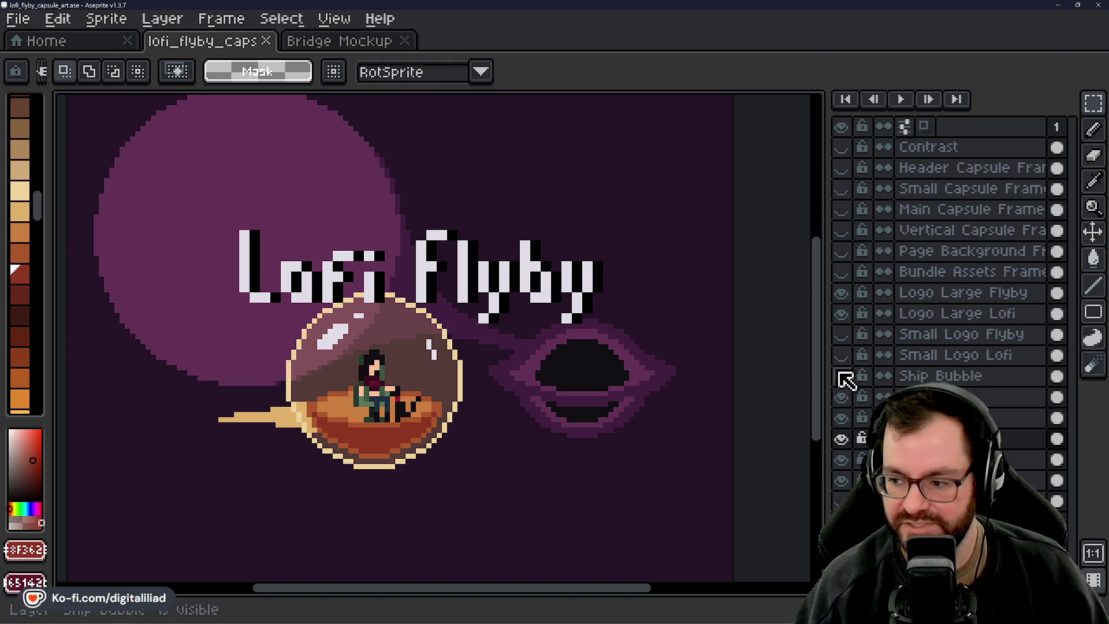
Select all the ship layers from Ship Bubble down to Ship Back and shift the whole ship slightly
drag(947, 382, 947, 481)
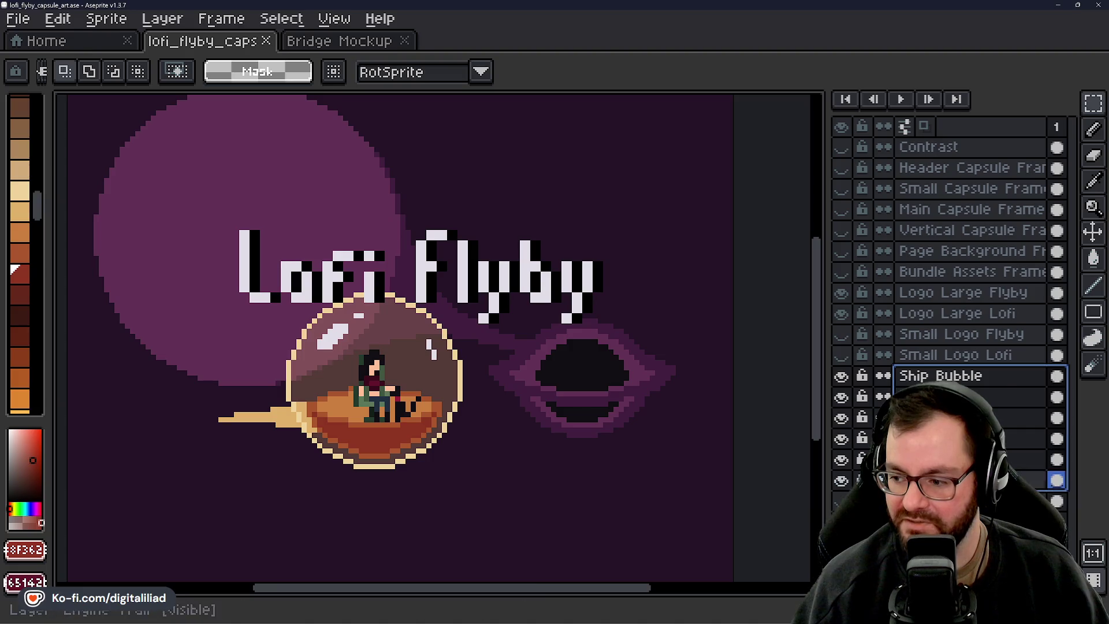
click(1098, 237)
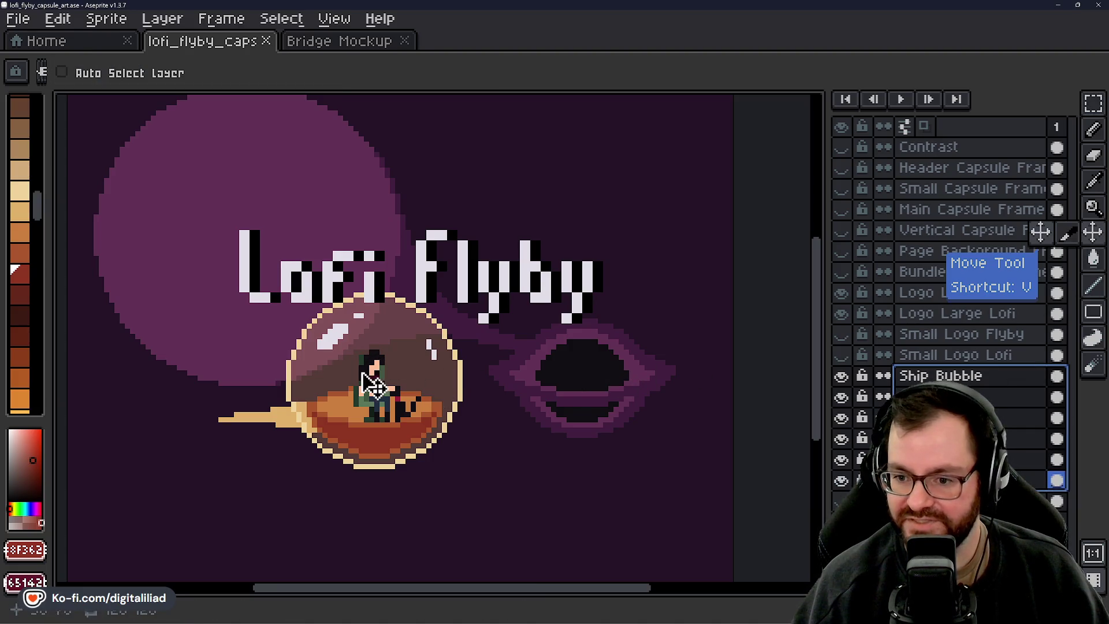
mouse_move(386, 384)
mouse_down()
mouse_move(404, 399)
mouse_move(390, 401)
mouse_up()
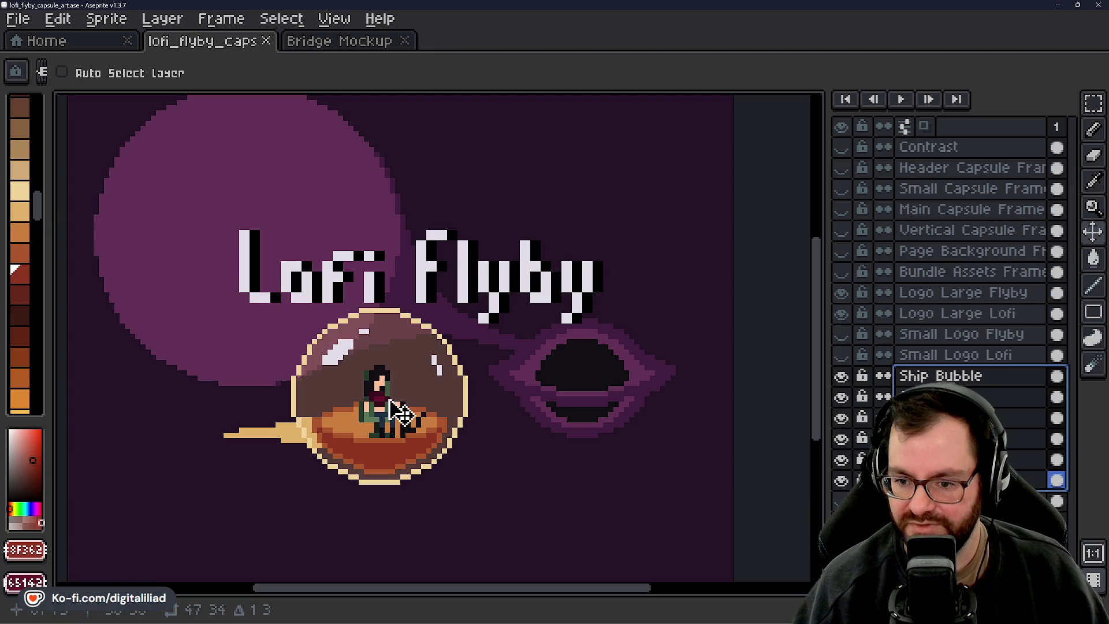
scroll(431, 381, down, 1)
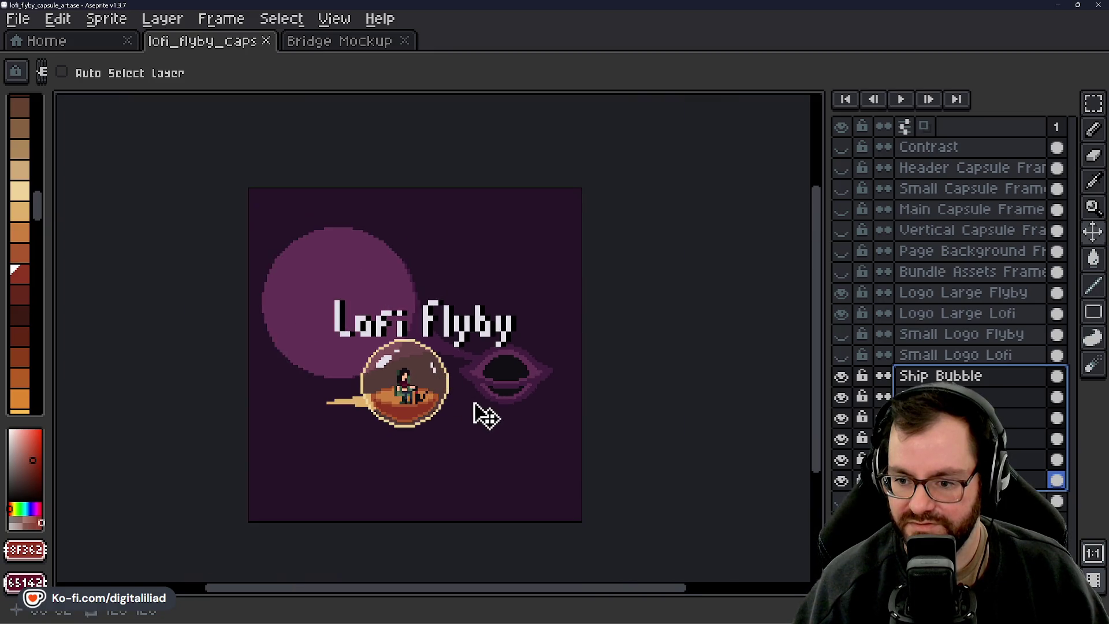
scroll(476, 409, down, 1)
scroll(466, 401, up, 2)
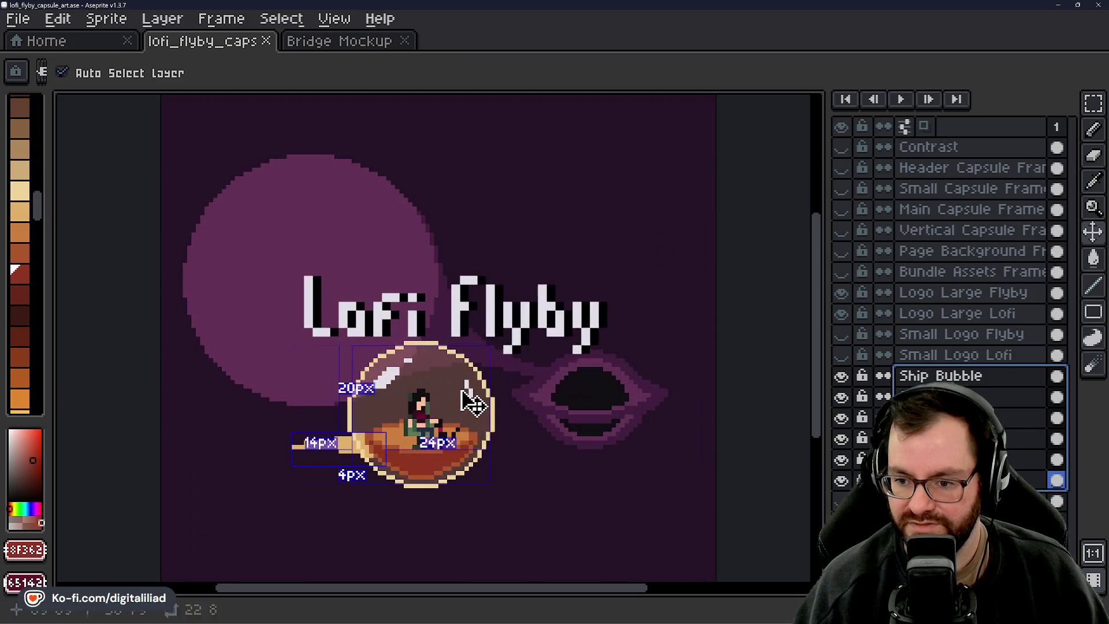
Nudge the ship bubble up and to the left
drag(473, 400, 469, 396)
scroll(462, 398, down, 2)
scroll(468, 404, up, 1)
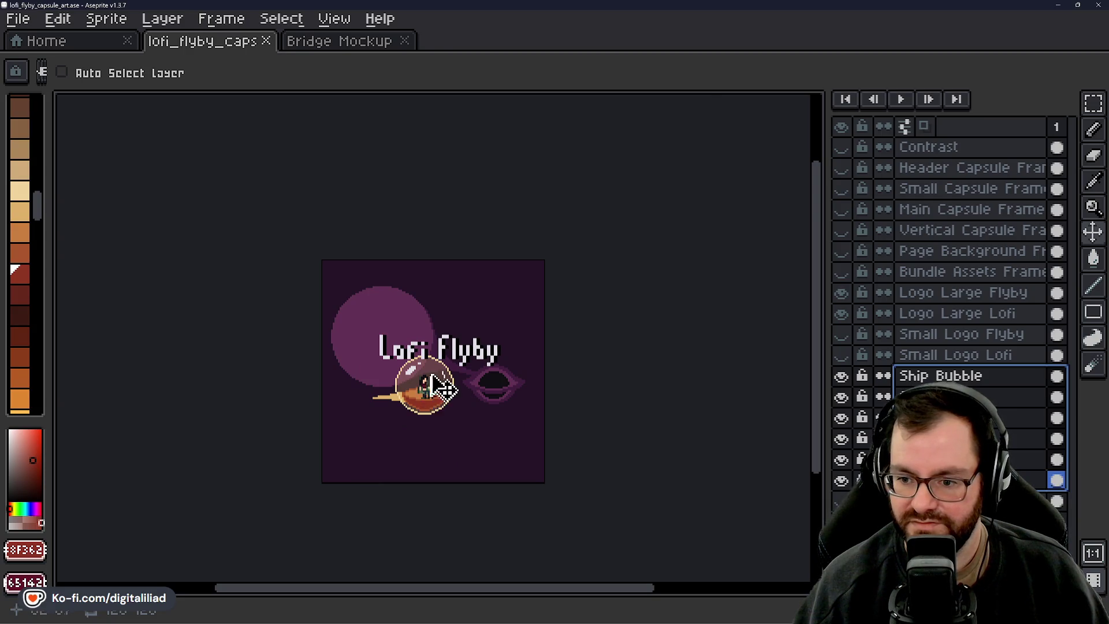
scroll(438, 393, up, 1)
scroll(450, 412, up, 1)
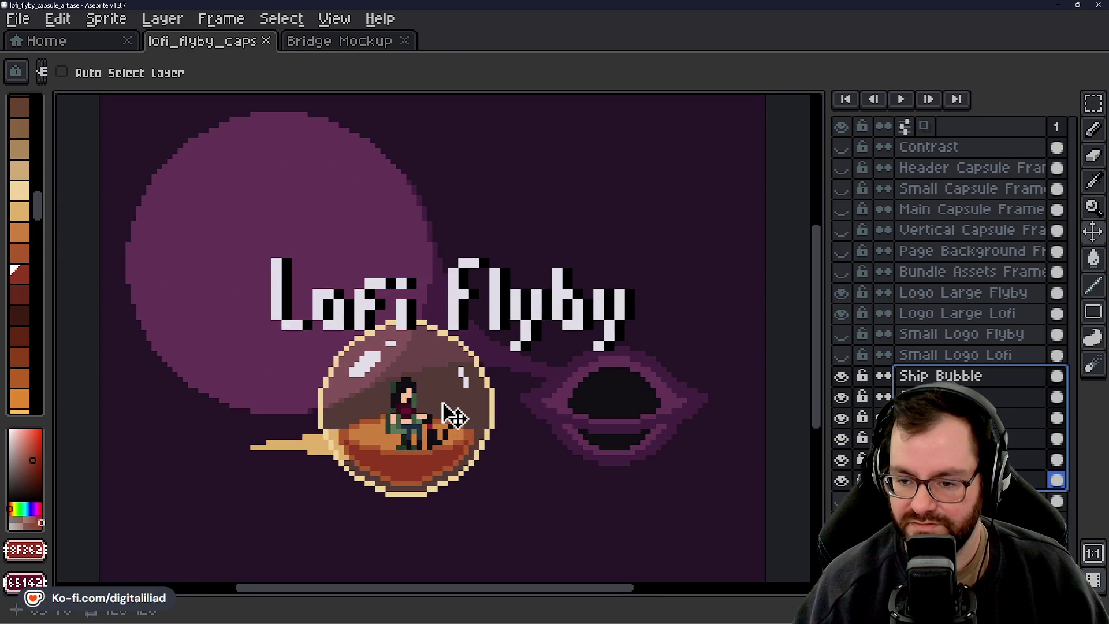
scroll(446, 408, up, 1)
Shift the ship bubble one pixel right to settle it below the title
drag(444, 409, 448, 416)
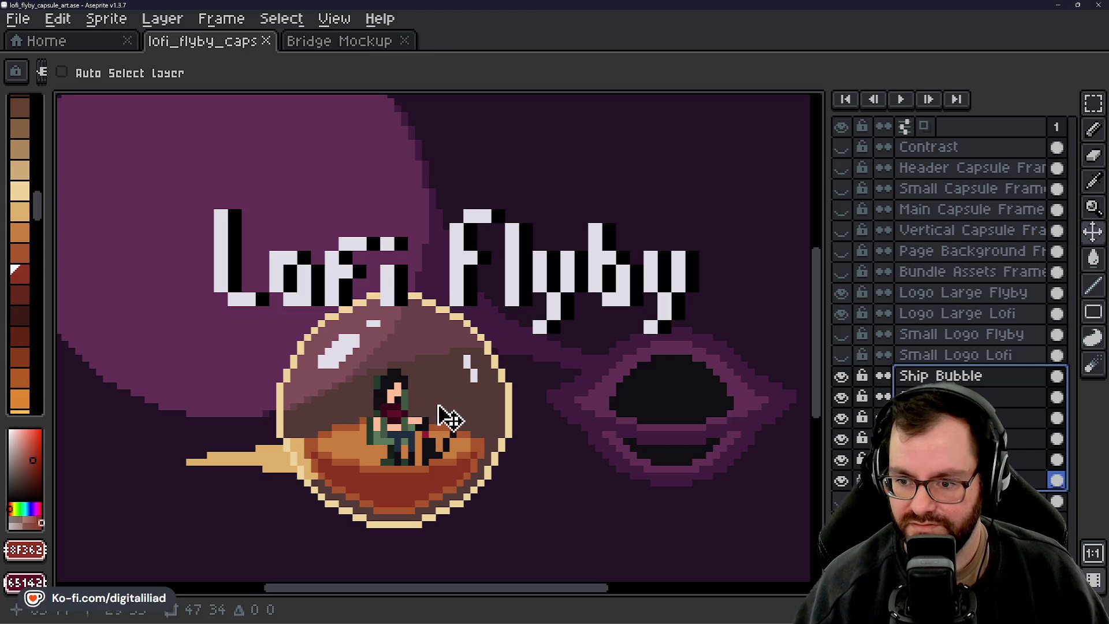
scroll(442, 413, down, 4)
scroll(438, 411, down, 2)
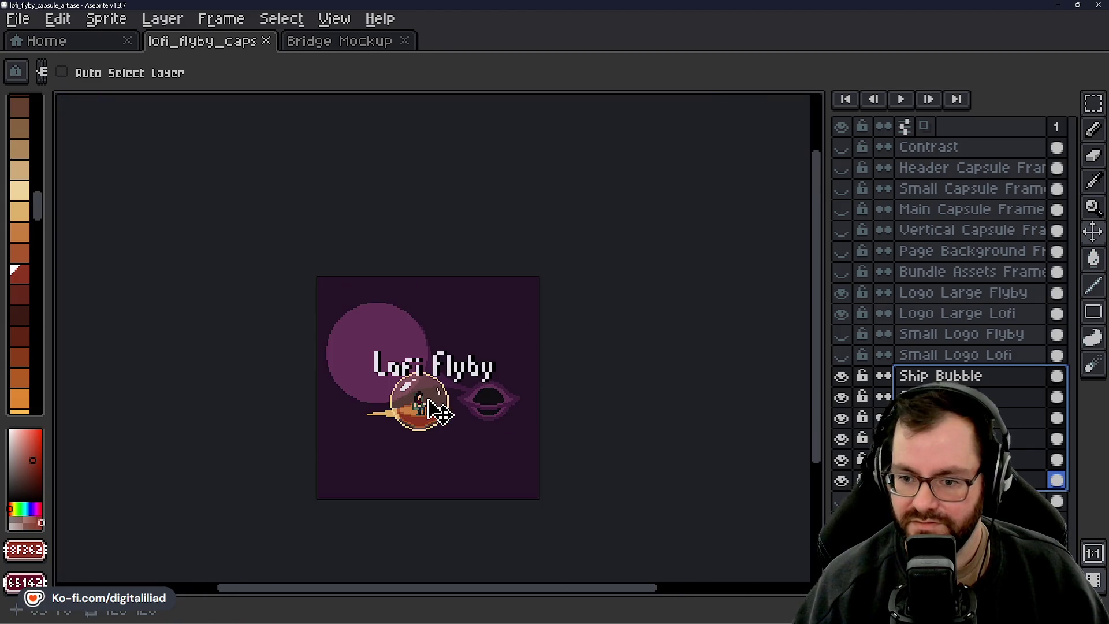
scroll(433, 416, up, 3)
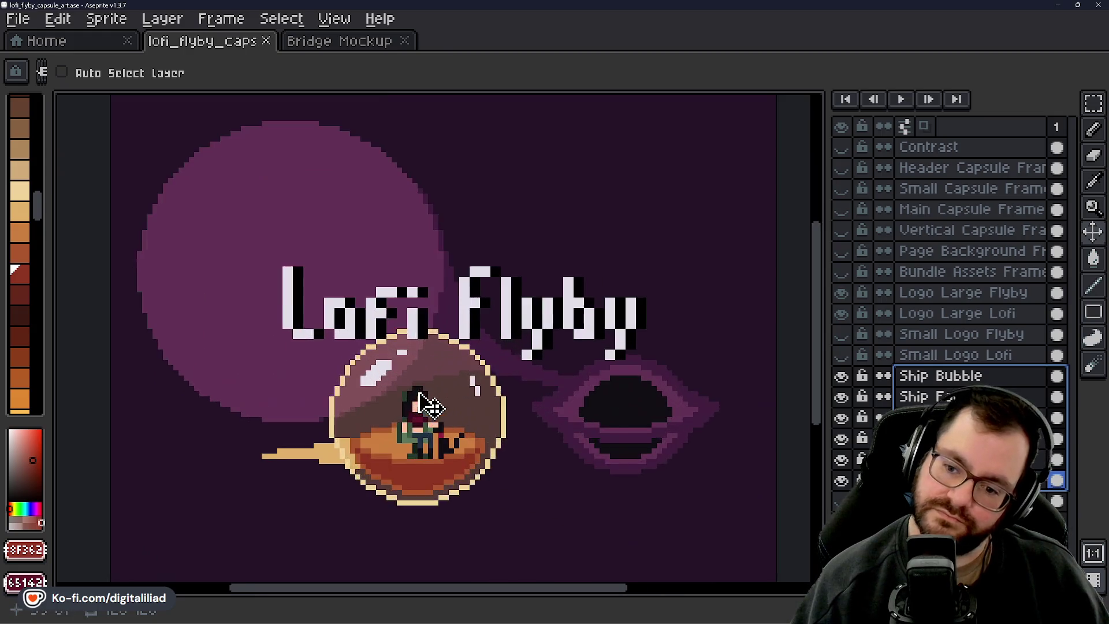
scroll(347, 407, up, 1)
scroll(341, 445, down, 1)
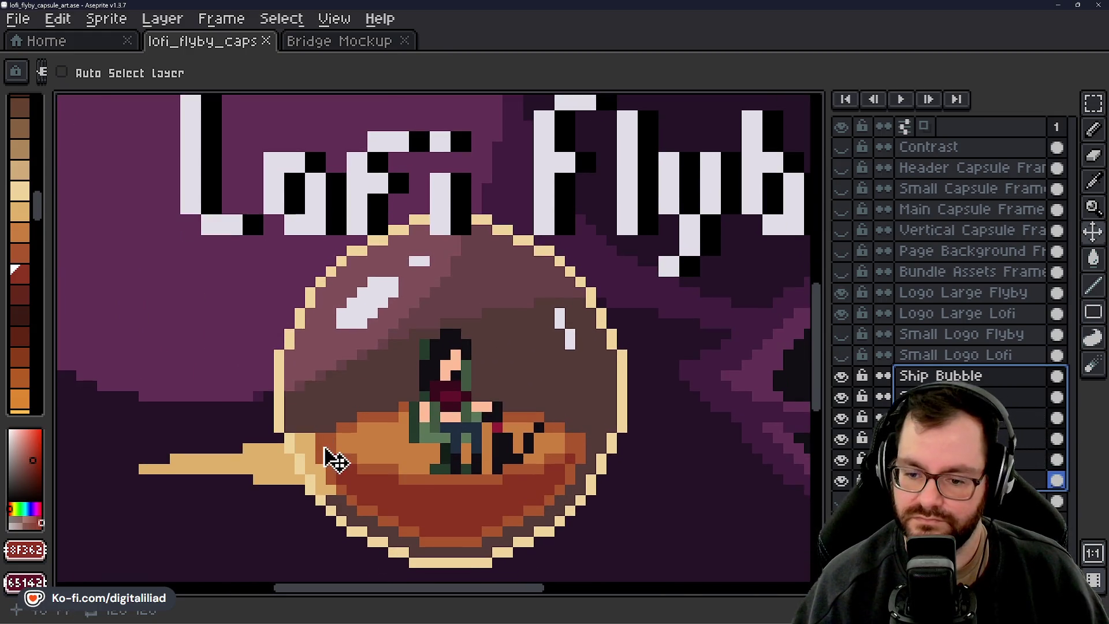
Sample the boat hull's darker red #66281c as the drawing colour
key(i)
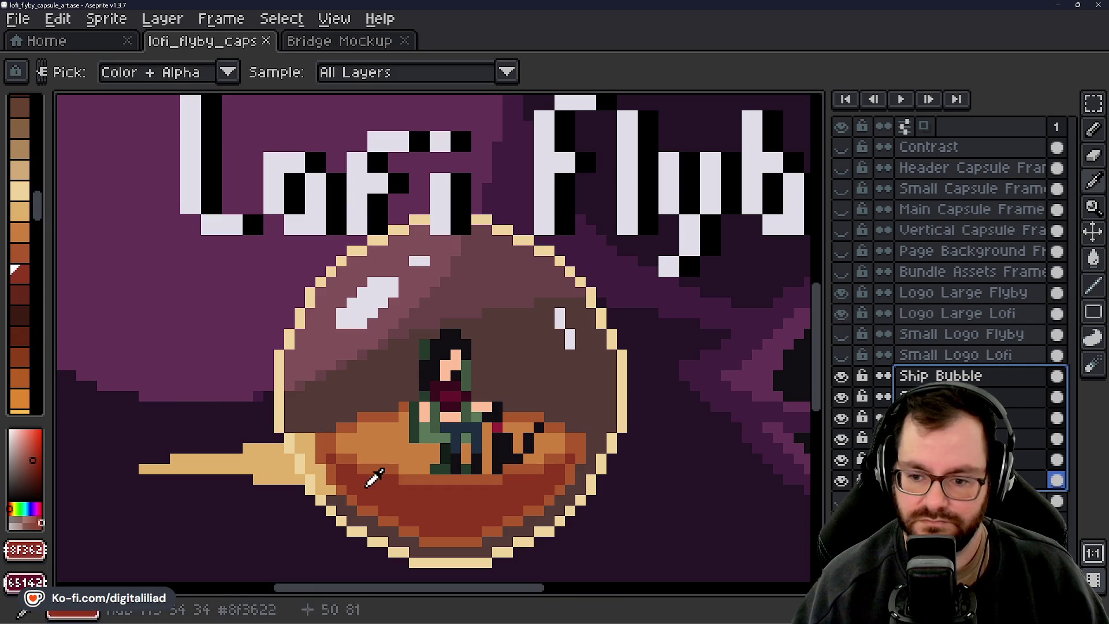
click(384, 458)
click(384, 478)
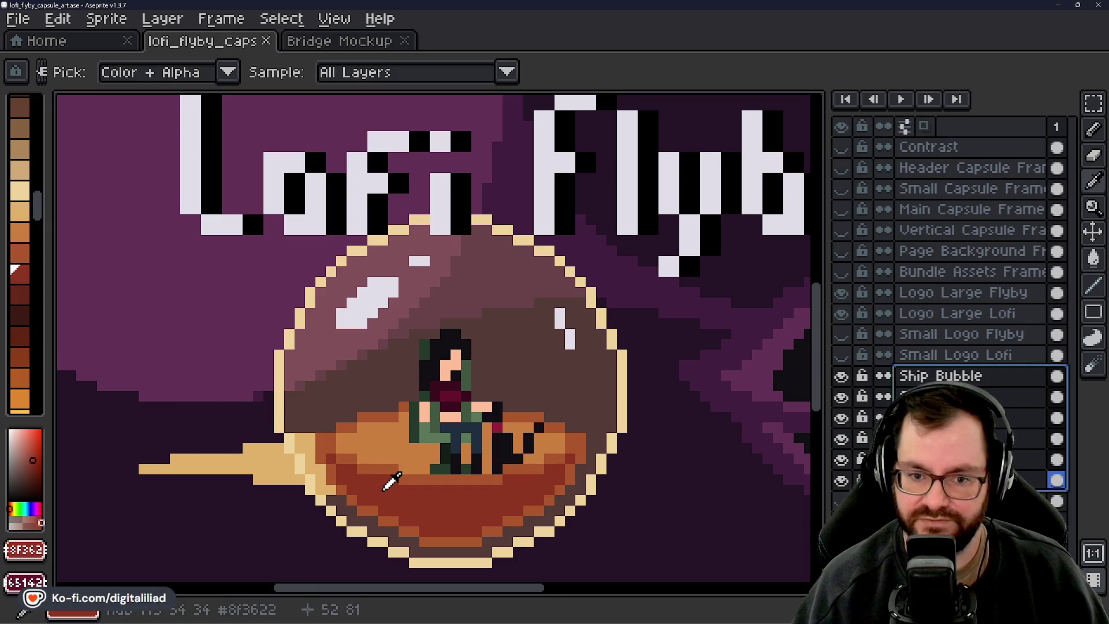
key(v)
click(21, 299)
On the bubble fill layer, bucket-fill the boat's orange runs with red
scroll(371, 488, up, 3)
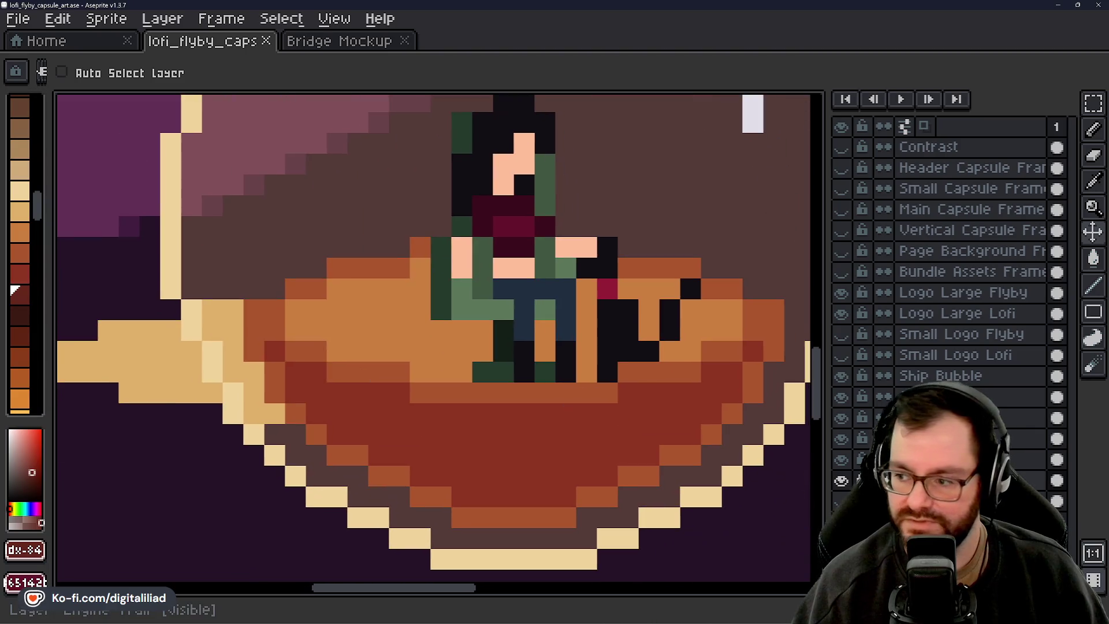
click(953, 397)
key(g)
click(477, 429)
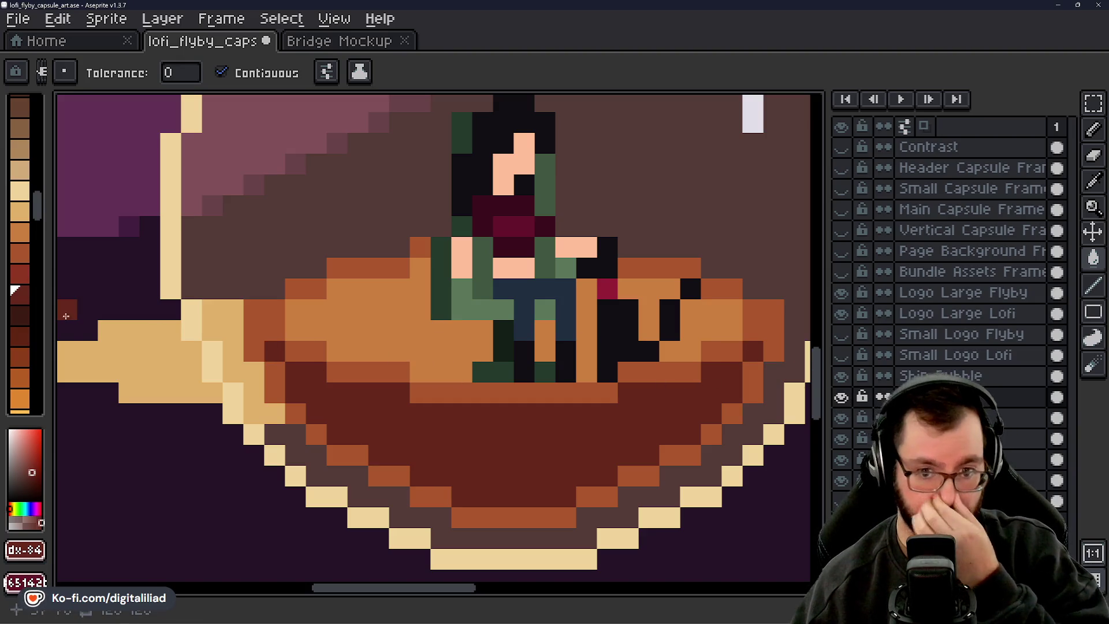
click(20, 273)
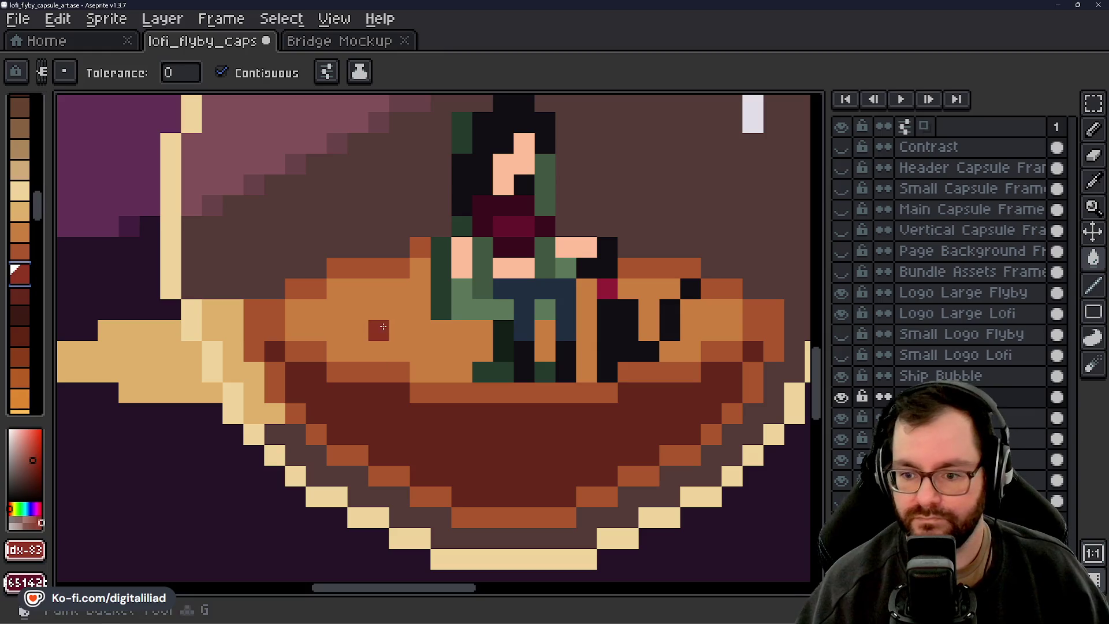
click(365, 369)
click(443, 391)
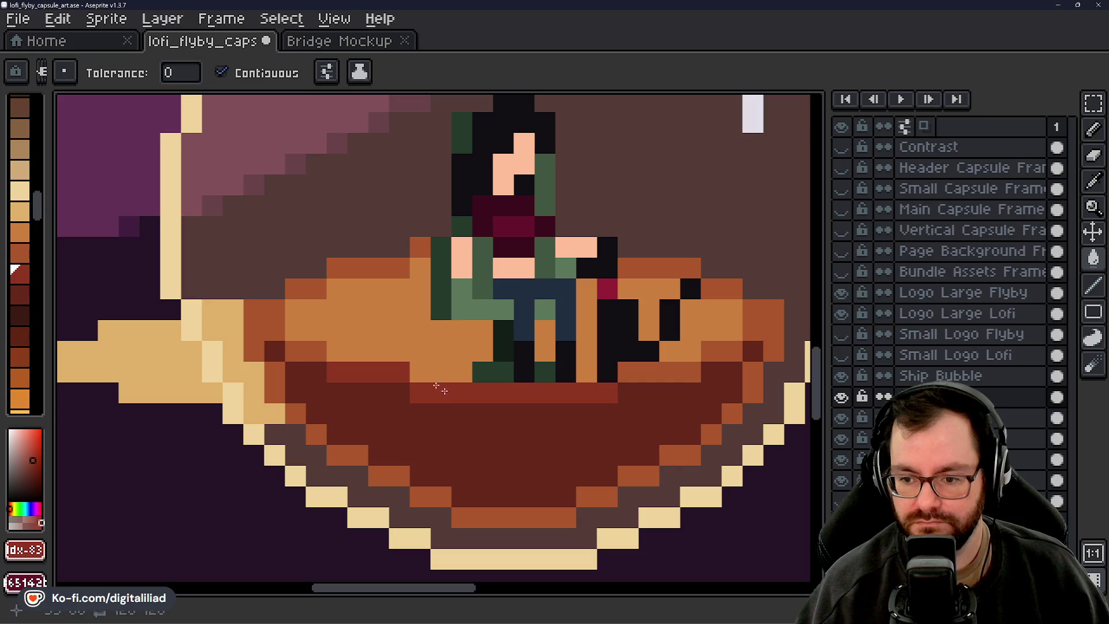
mouse_move(295, 351)
mouse_down()
mouse_move(254, 341)
mouse_move(274, 372)
mouse_move(275, 363)
mouse_up()
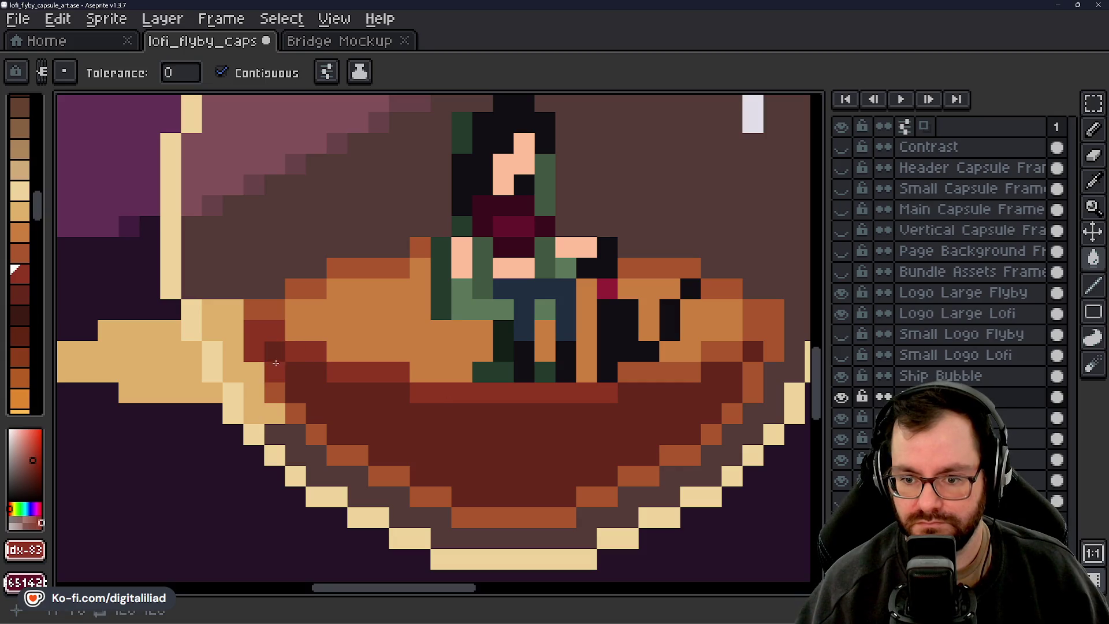
Undo the red fills and turn the brown hull colour darker red
key(v)
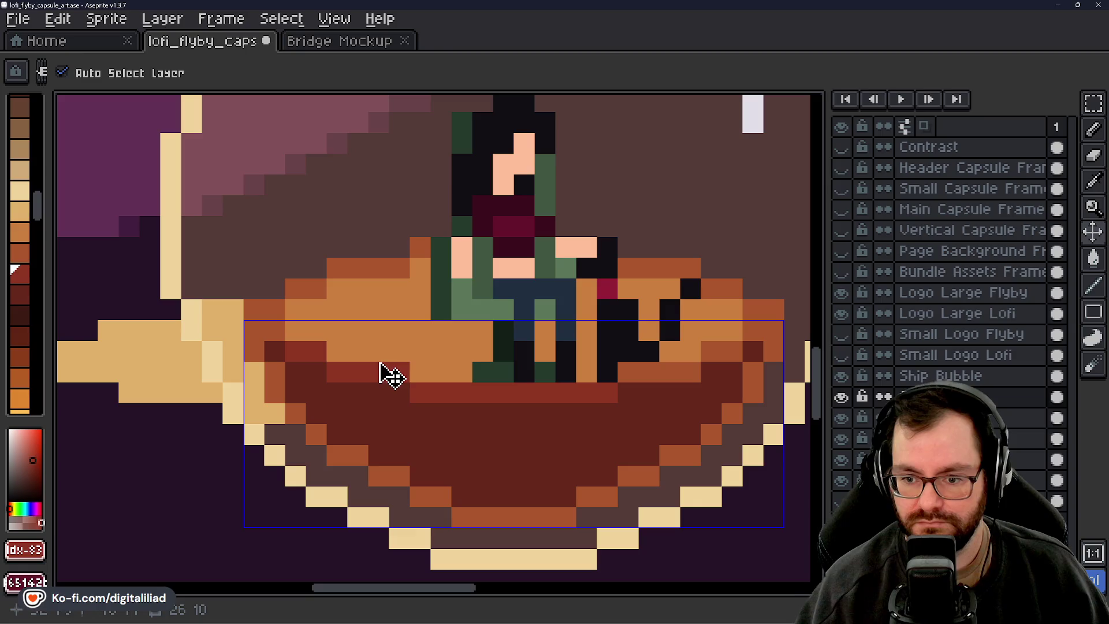
key(ctrl+z)
key(ctrl+z)
key(ctrl+z)
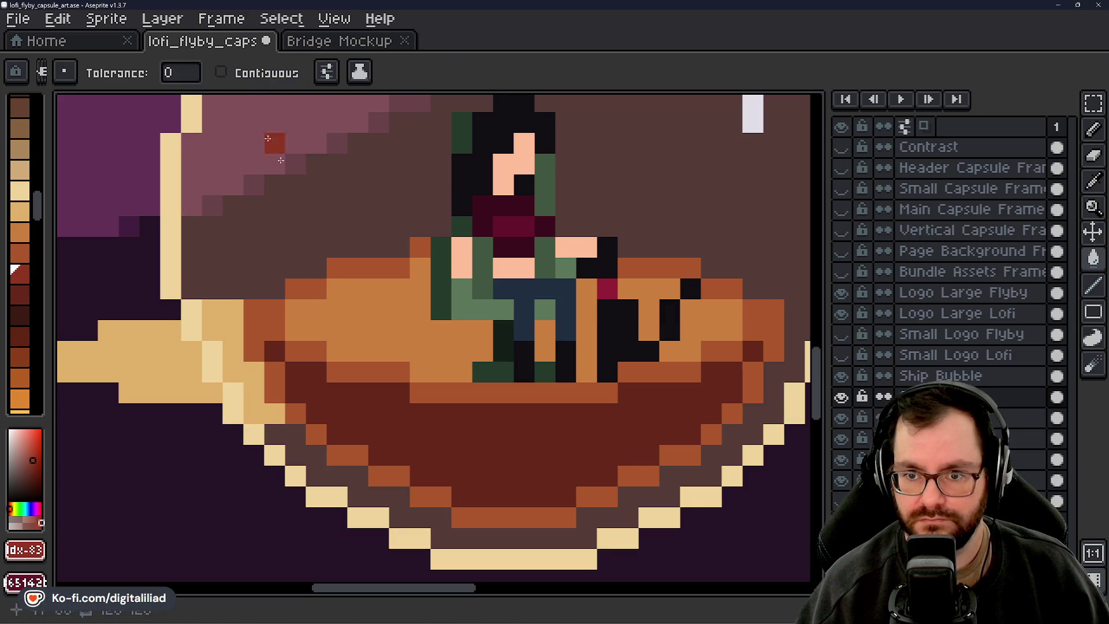
click(444, 395)
scroll(426, 428, down, 3)
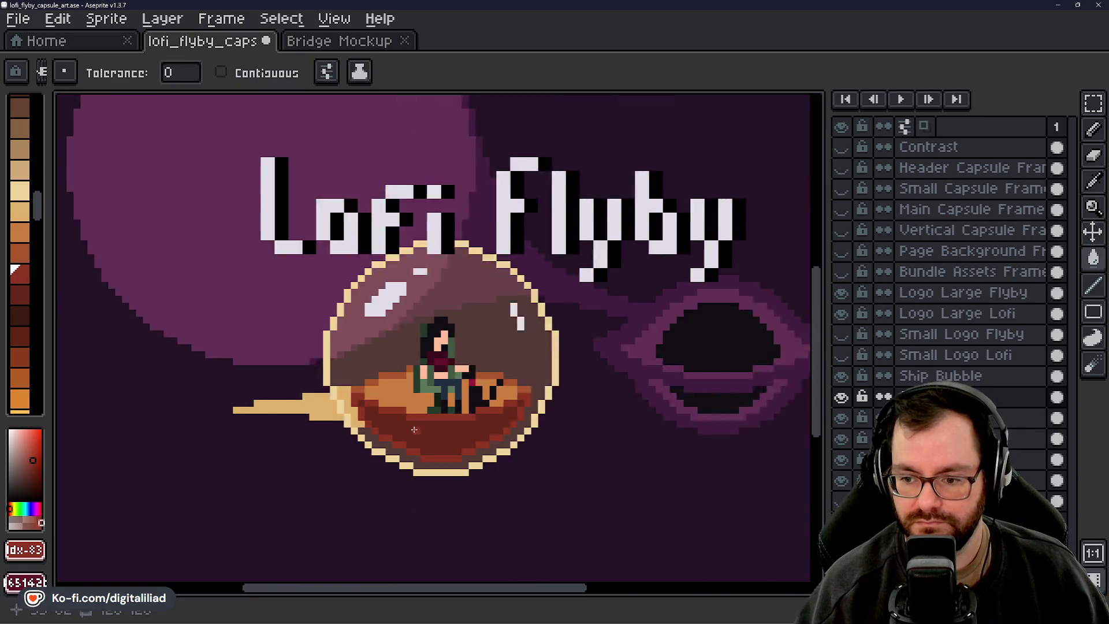
scroll(414, 430, down, 2)
scroll(463, 410, up, 3)
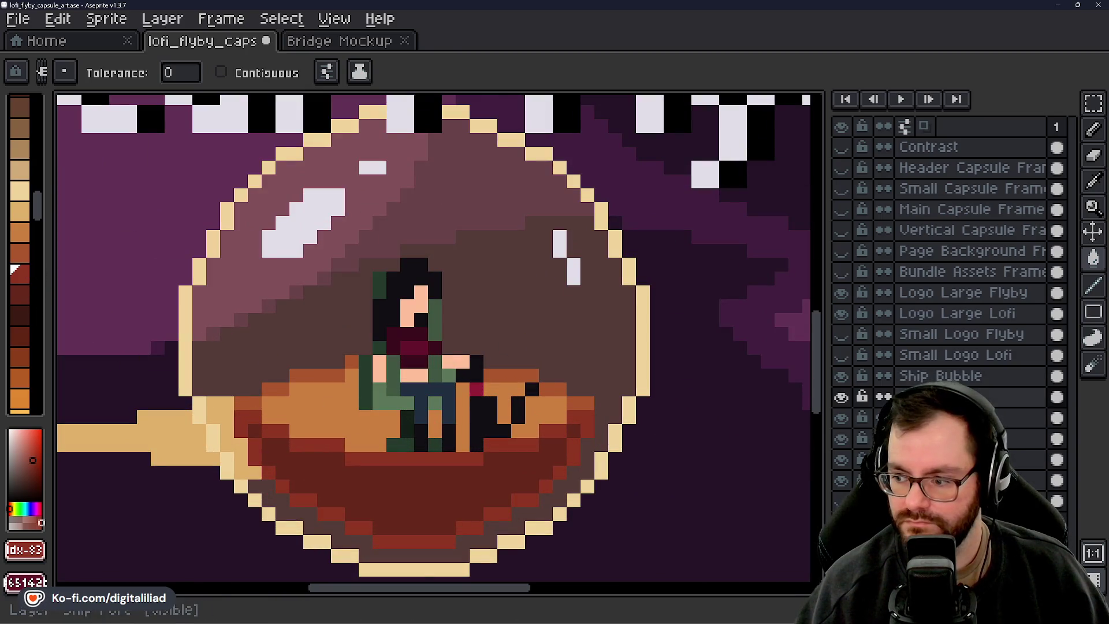
On the hull layer, fill the hull's top row and orange area dark red
ctrl+click(485, 442)
scroll(200, 433, up, 2)
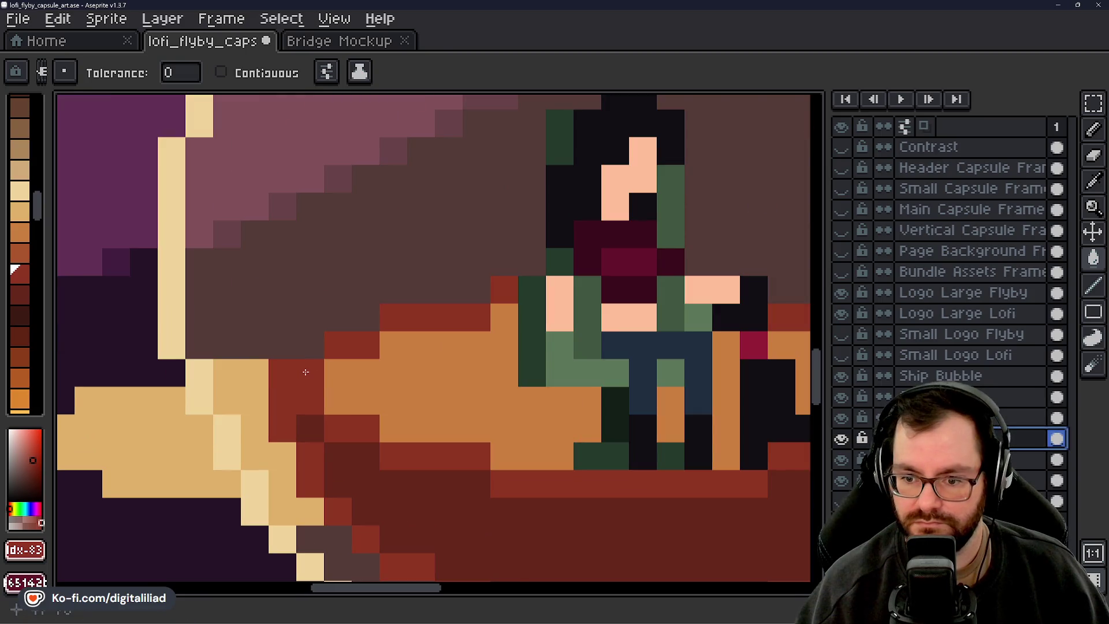
click(341, 346)
click(21, 259)
click(432, 370)
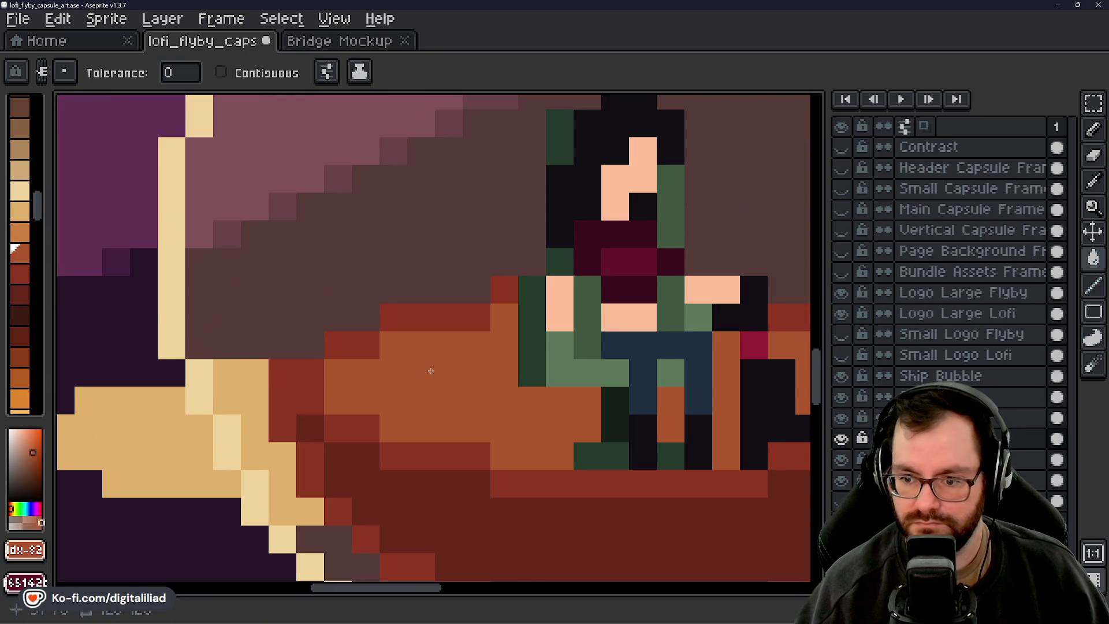
scroll(432, 370, down, 4)
mouse_move(572, 416)
mouse_down()
mouse_move(557, 409)
mouse_move(556, 420)
mouse_up()
scroll(522, 374, up, 3)
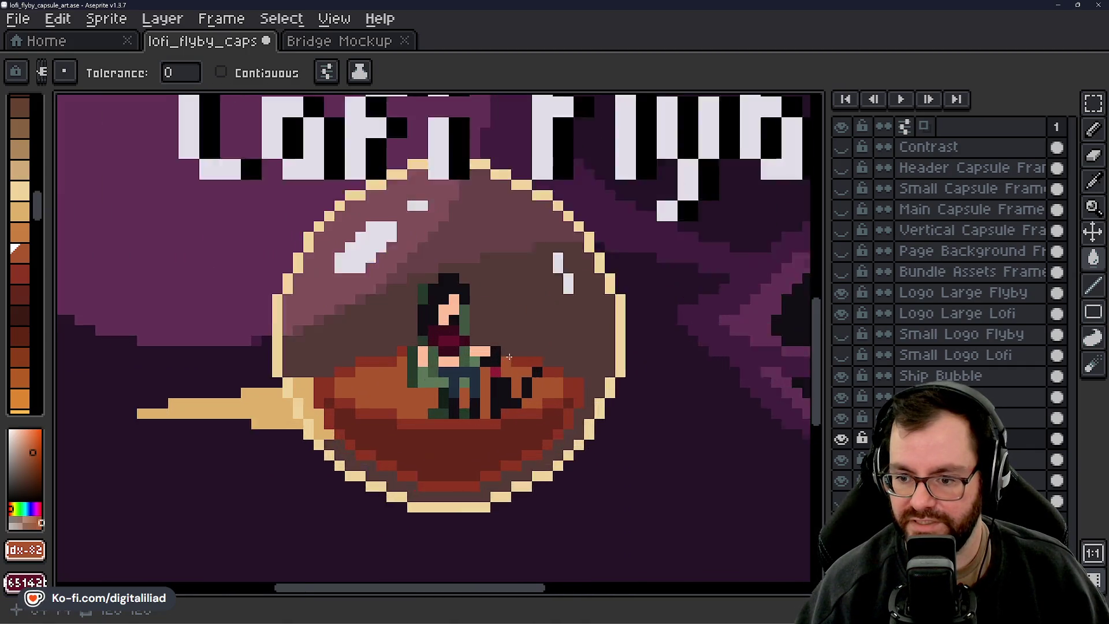
Undo the hull recolouring step by step to compare the changes
key(ctrl+z)
key(ctrl+z)
key(ctrl+z)
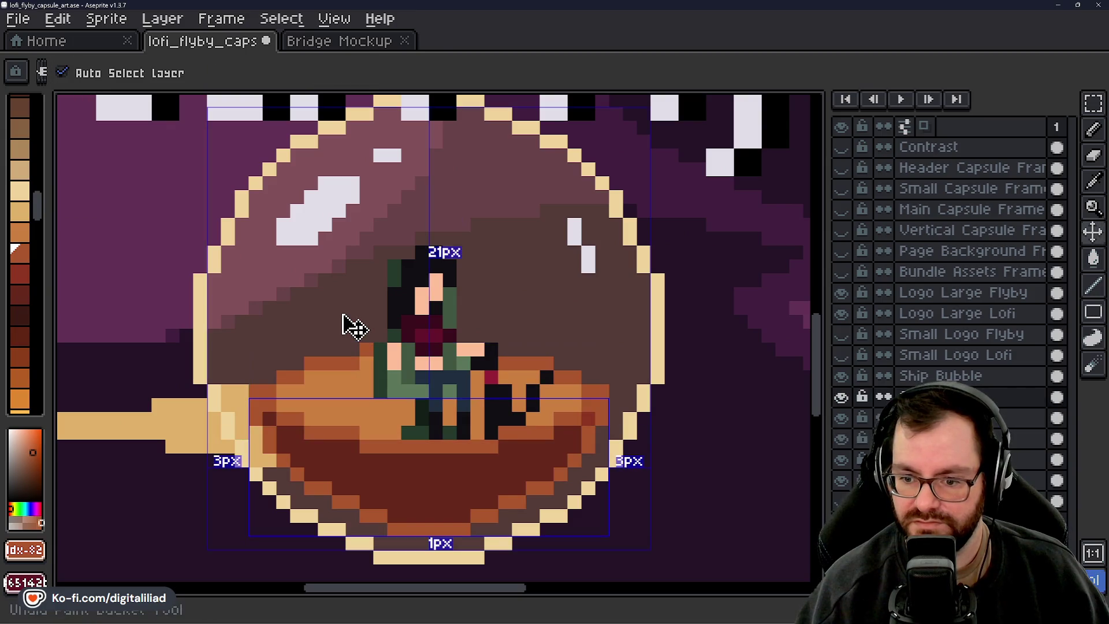
key(ctrl+z)
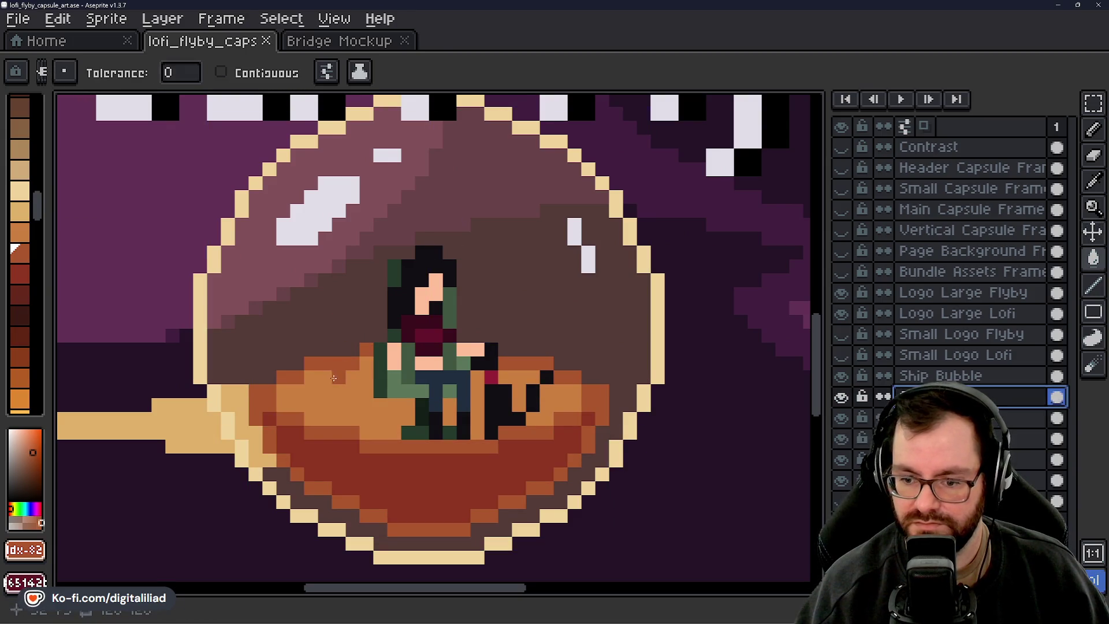
scroll(458, 461, down, 3)
scroll(425, 454, up, 2)
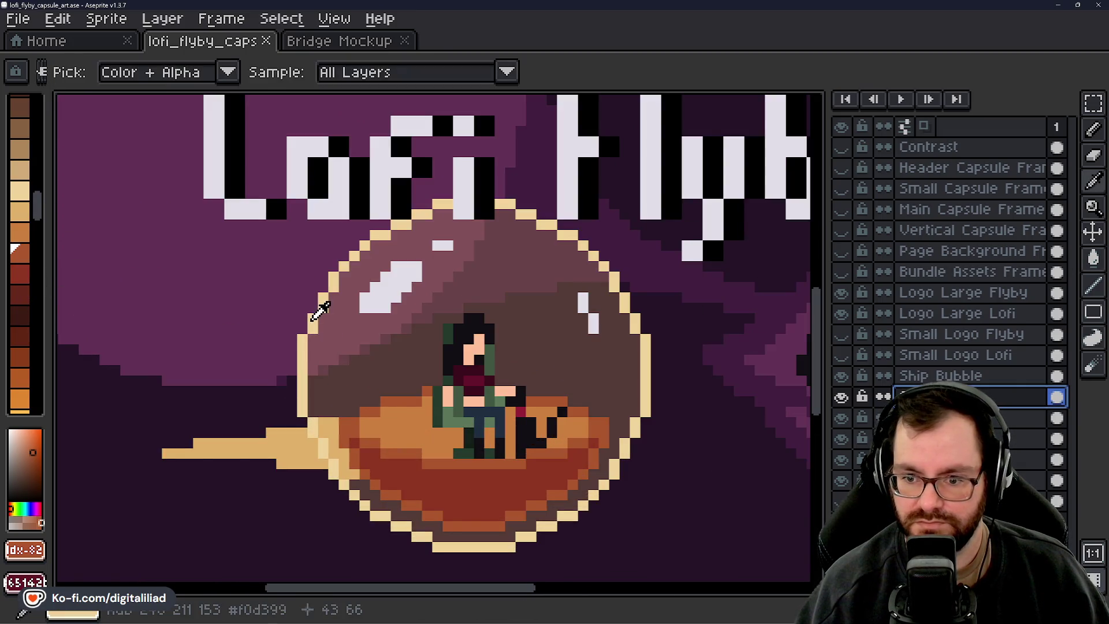
Sample the bubble's light tan outline and fill the exhaust trail a darker tan
alt+click(319, 301)
click(20, 211)
scroll(325, 442, up, 2)
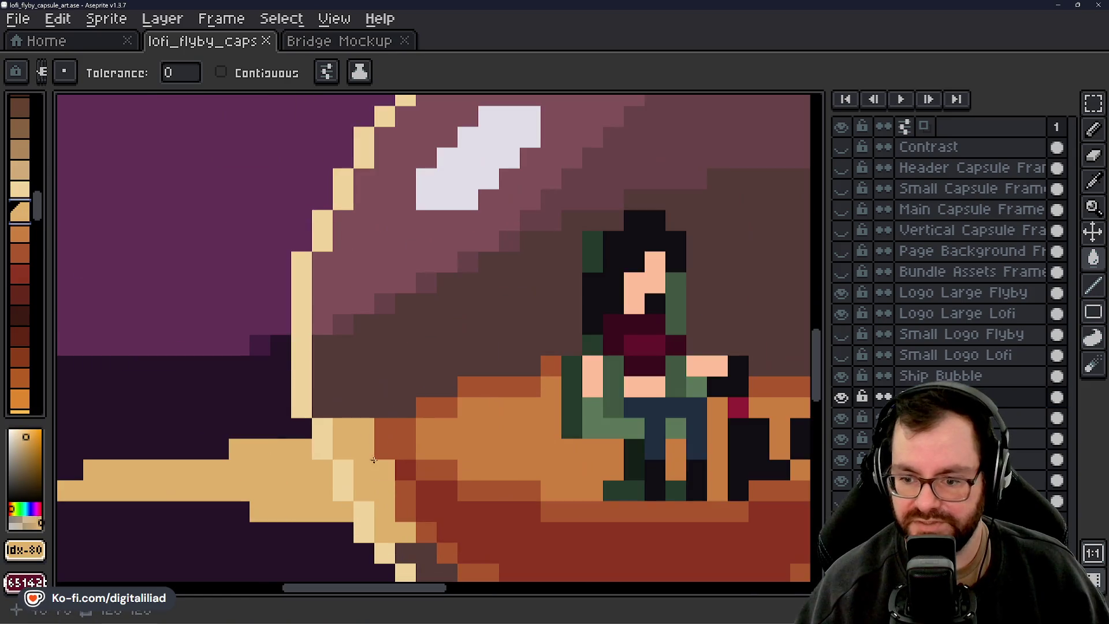
scroll(289, 451, down, 2)
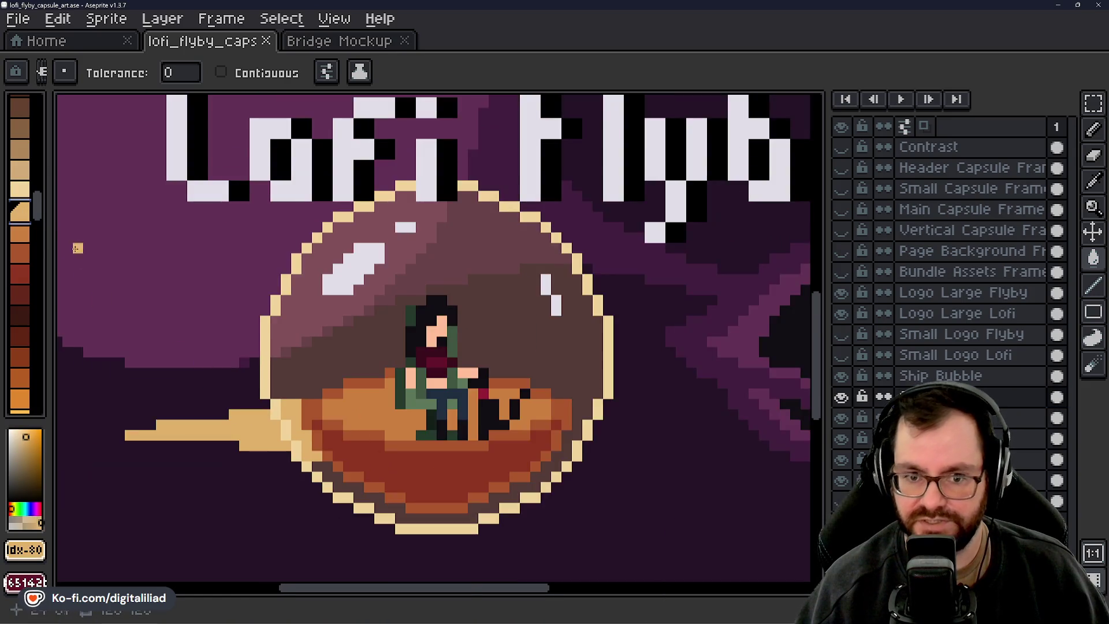
click(20, 233)
scroll(349, 425, up, 1)
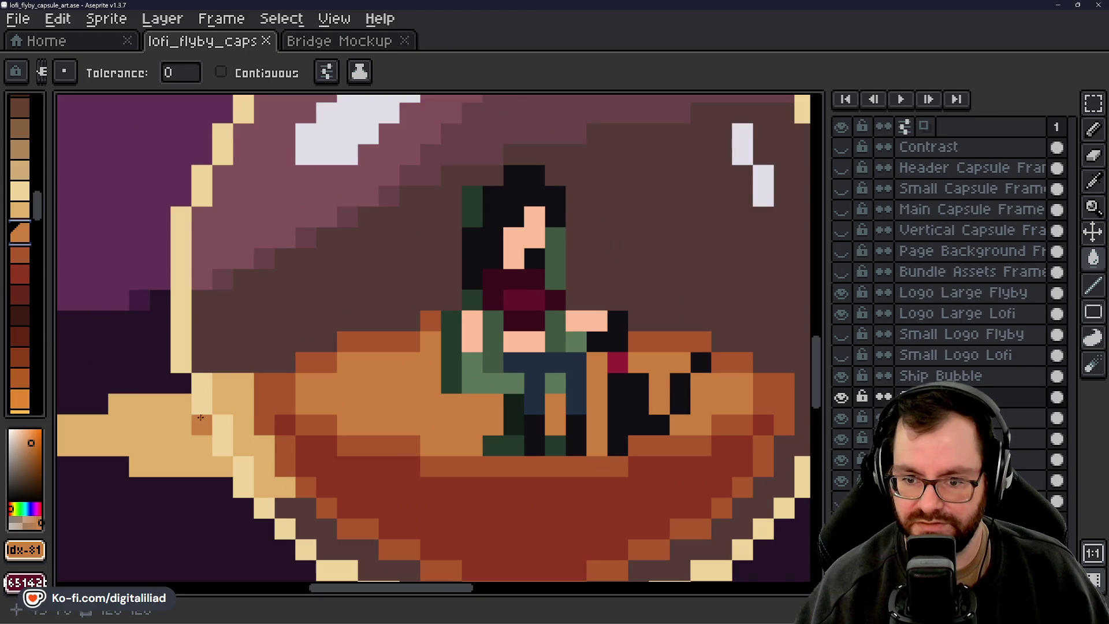
scroll(274, 420, up, 2)
click(274, 420)
key(ctrl+z)
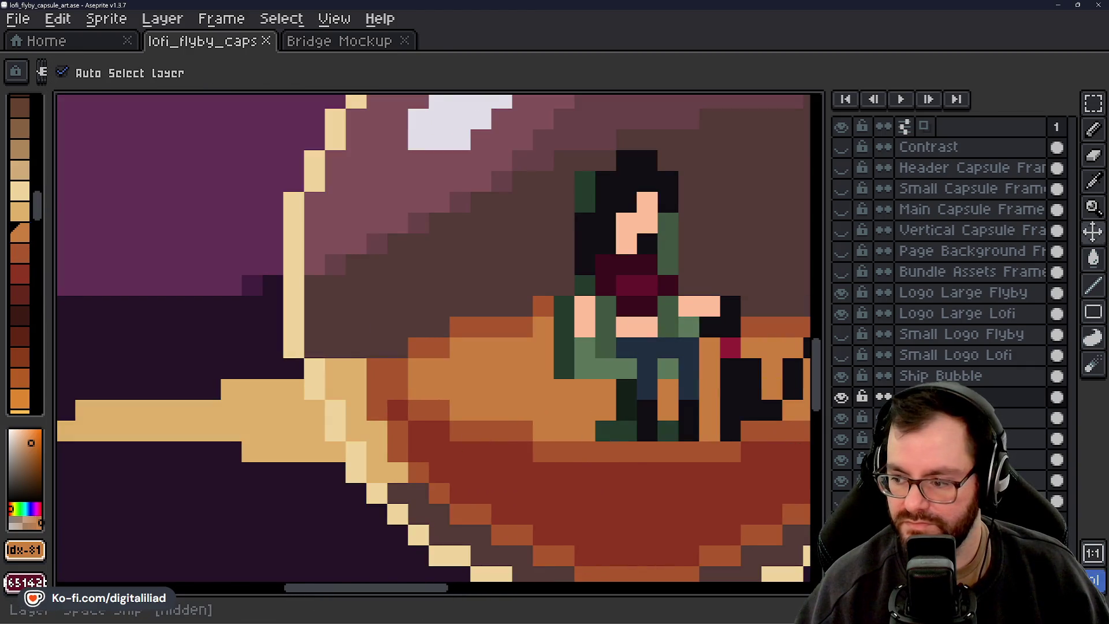
click(280, 416)
Select the exhaust trail's layer and switch to the Magic Wand tool
scroll(280, 416, down, 3)
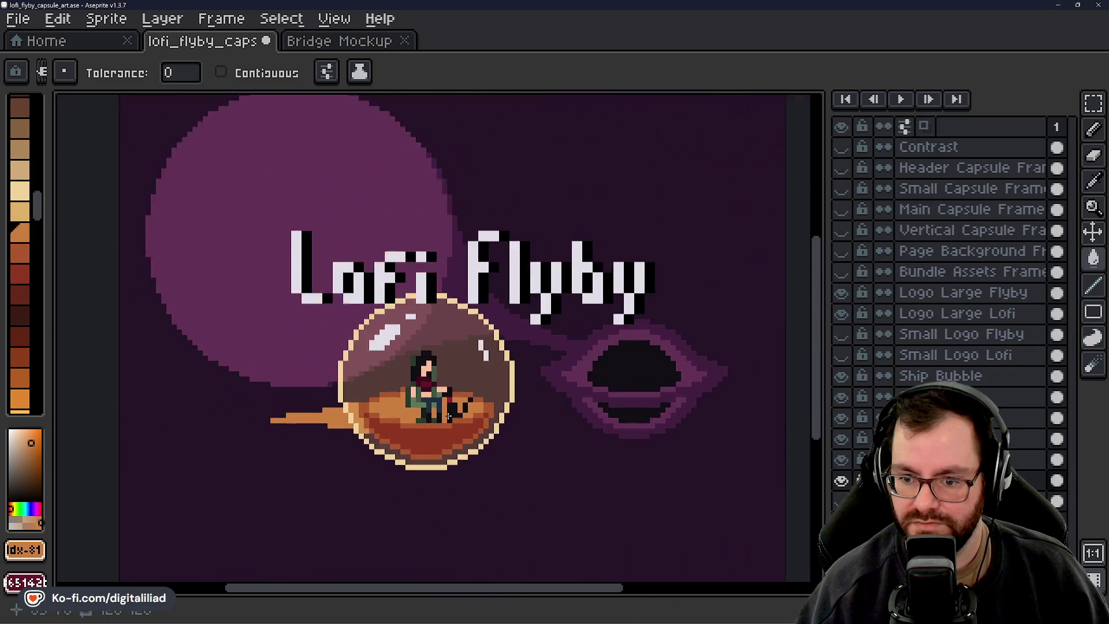
scroll(463, 442, down, 1)
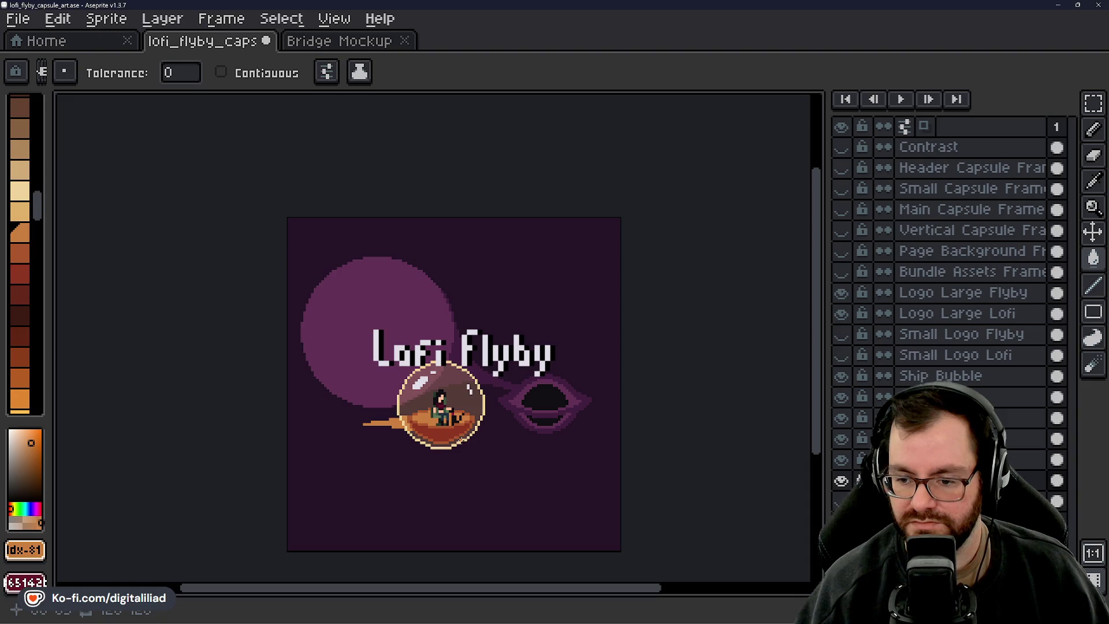
scroll(463, 439, up, 8)
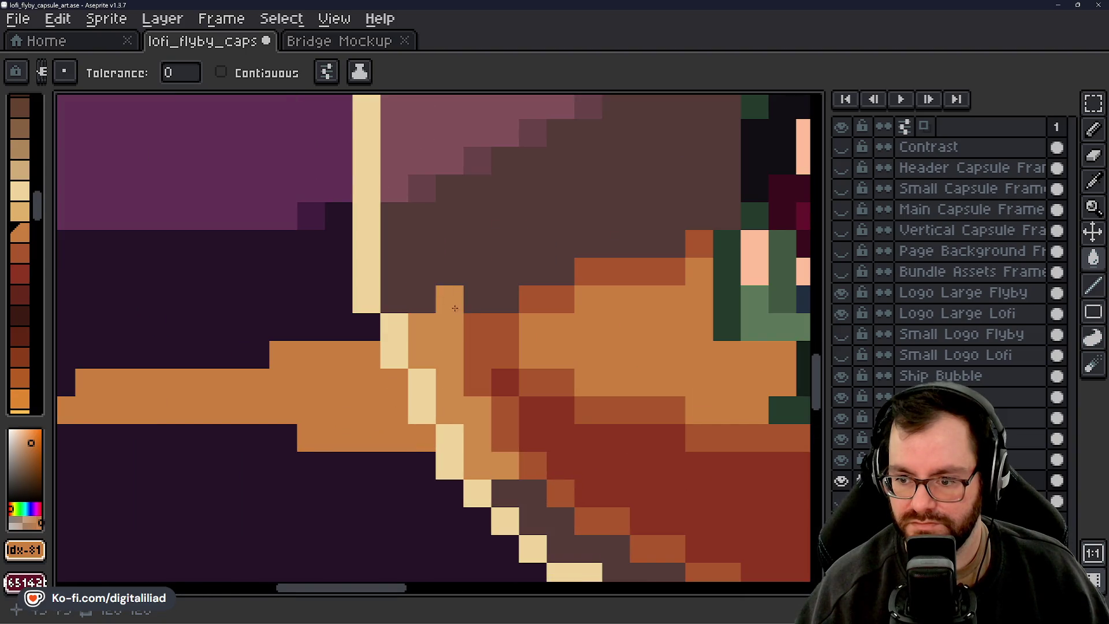
scroll(433, 407, down, 3)
scroll(459, 444, up, 2)
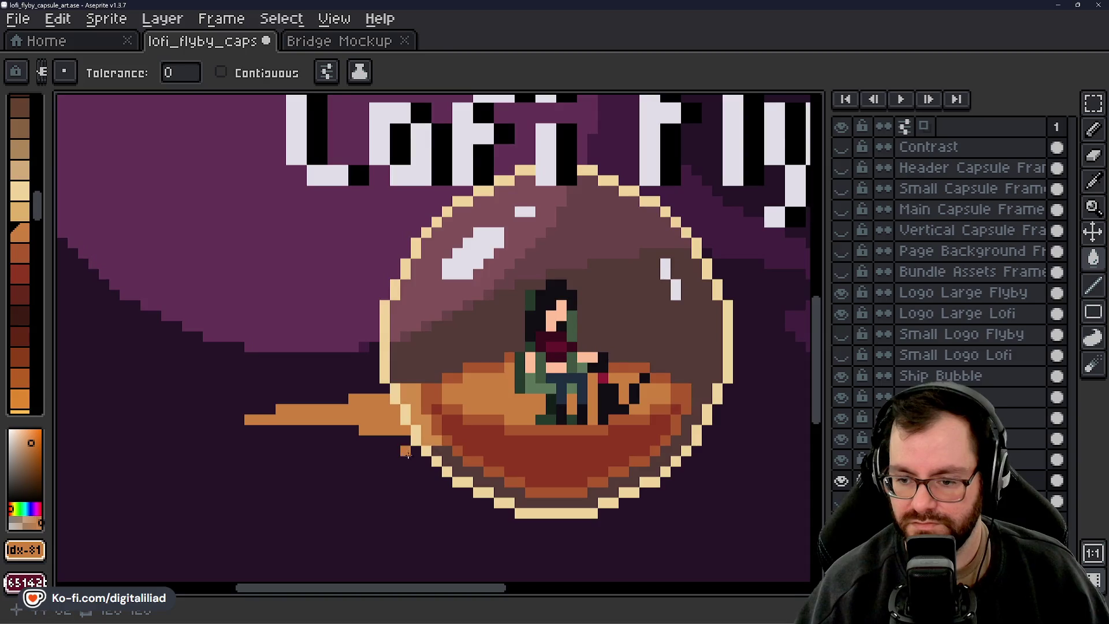
scroll(346, 376, down, 2)
scroll(347, 376, down, 4)
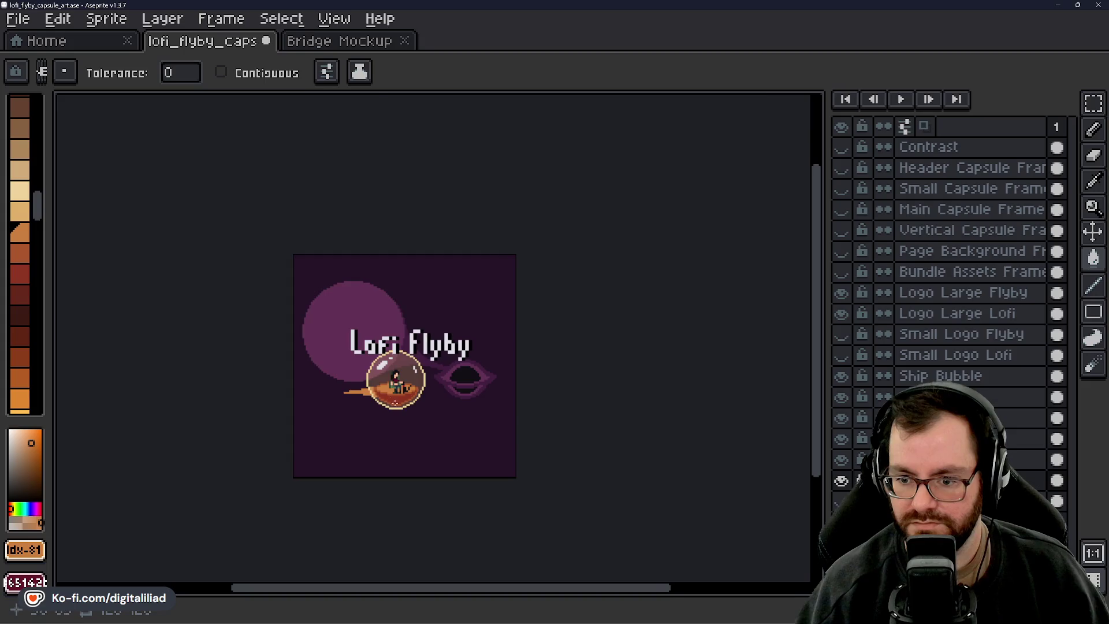
scroll(395, 402, up, 4)
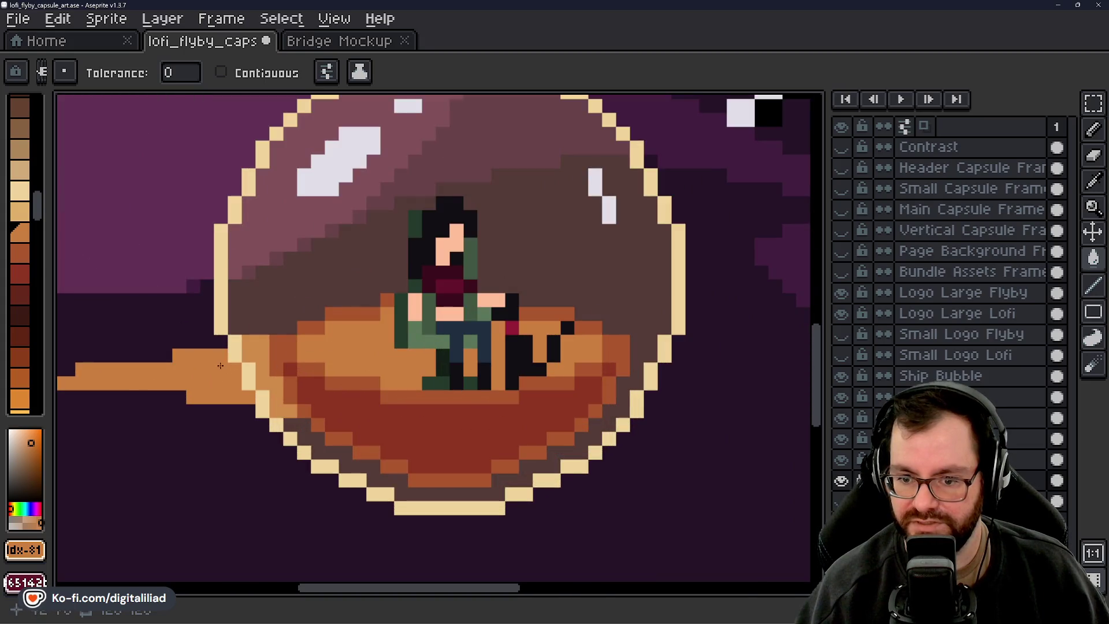
scroll(260, 347, up, 1)
scroll(260, 347, down, 1)
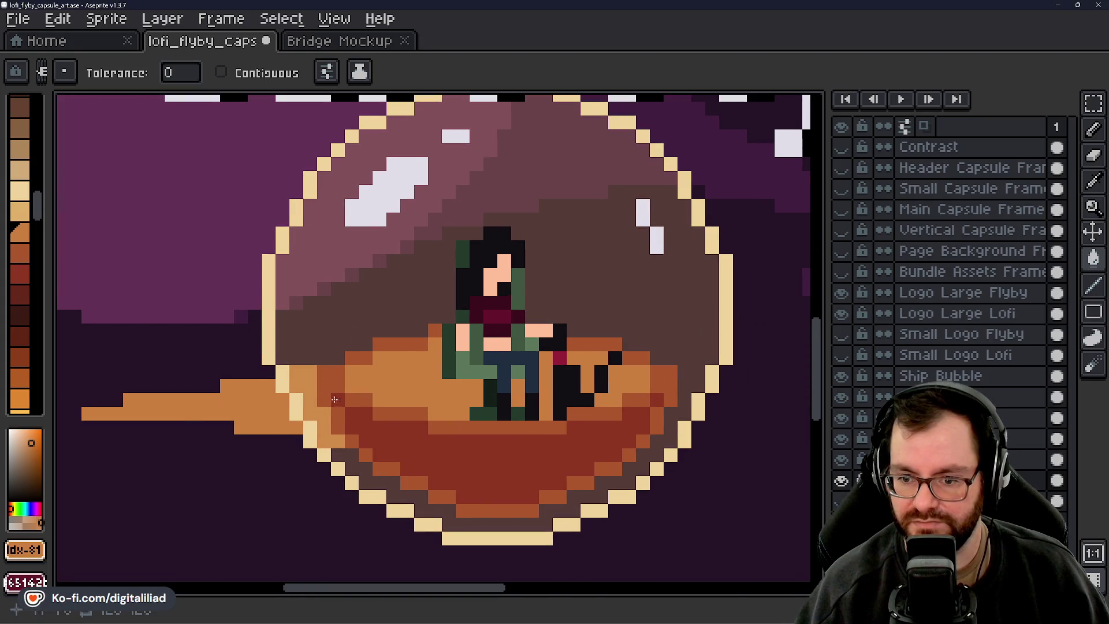
ctrl+click(323, 317)
scroll(324, 317, down, 2)
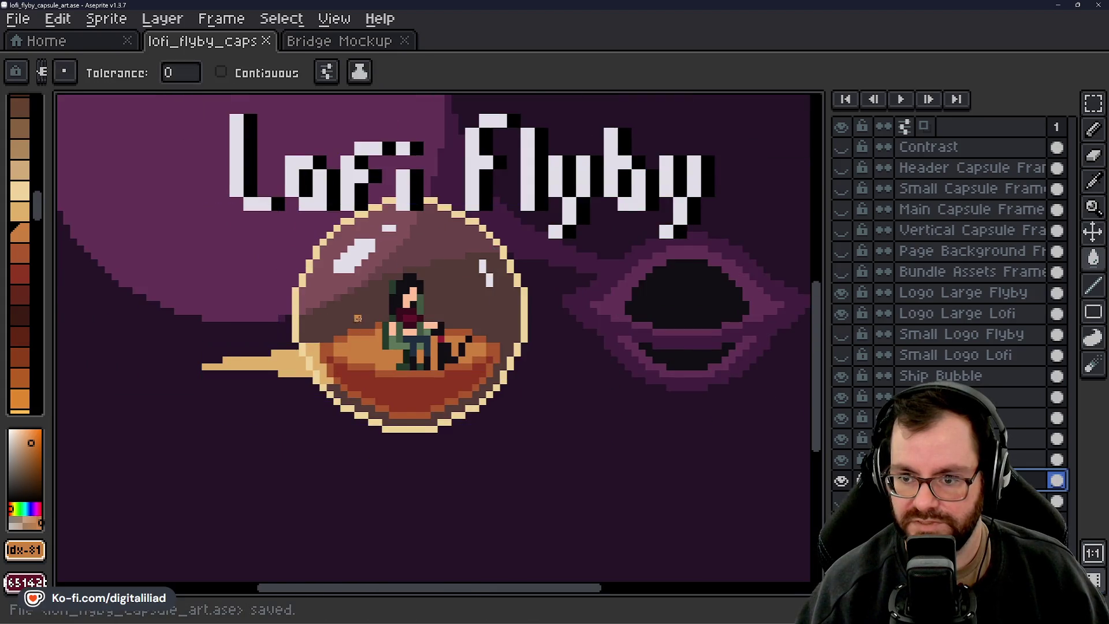
click(1092, 103)
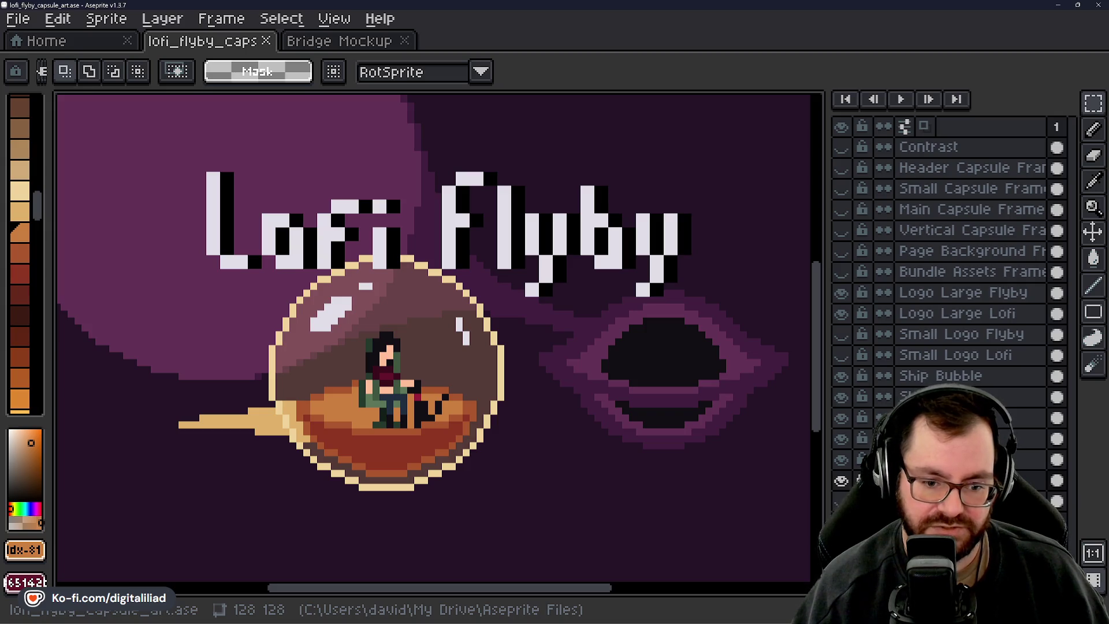
drag(549, 349, 409, 328)
scroll(438, 334, up, 2)
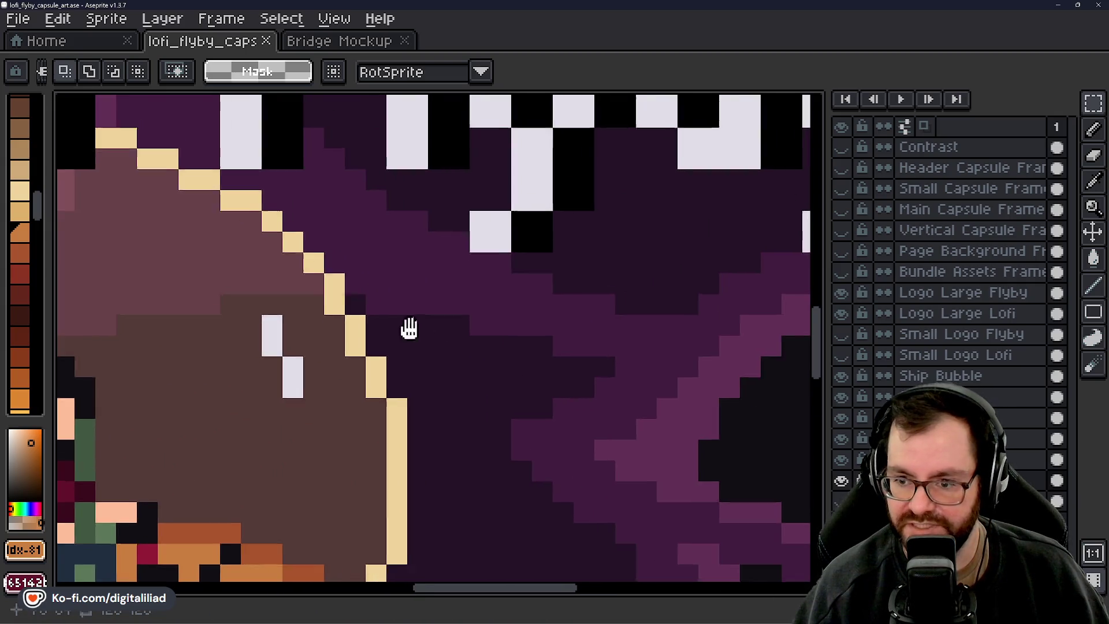
scroll(409, 329, down, 2)
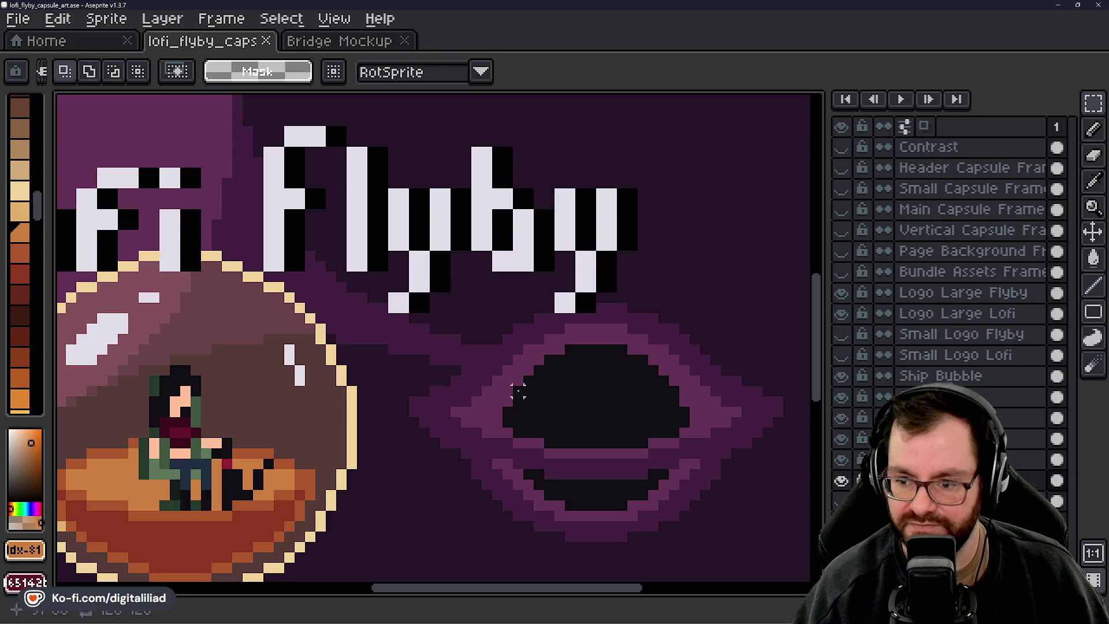
mouse_move(243, 404)
mouse_down()
mouse_move(358, 405)
mouse_move(602, 367)
mouse_move(566, 323)
mouse_up()
drag(336, 433, 243, 421)
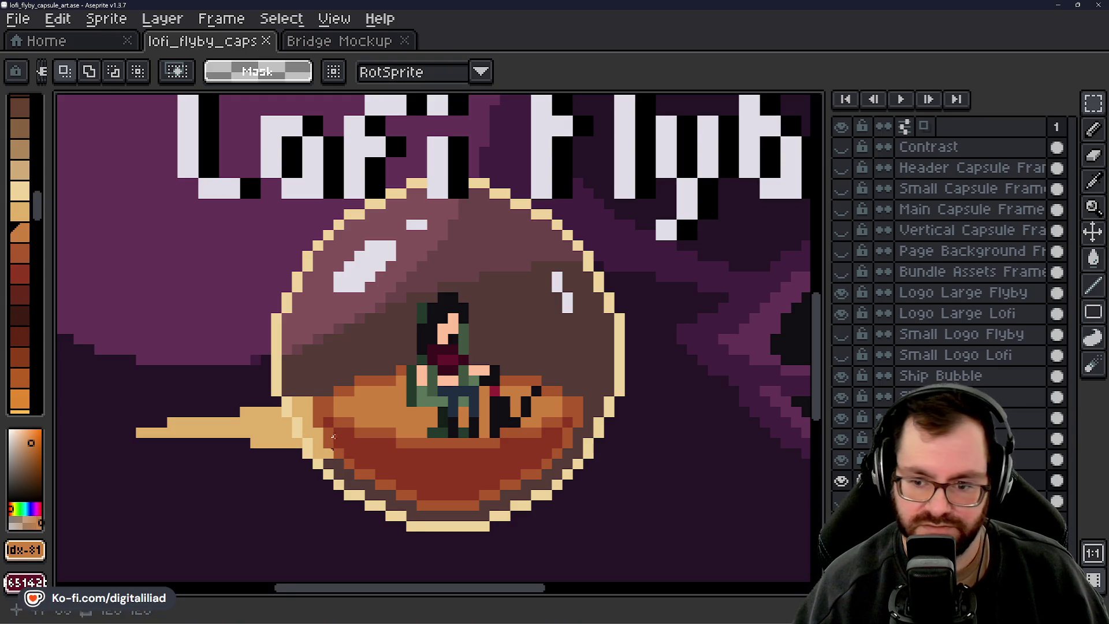
scroll(308, 370, down, 5)
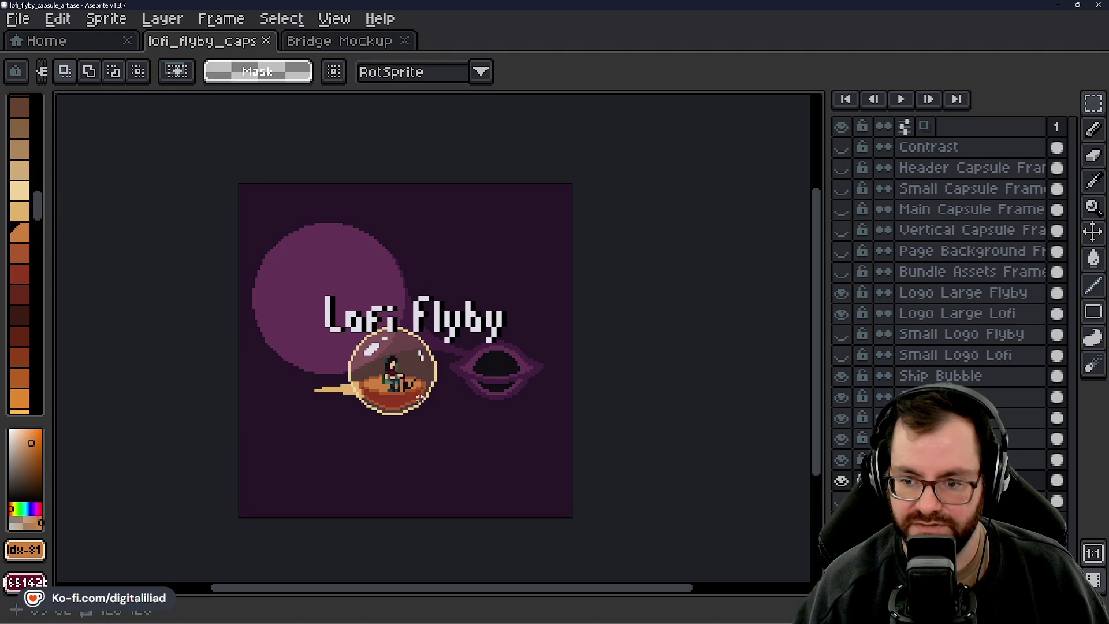
scroll(411, 411, up, 3)
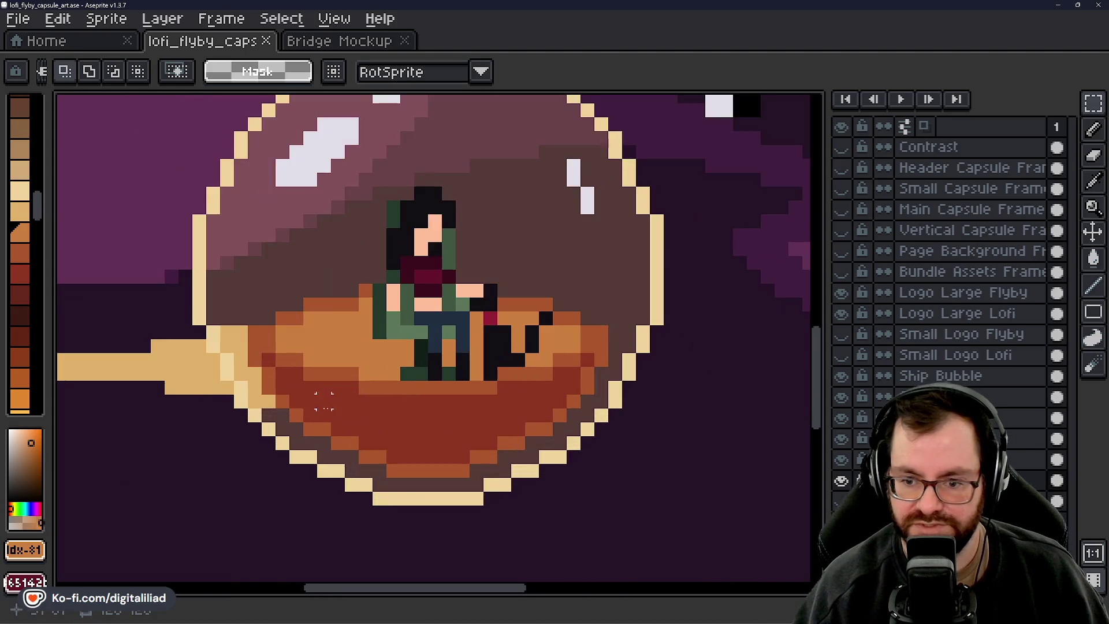
scroll(17, 292, down, 10)
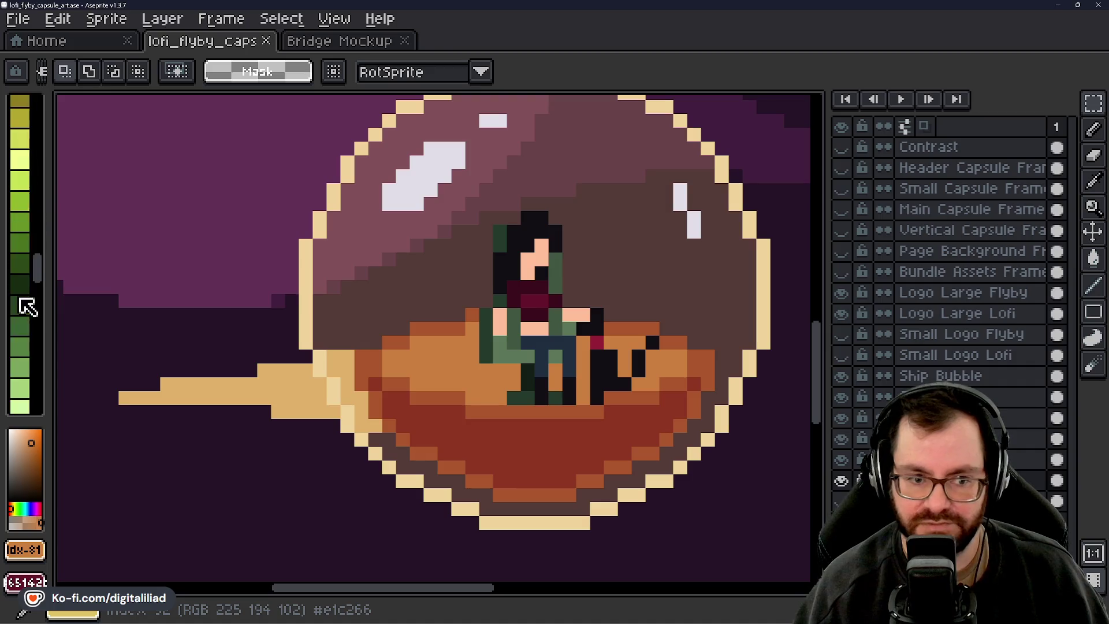
scroll(26, 286, down, 3)
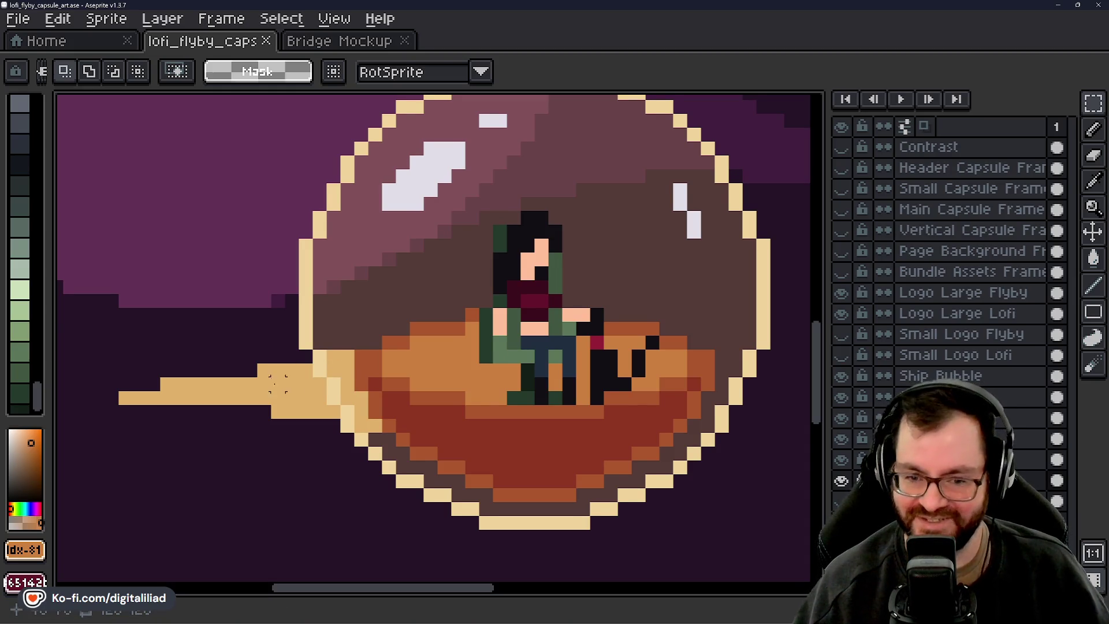
scroll(23, 257, up, 3)
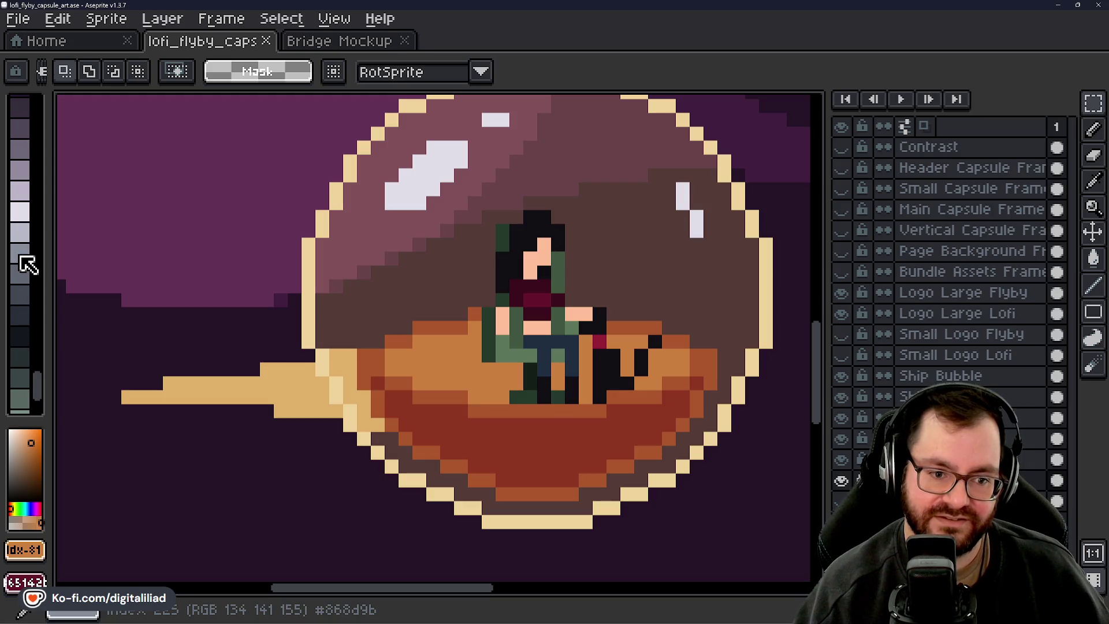
scroll(27, 265, up, 3)
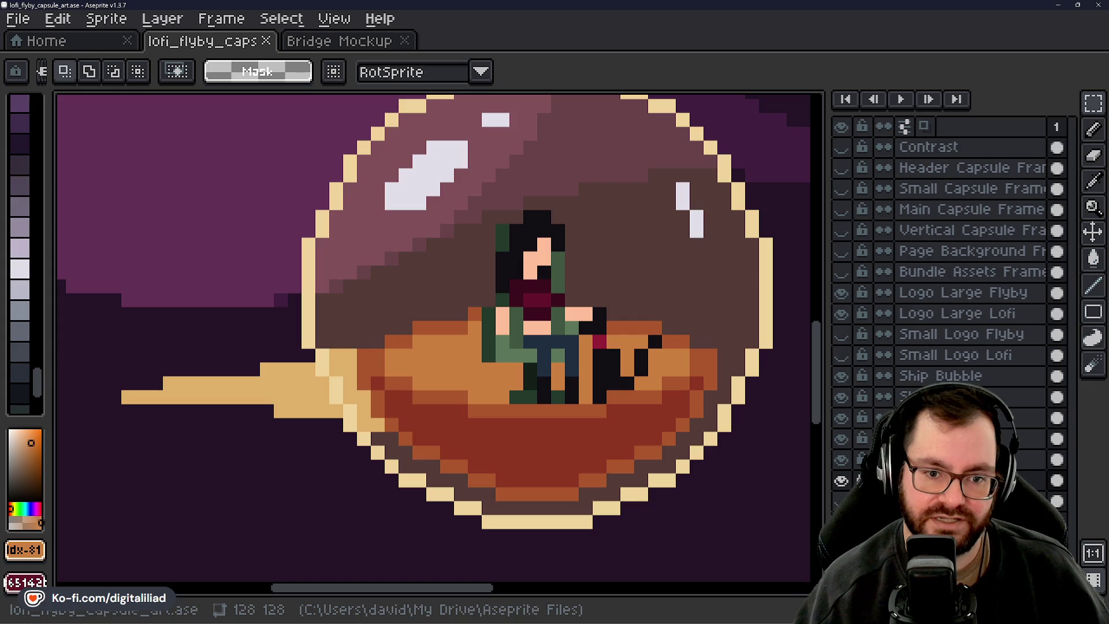
scroll(298, 312, down, 4)
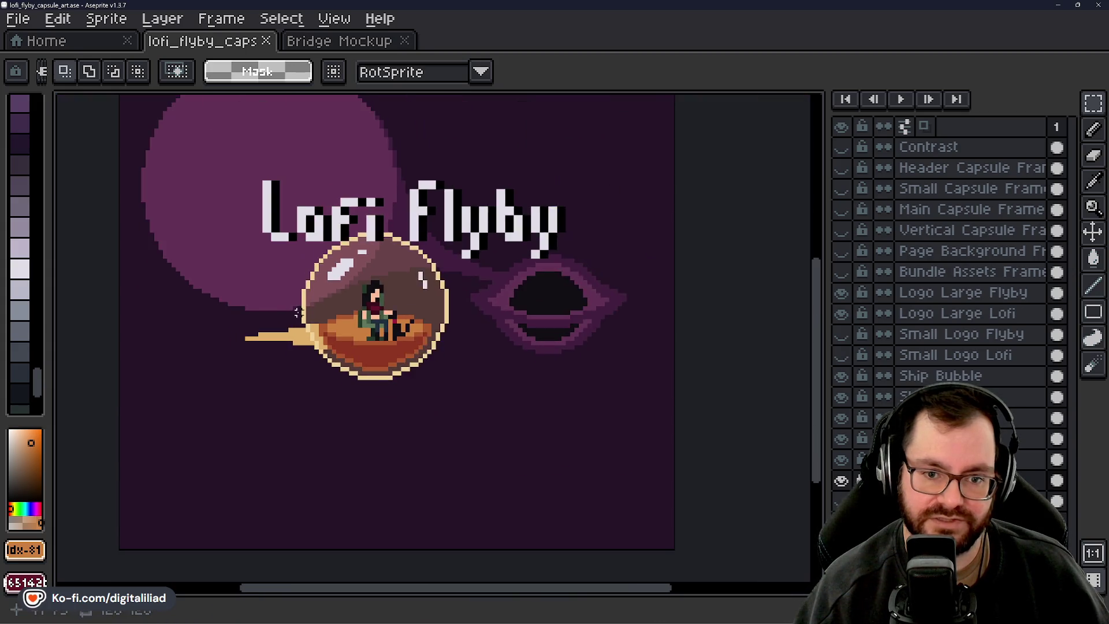
scroll(420, 272, up, 4)
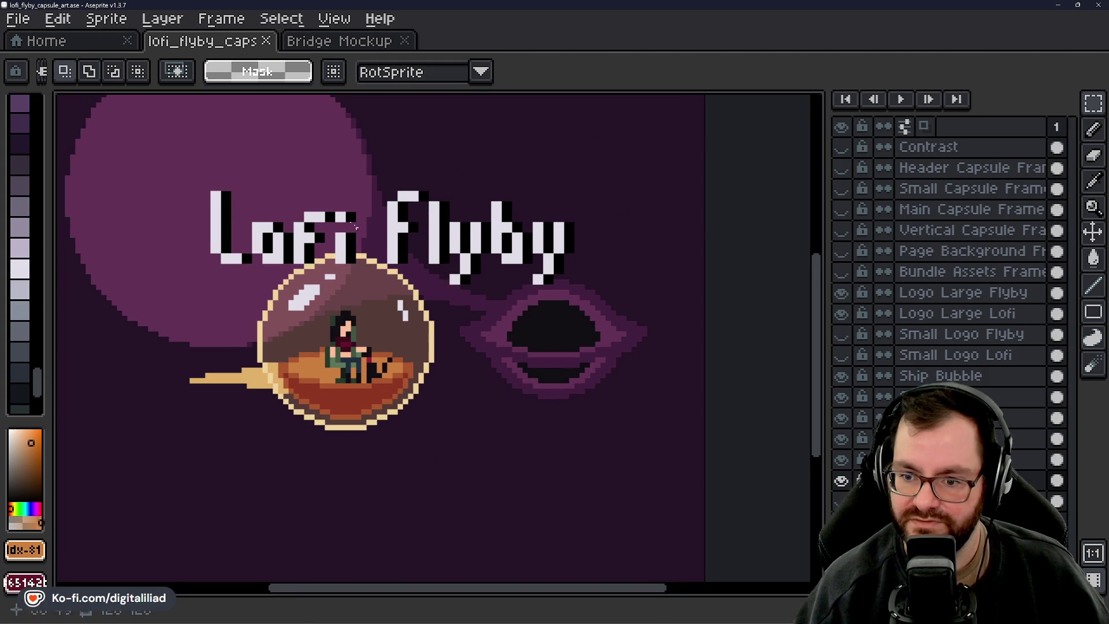
scroll(378, 229, down, 1)
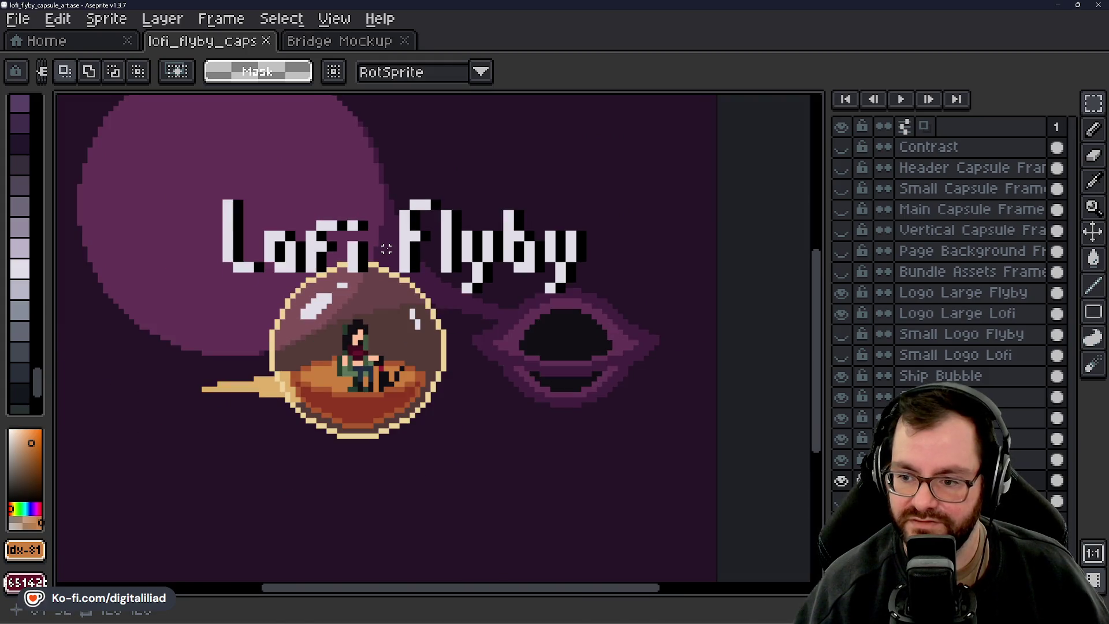
drag(324, 203, 332, 210)
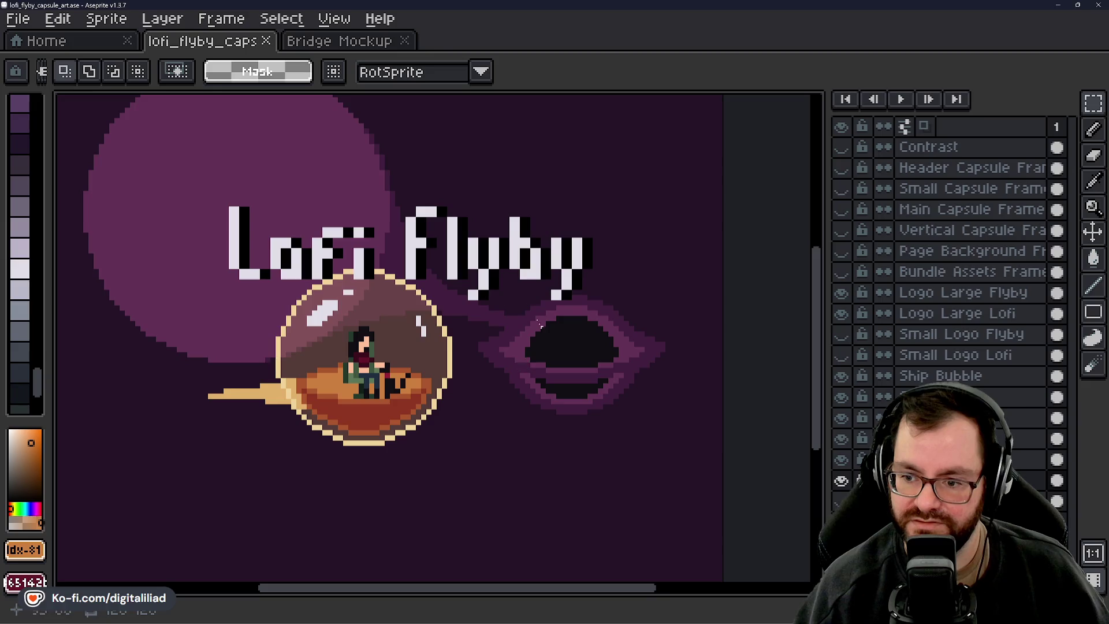
drag(538, 387, 557, 390)
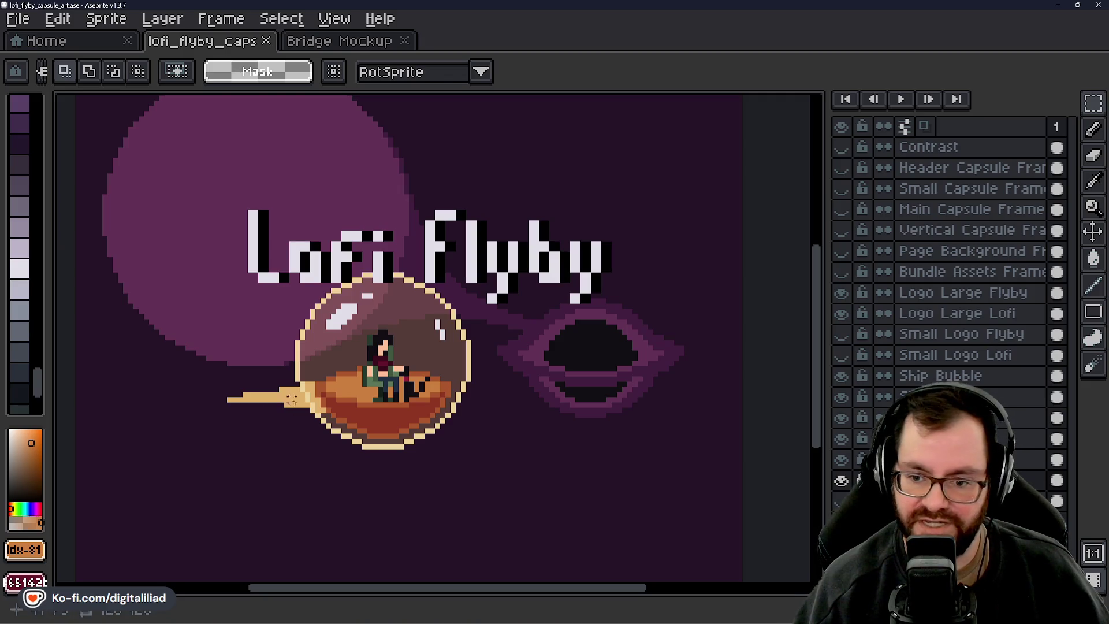
scroll(291, 399, down, 3)
drag(389, 439, 492, 449)
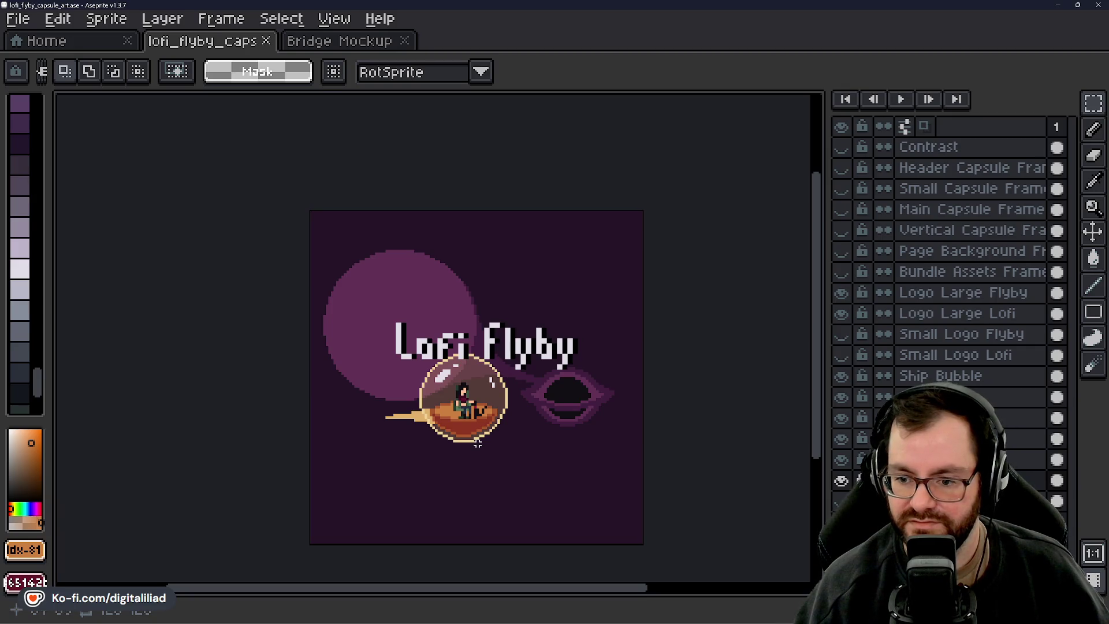
scroll(477, 443, up, 4)
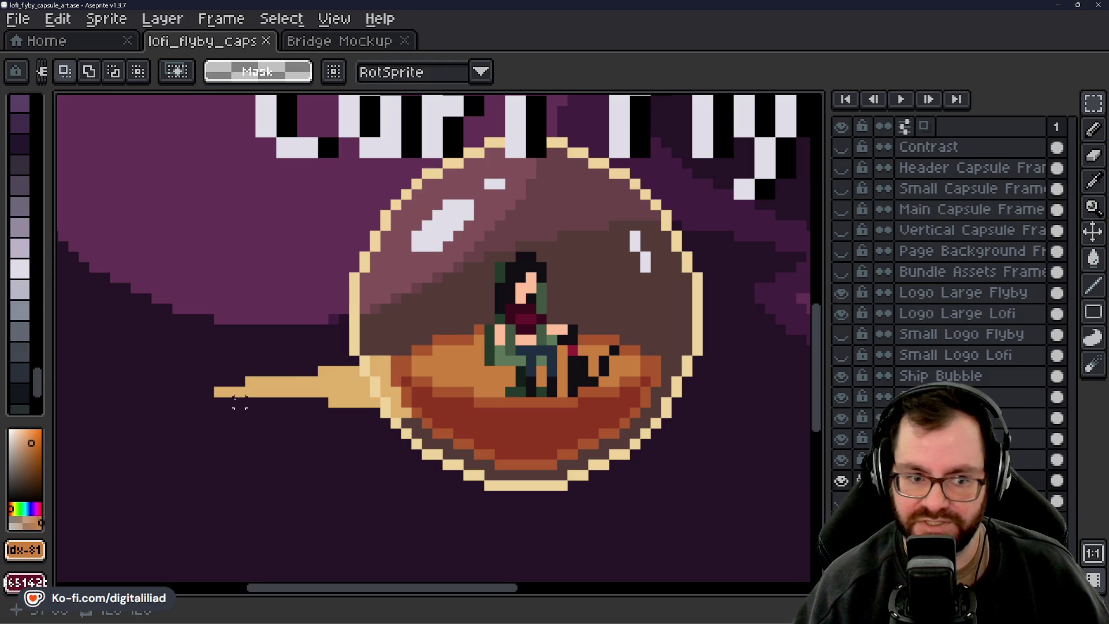
scroll(36, 300, up, 4)
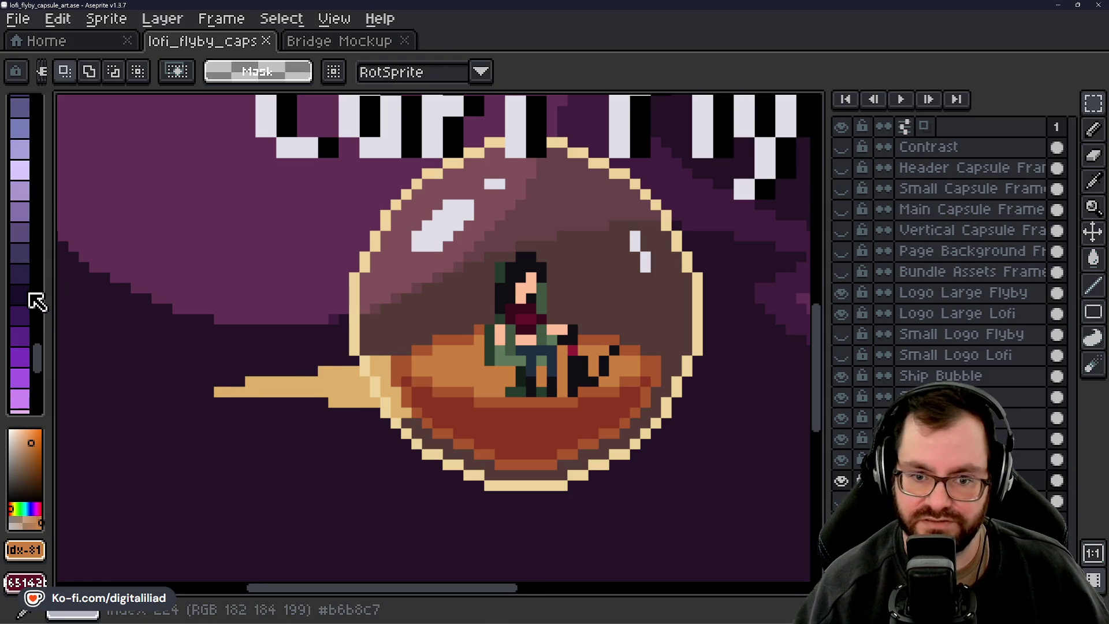
scroll(32, 289, up, 4)
scroll(32, 289, up, 3)
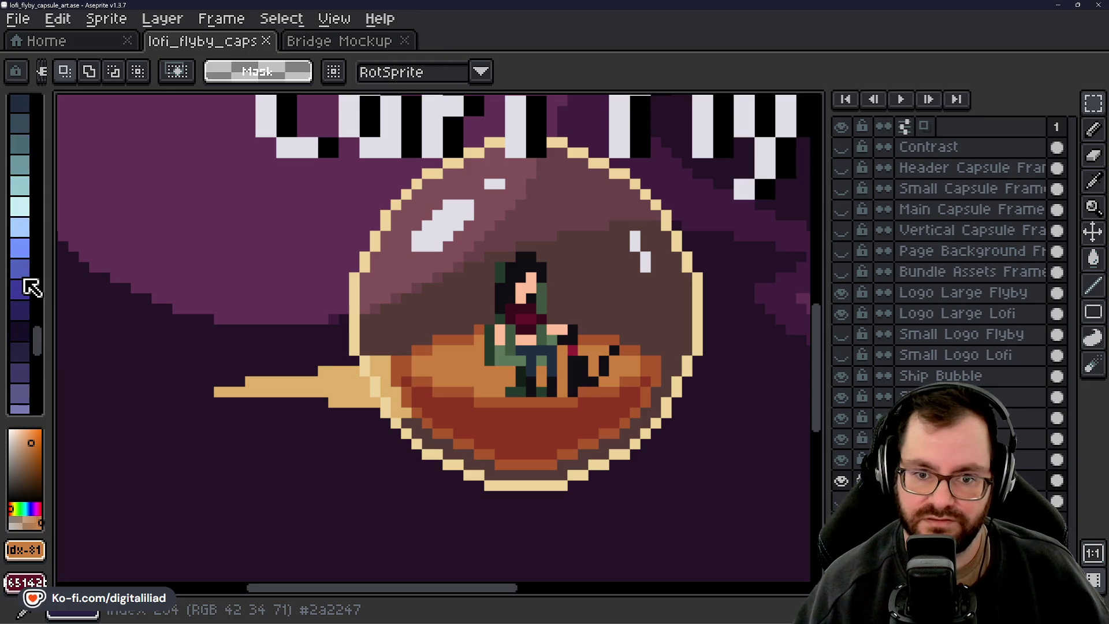
Fill the tan exhaust trail with blue using the paint bucket
click(23, 270)
key(g)
click(332, 381)
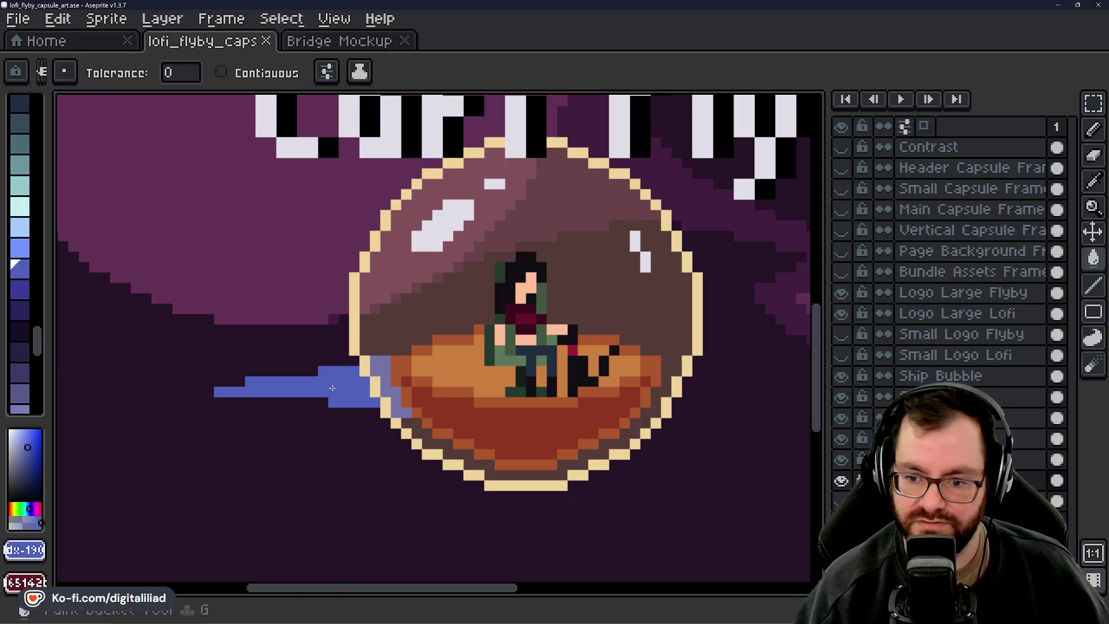
scroll(471, 365, down, 4)
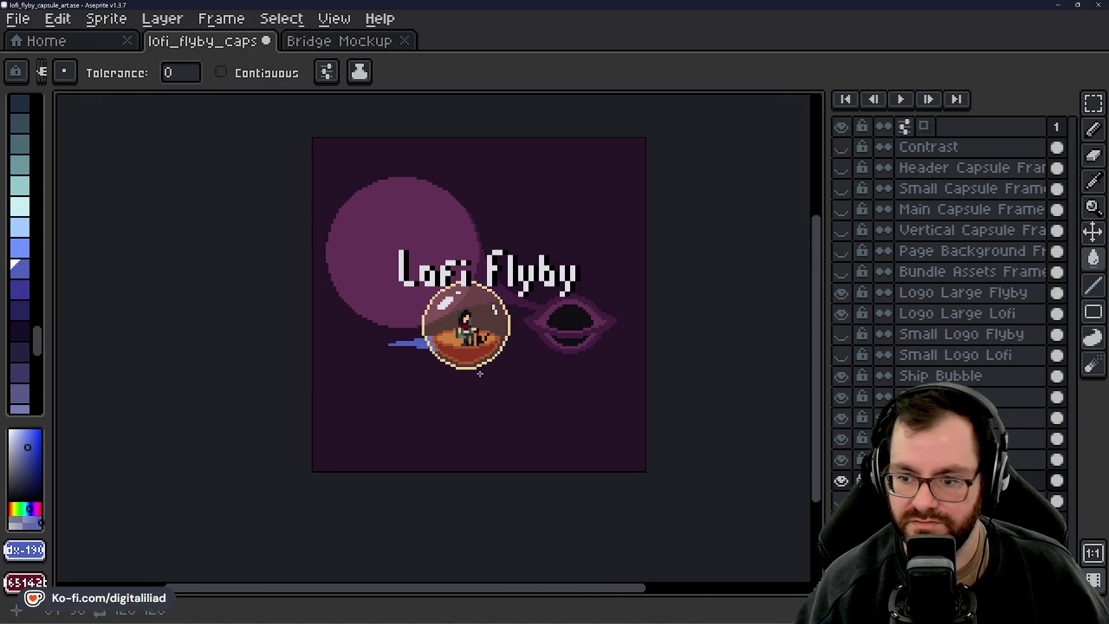
scroll(479, 335, up, 2)
scroll(465, 381, up, 2)
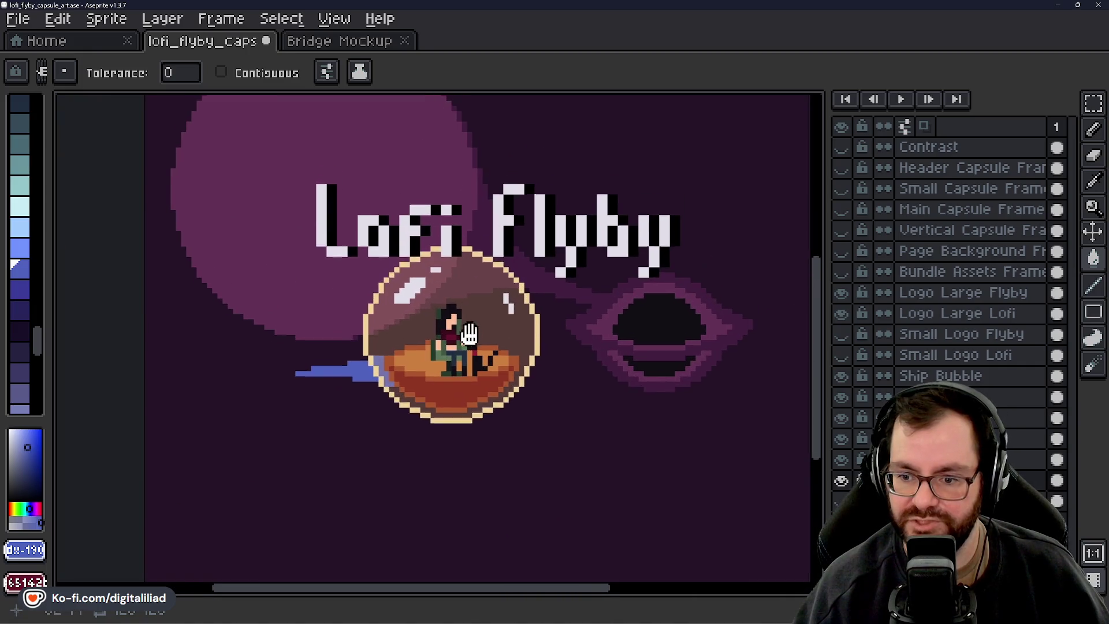
scroll(326, 378, up, 2)
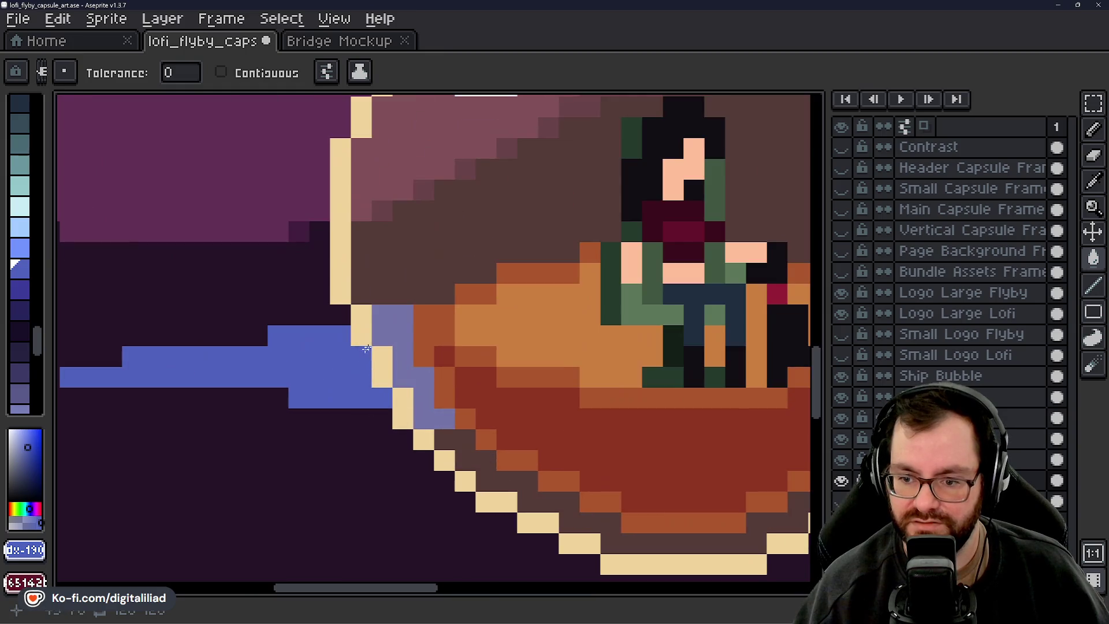
scroll(309, 376, down, 5)
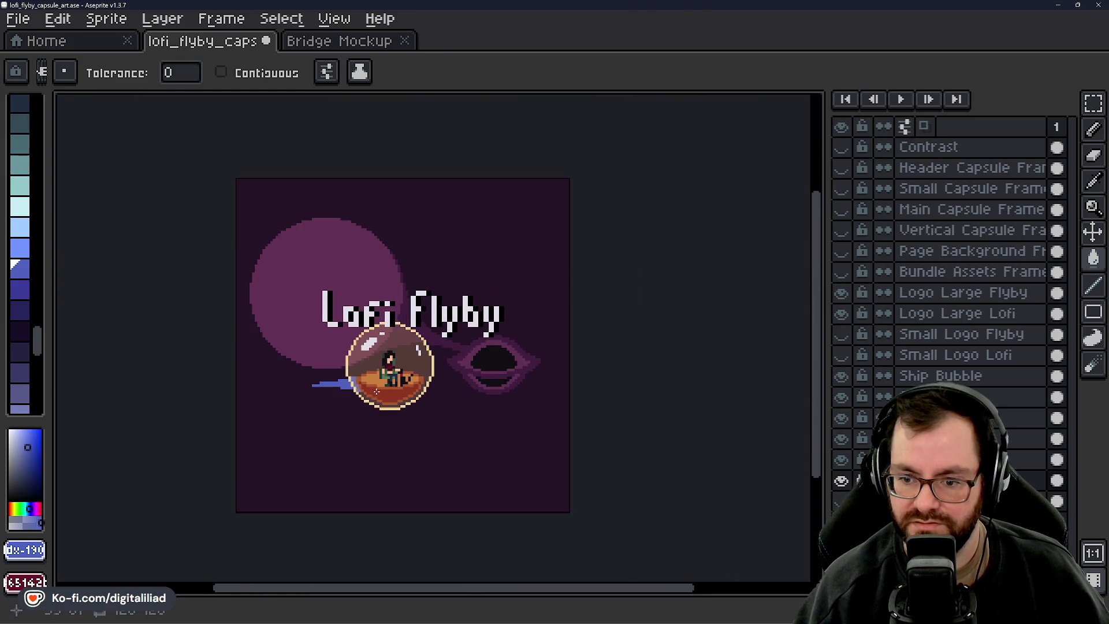
scroll(389, 390, up, 5)
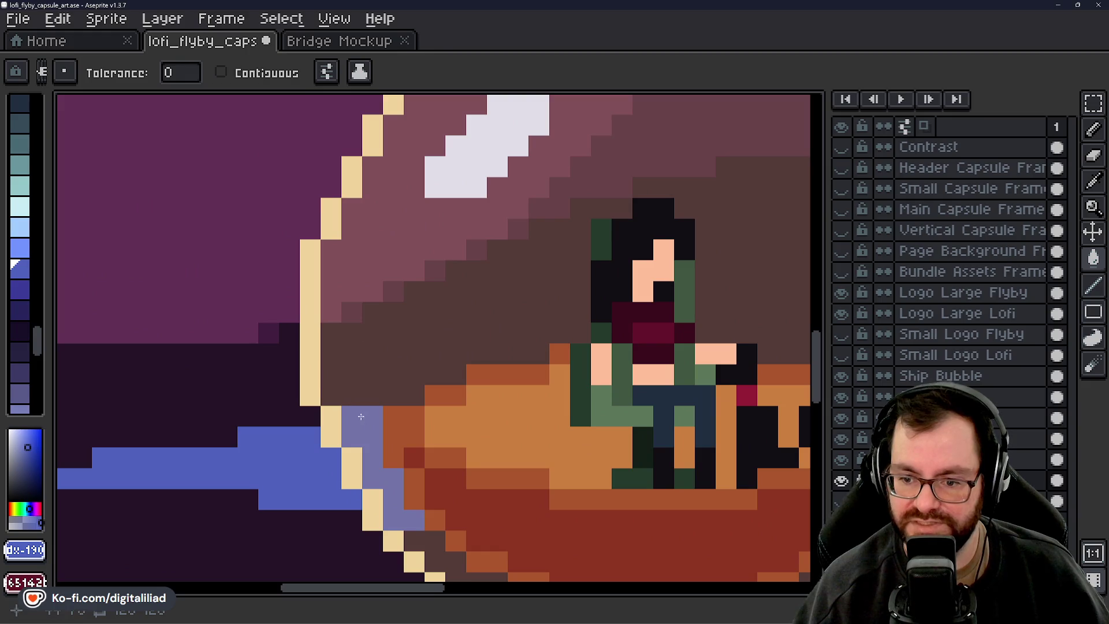
scroll(363, 430, down, 3)
scroll(381, 382, up, 3)
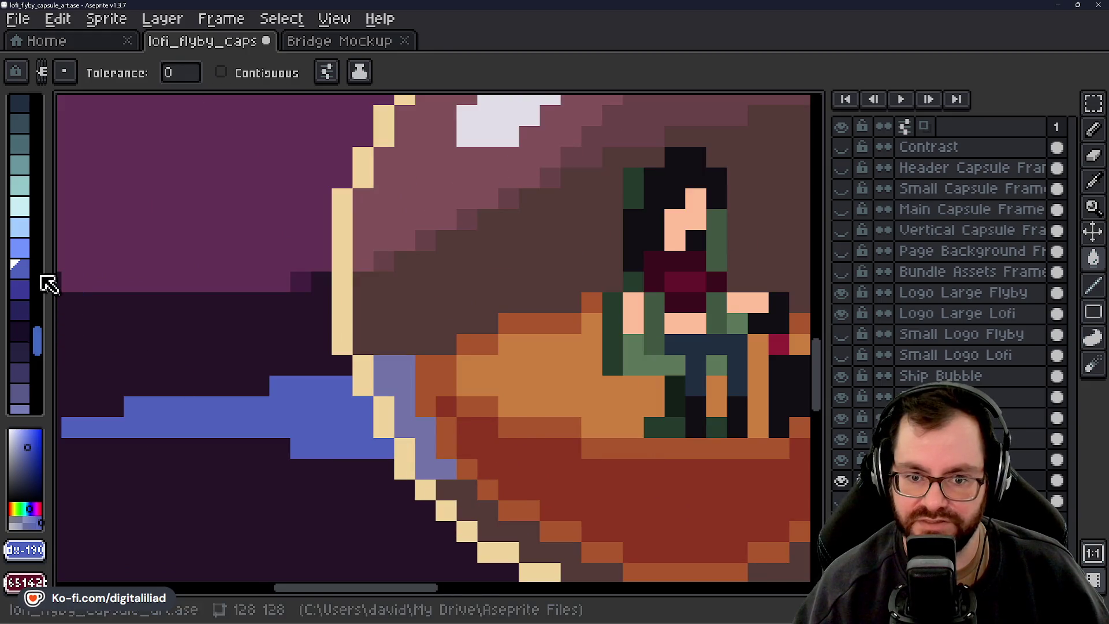
Paint light-blue highlight pixels and a short streak along the thruster trail with the 1px pencil
click(396, 388)
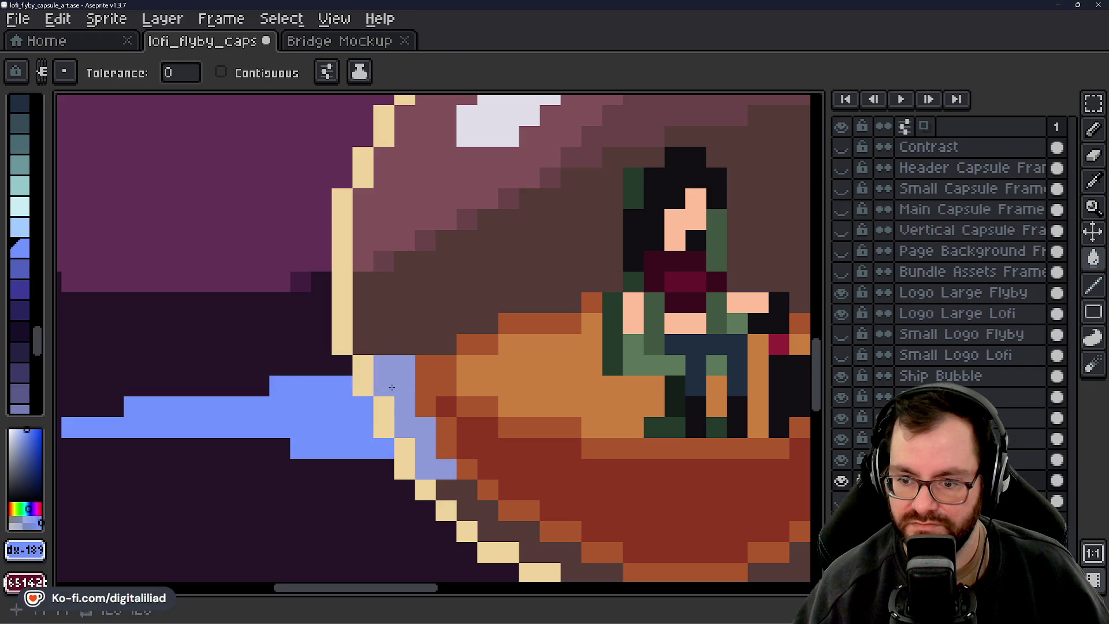
key(b)
click(384, 386)
click(404, 407)
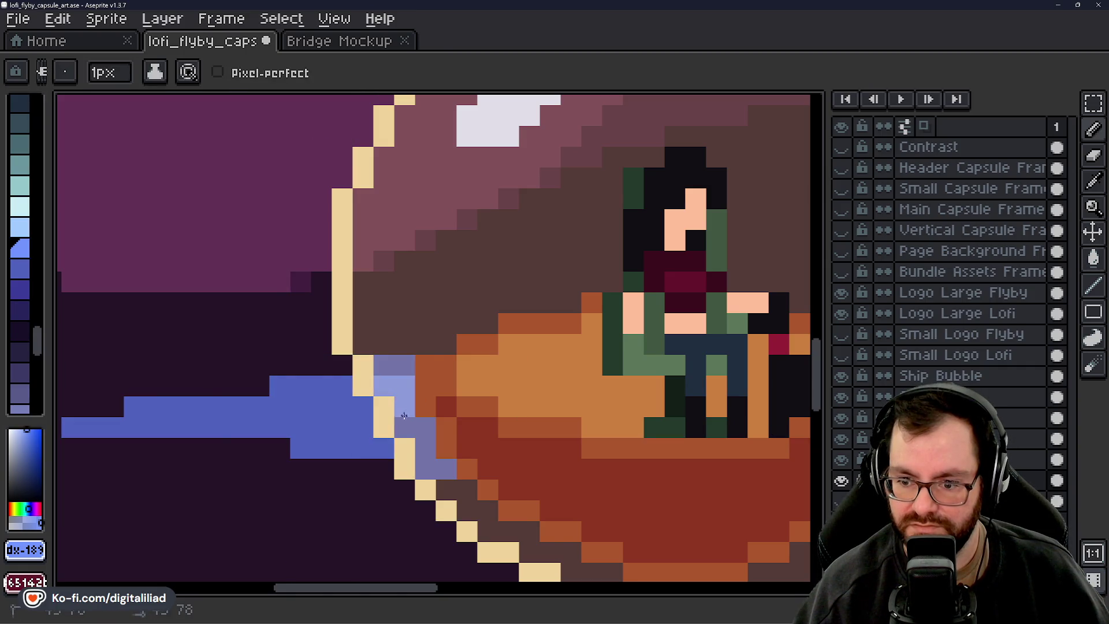
drag(405, 428, 418, 427)
click(427, 447)
click(342, 386)
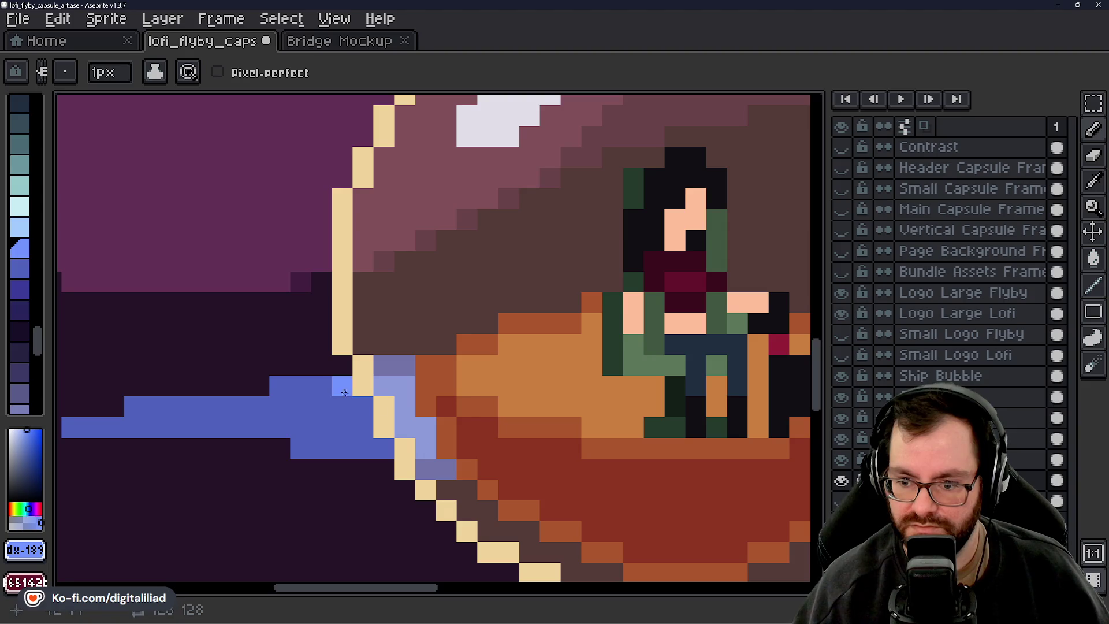
key(ctrl+z)
mouse_move(363, 407)
mouse_down()
mouse_move(296, 400)
mouse_move(346, 428)
mouse_up()
click(279, 406)
click(301, 427)
click(363, 427)
click(321, 386)
Paint a long light-blue highlight row through the trail, redoing it one pixel further right
scroll(359, 410, down, 5)
scroll(359, 409, down, 3)
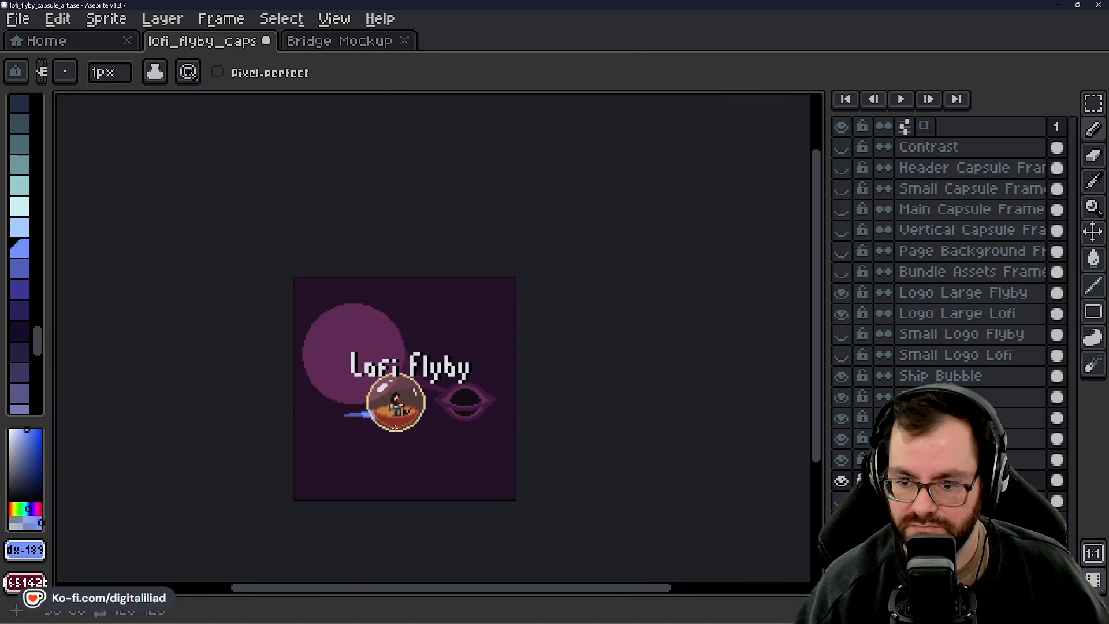
scroll(369, 415, up, 8)
drag(440, 449, 298, 449)
scroll(298, 448, down, 6)
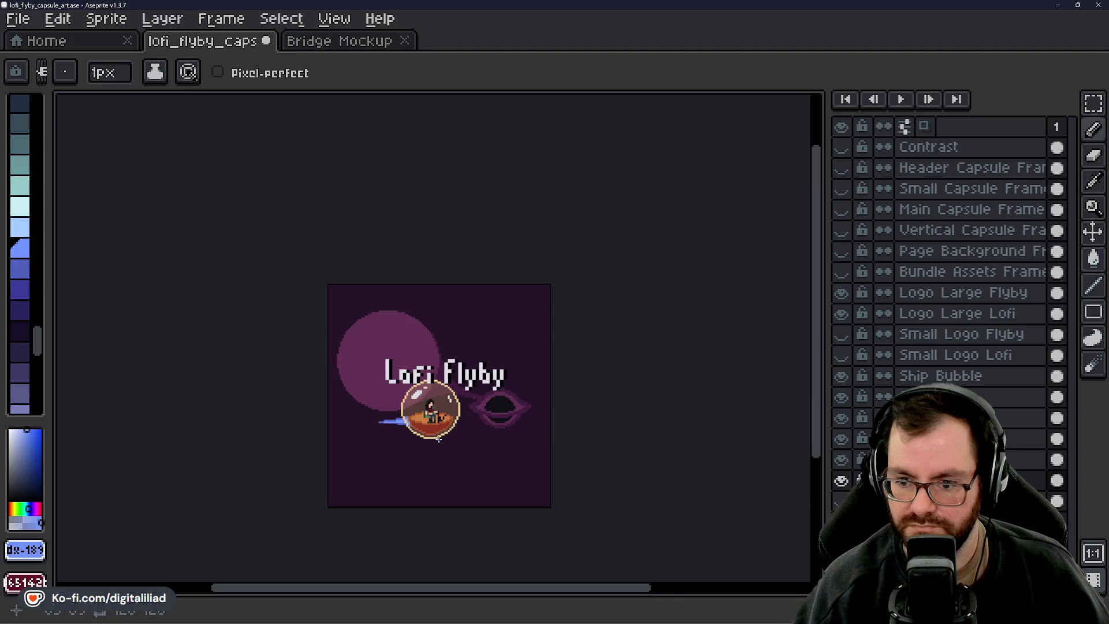
scroll(450, 448, up, 3)
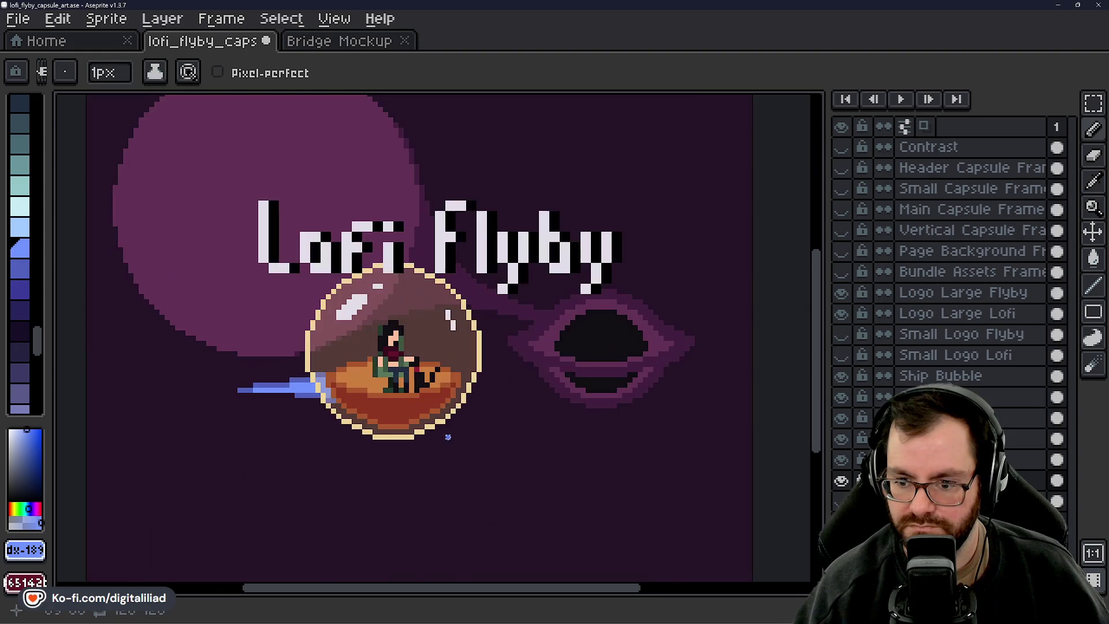
scroll(292, 390, up, 3)
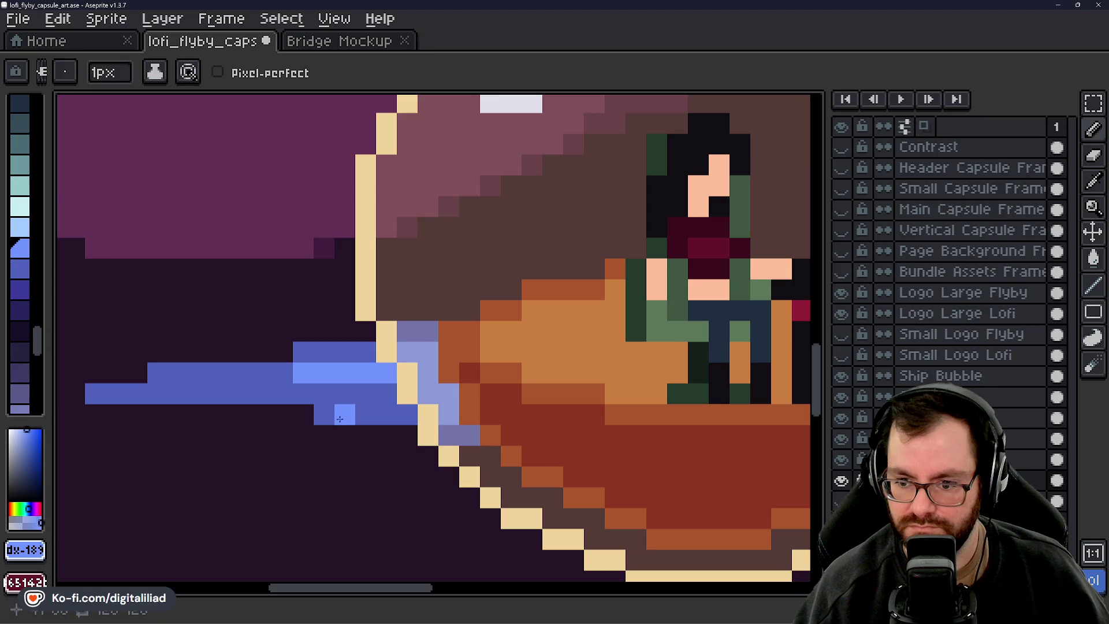
click(357, 400)
key(ctrl+z)
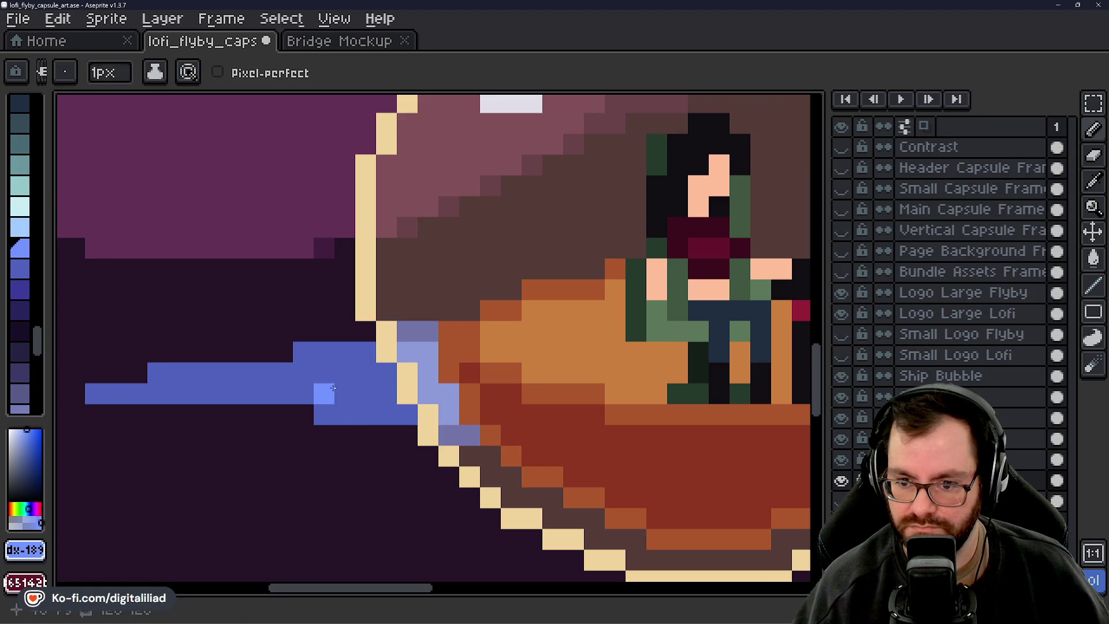
drag(324, 373, 387, 373)
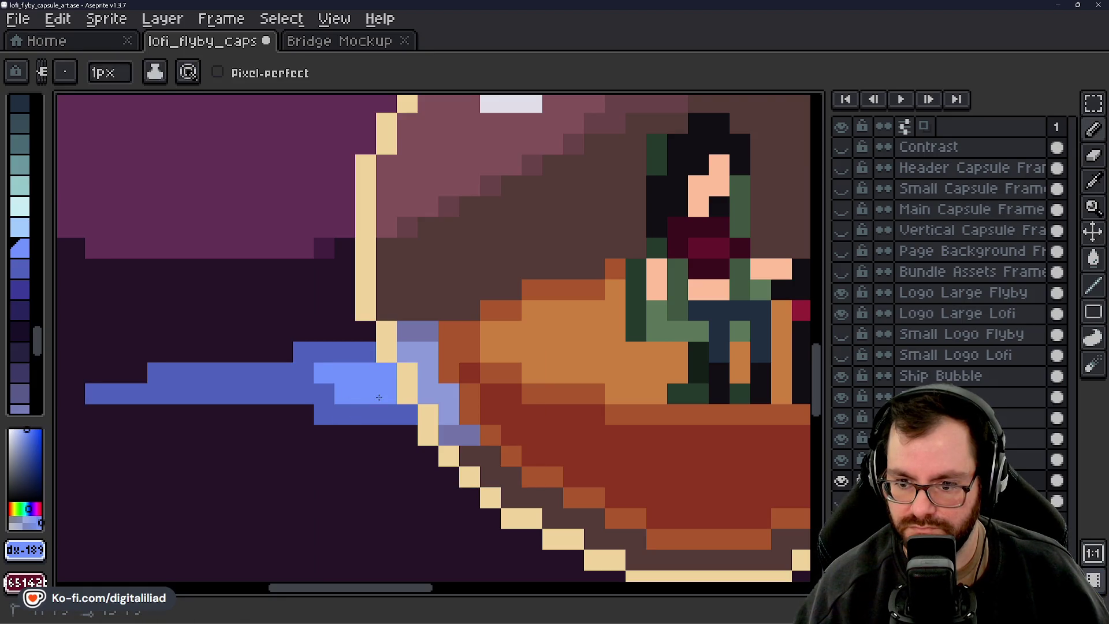
scroll(405, 399, down, 4)
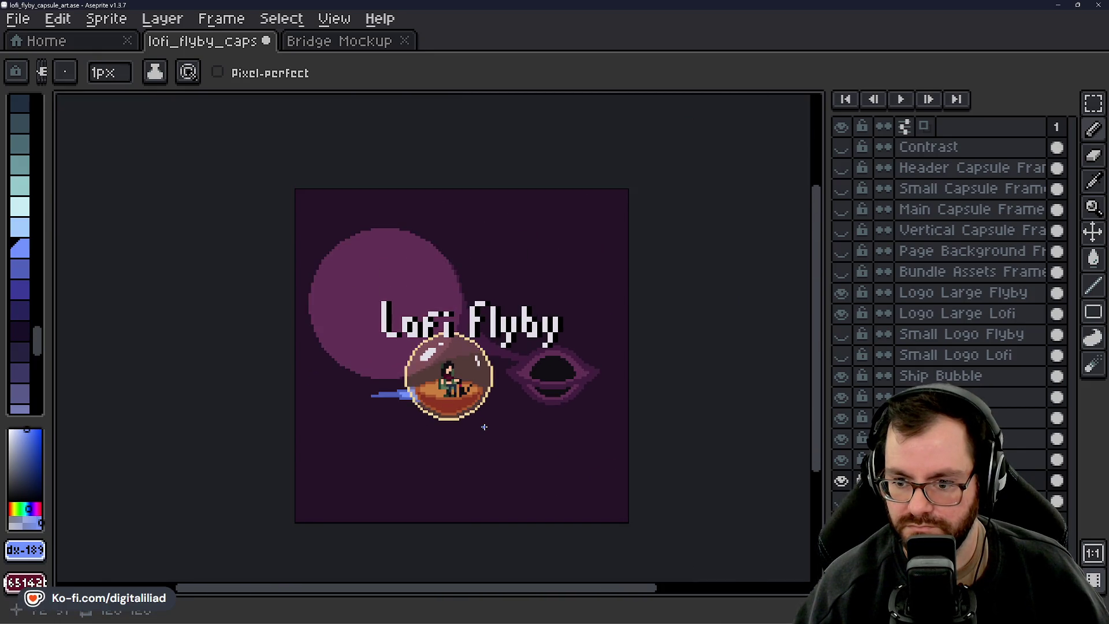
scroll(484, 427, up, 4)
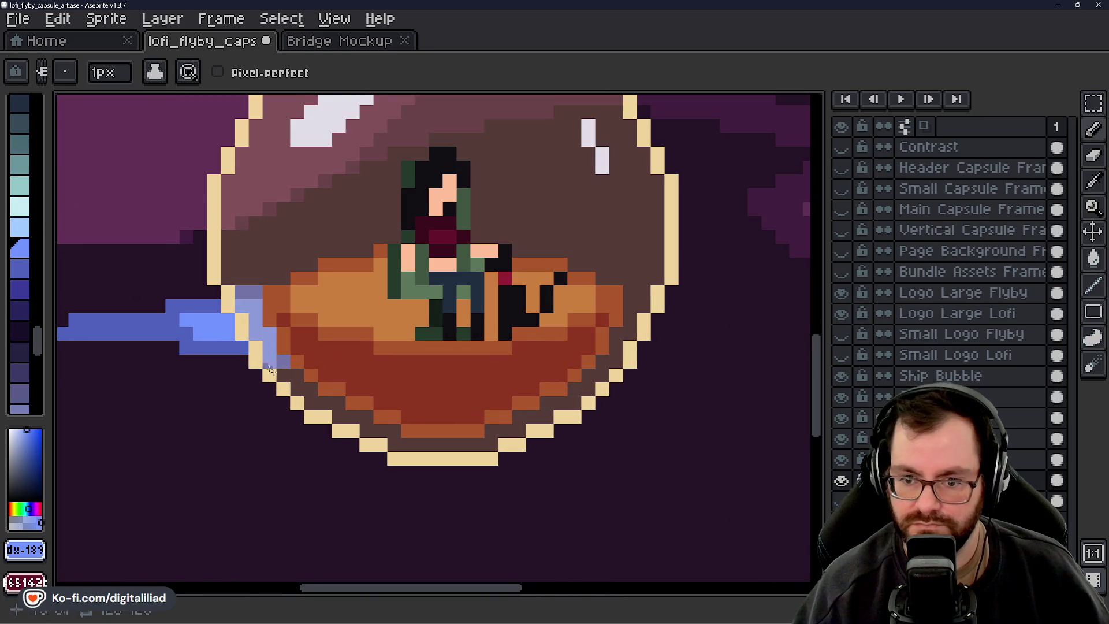
scroll(217, 352, down, 2)
Add two pale-blue pixels where the trail meets the bubble edge
click(23, 229)
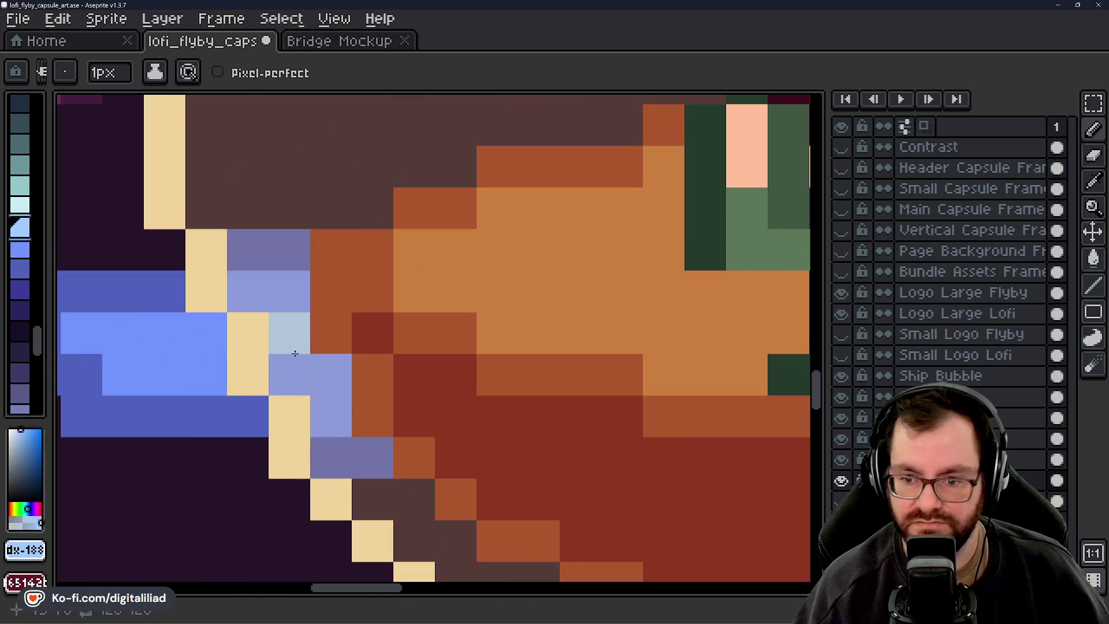
scroll(290, 367, up, 3)
click(290, 366)
click(315, 367)
scroll(312, 366, down, 5)
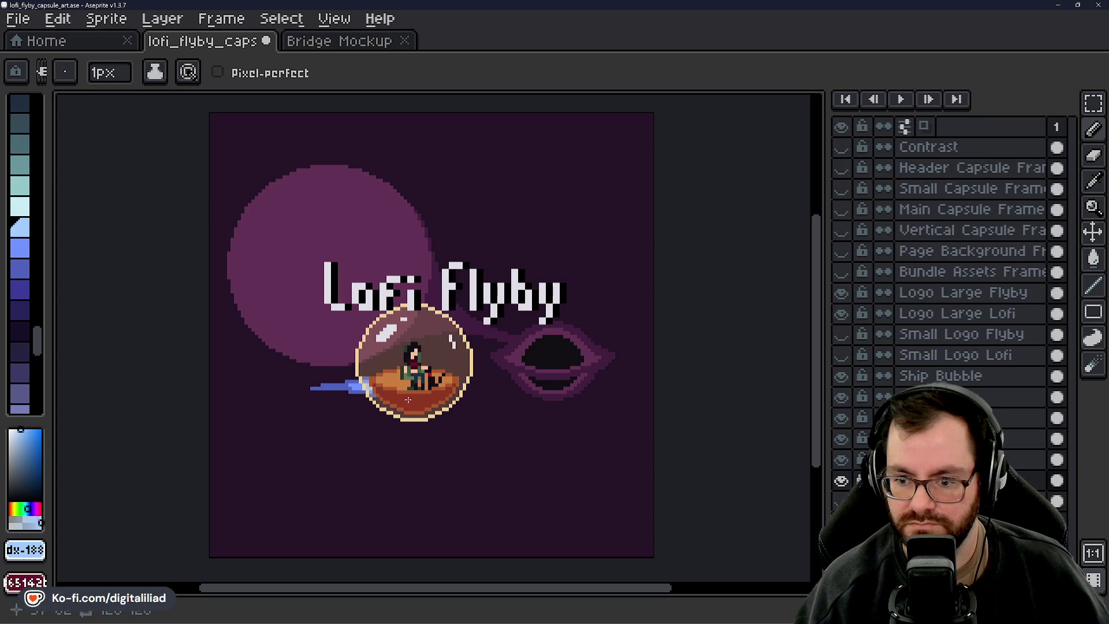
scroll(407, 399, down, 1)
scroll(408, 399, up, 3)
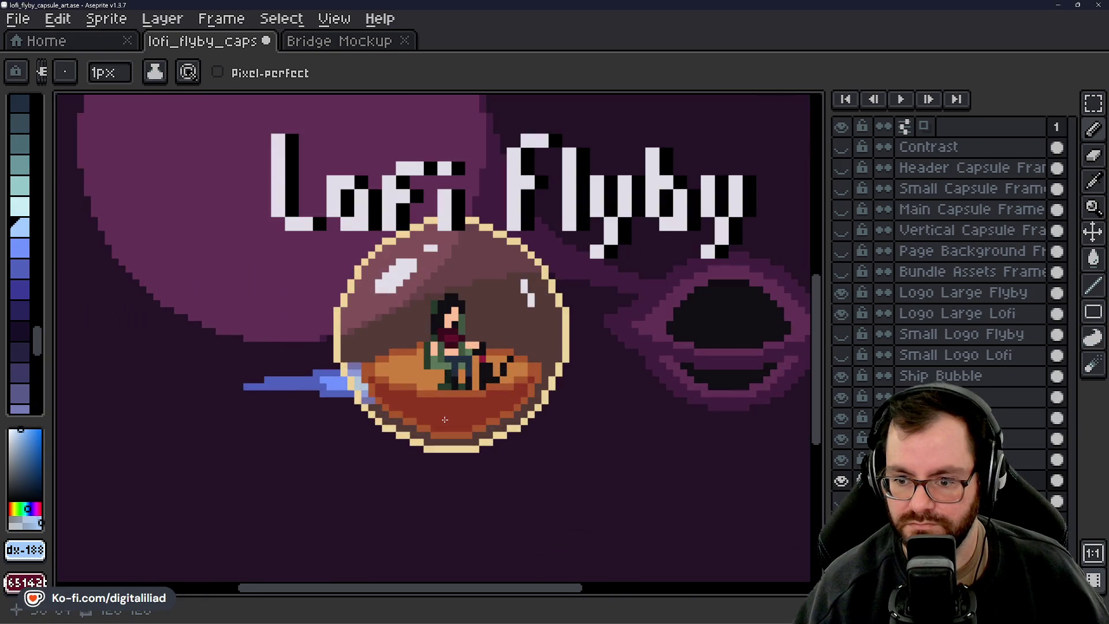
scroll(438, 413, down, 1)
scroll(434, 411, up, 1)
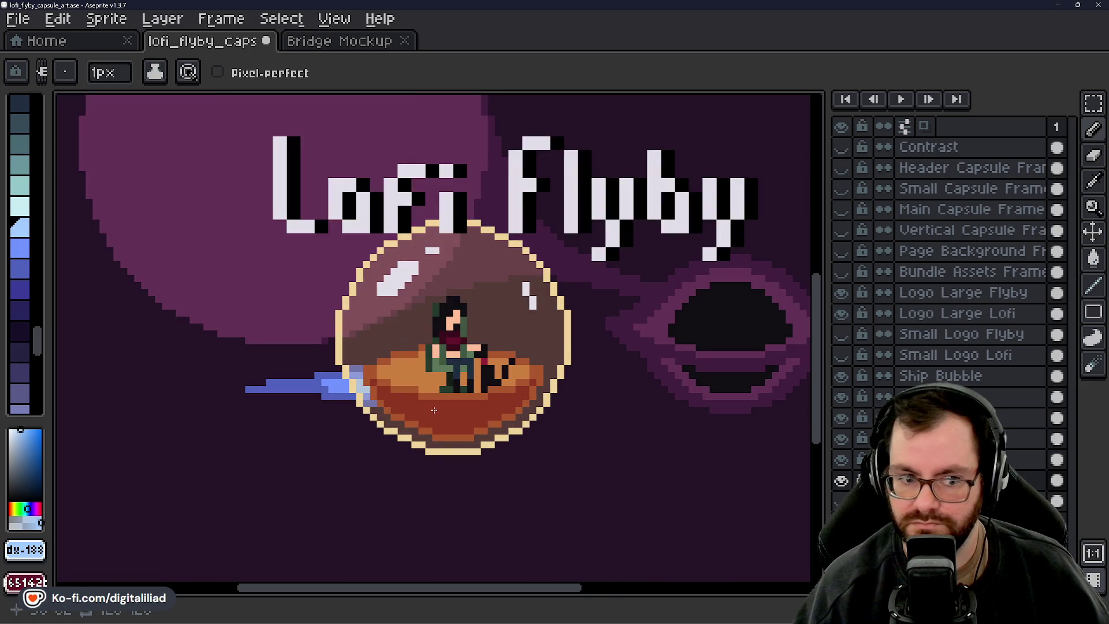
scroll(425, 409, up, 1)
drag(425, 409, 411, 439)
scroll(410, 439, down, 4)
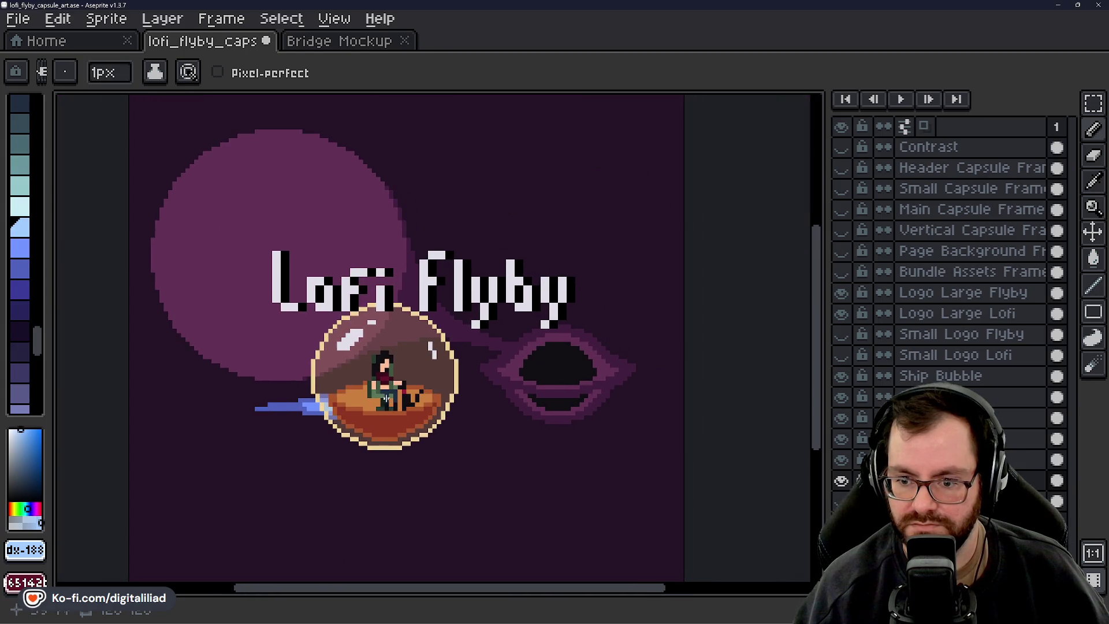
scroll(386, 399, down, 1)
scroll(381, 405, up, 4)
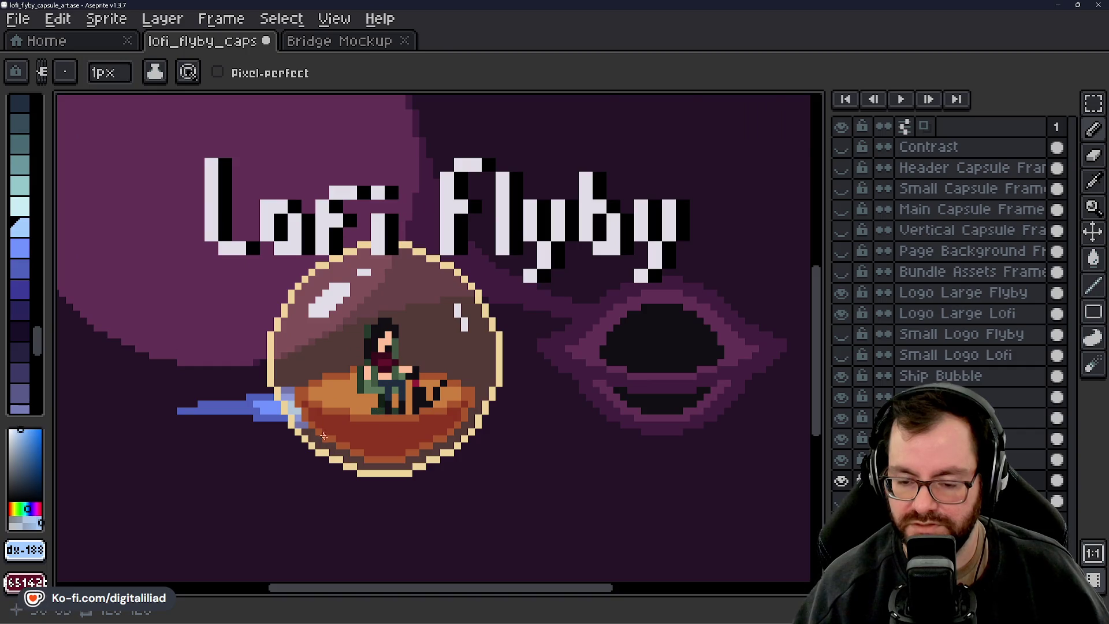
scroll(312, 427, up, 1)
scroll(398, 414, down, 4)
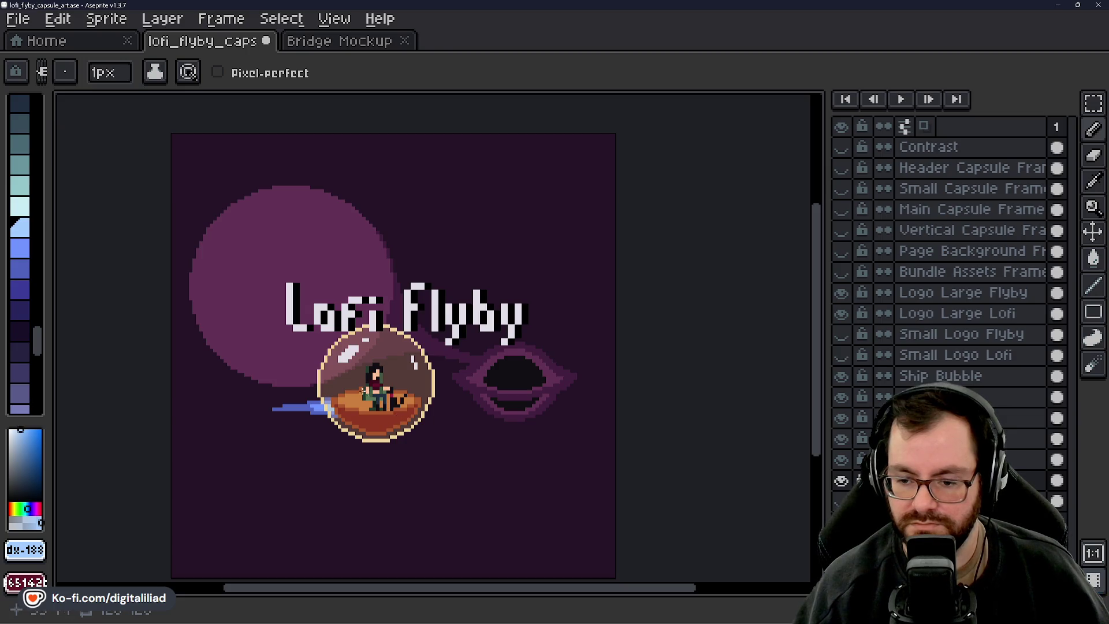
scroll(309, 400, up, 2)
Save the capsule art file
key(ctrl+s)
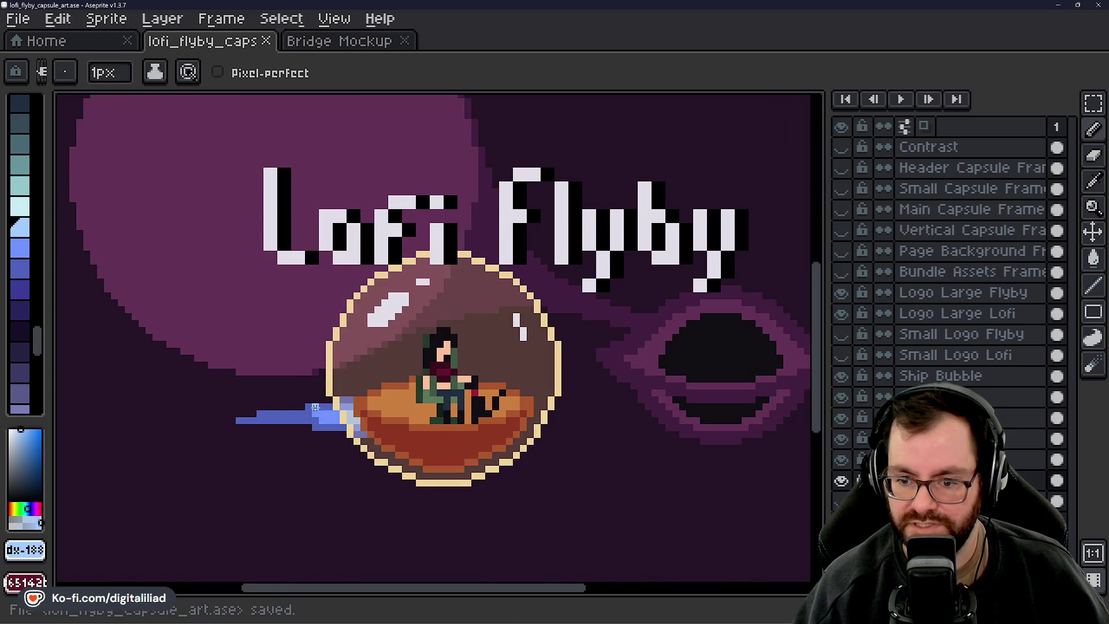
scroll(302, 428, up, 2)
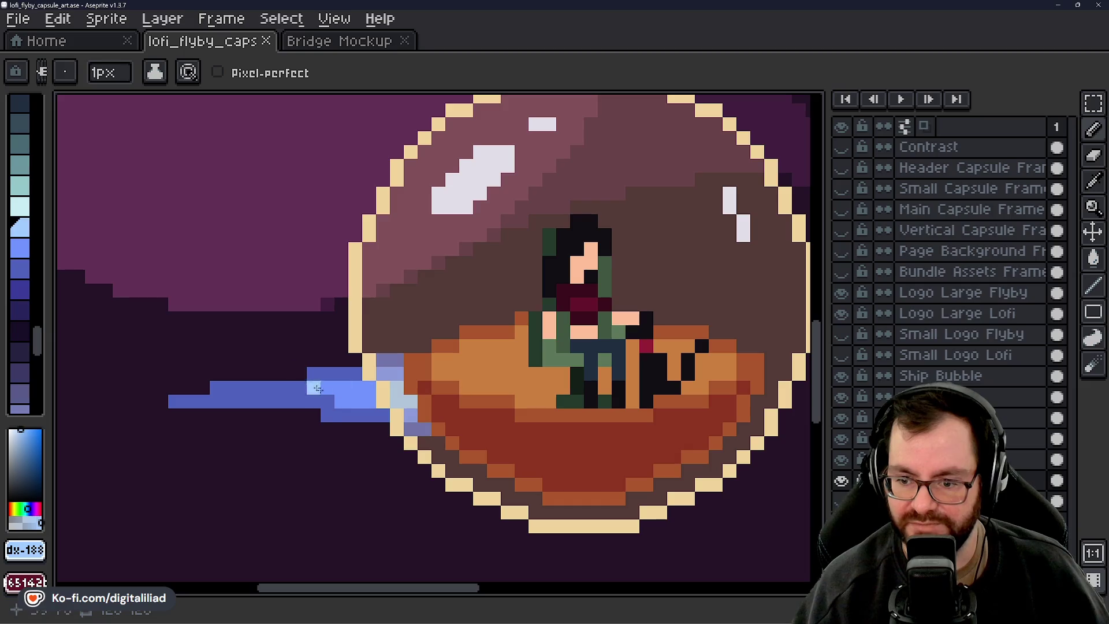
scroll(370, 368, up, 2)
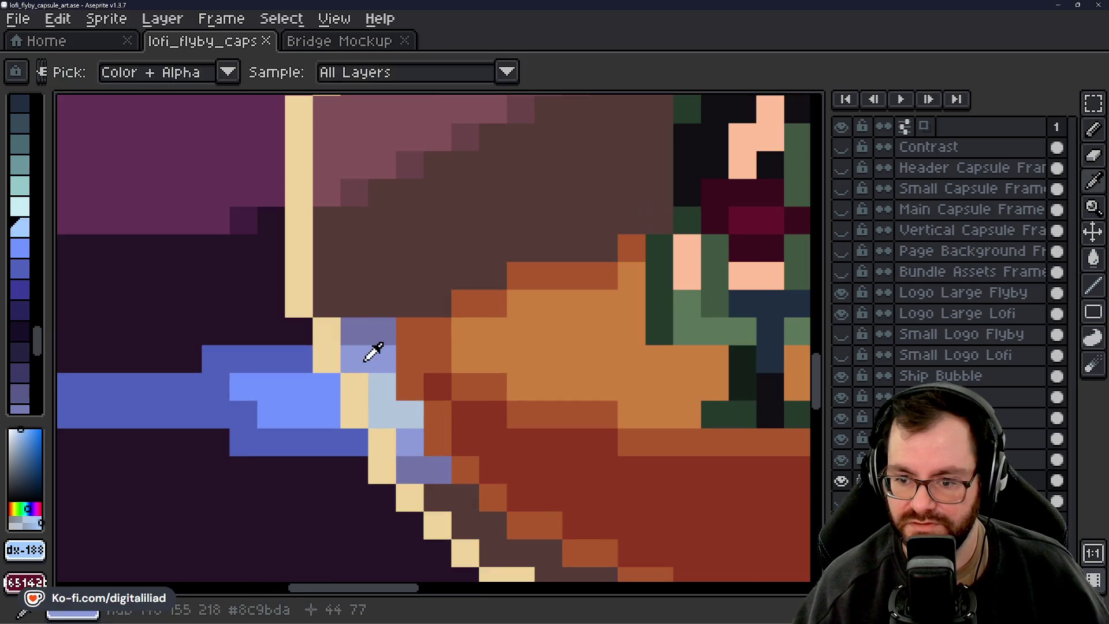
Eyedrop the trail's lavender and repaint the grey-lavender pixels at the bubble edge with it
alt+click(371, 351)
click(354, 331)
alt+click(291, 383)
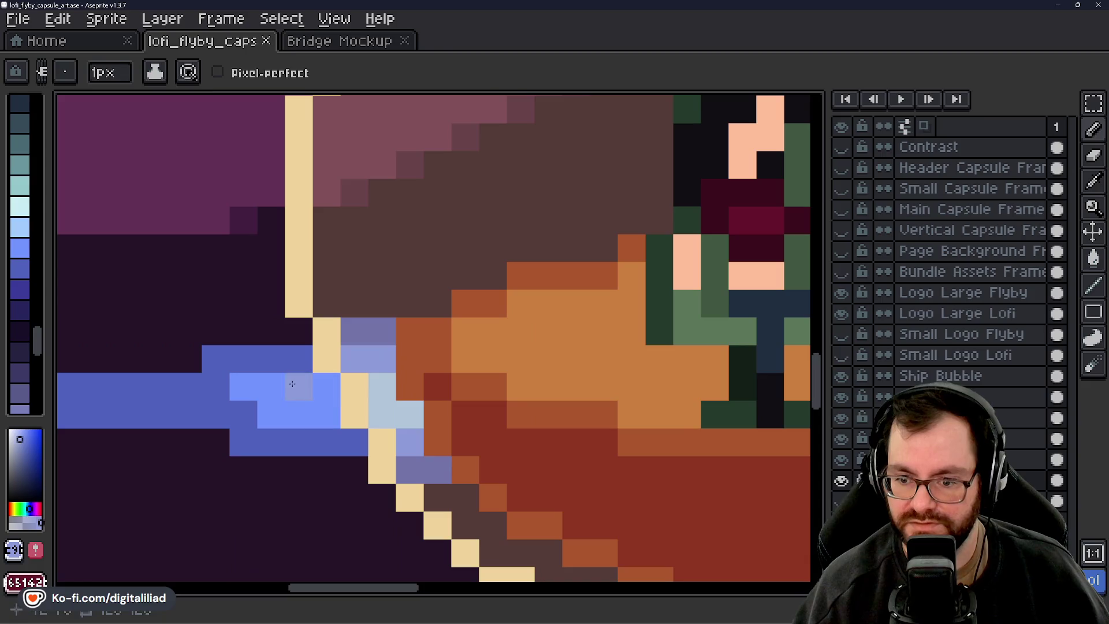
key(ctrl+z)
click(381, 344)
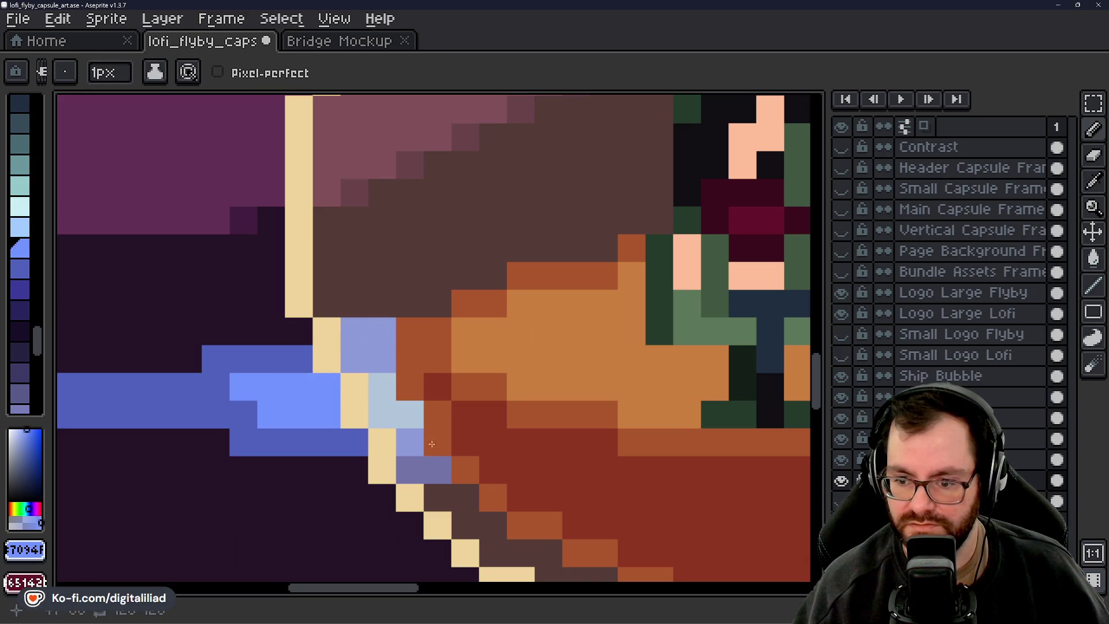
drag(410, 469, 438, 470)
scroll(455, 365, down, 4)
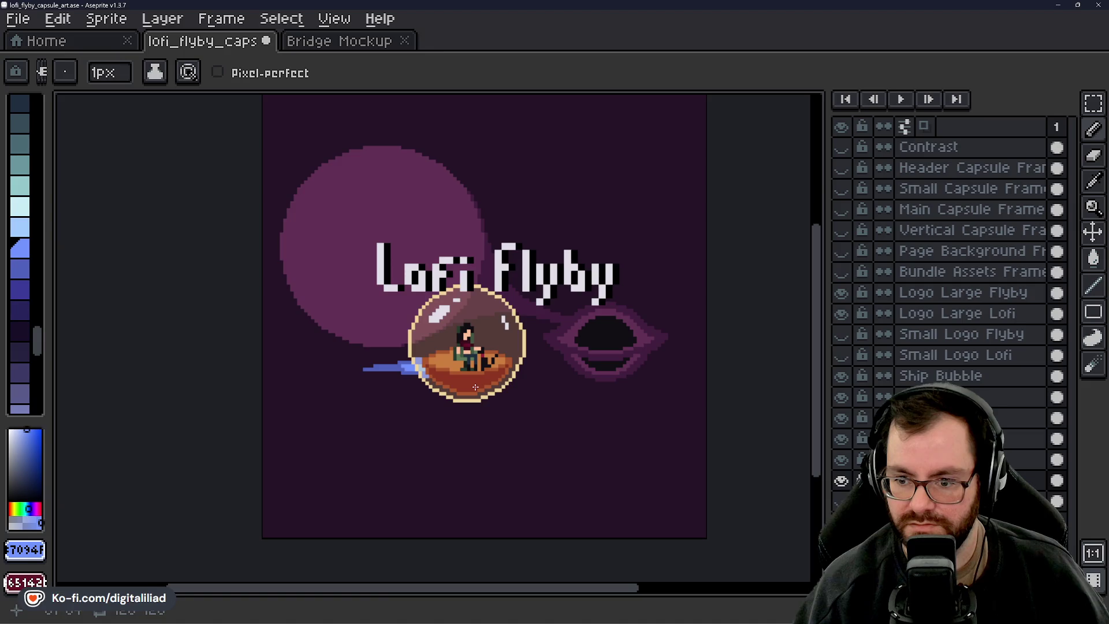
Save the capsule art file again and look over the artwork
key(ctrl+s)
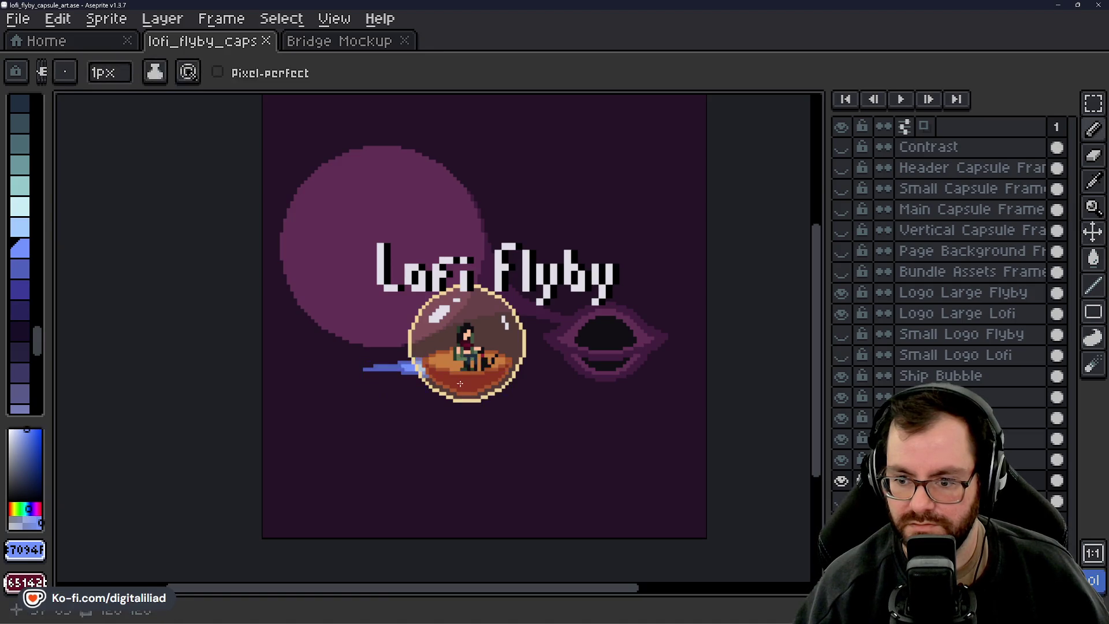
scroll(460, 384, up, 4)
scroll(460, 347, down, 2)
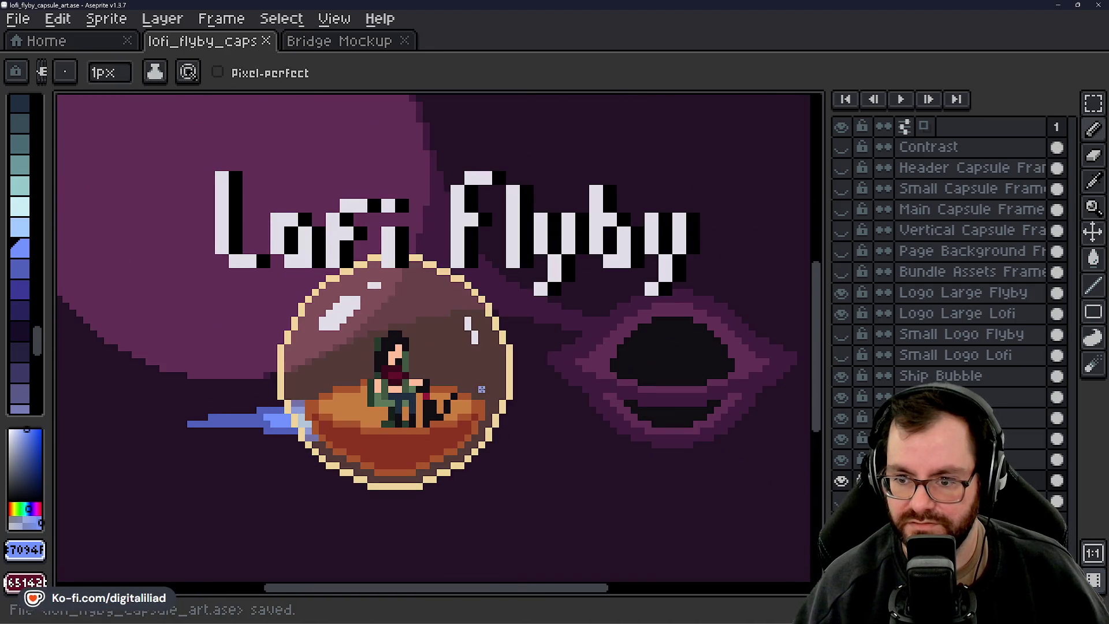
scroll(482, 390, up, 1)
drag(416, 344, 419, 343)
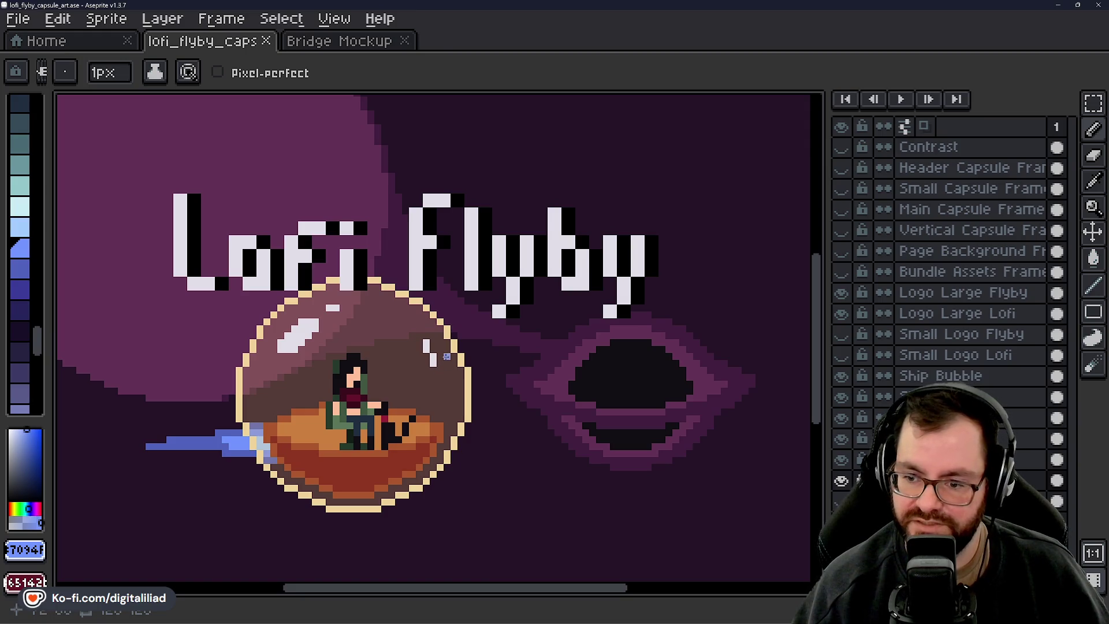
scroll(492, 364, up, 1)
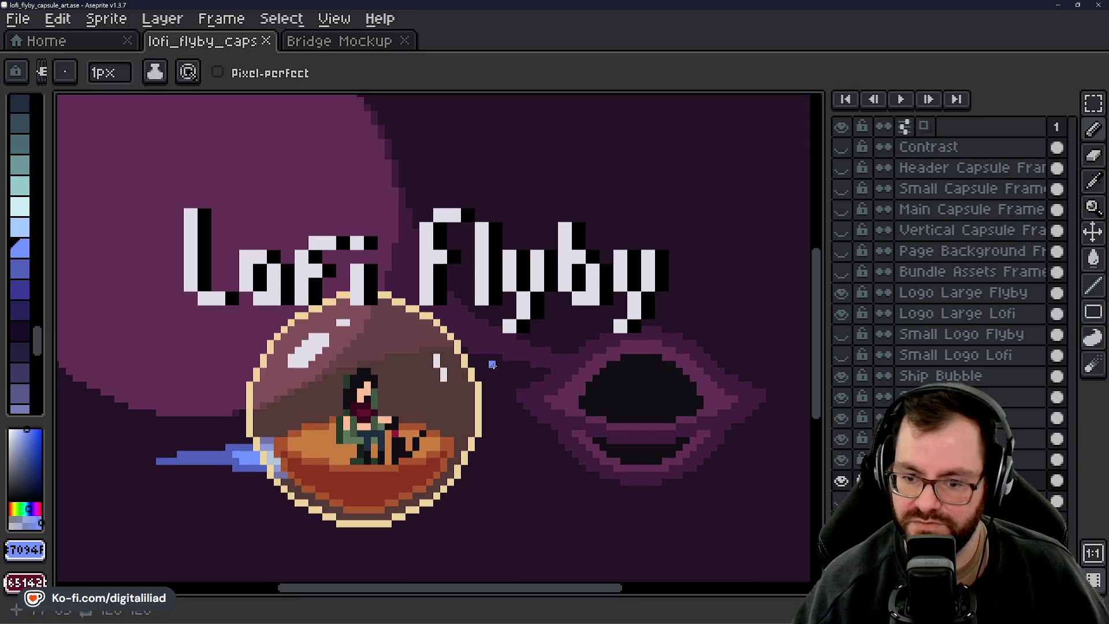
scroll(473, 370, down, 1)
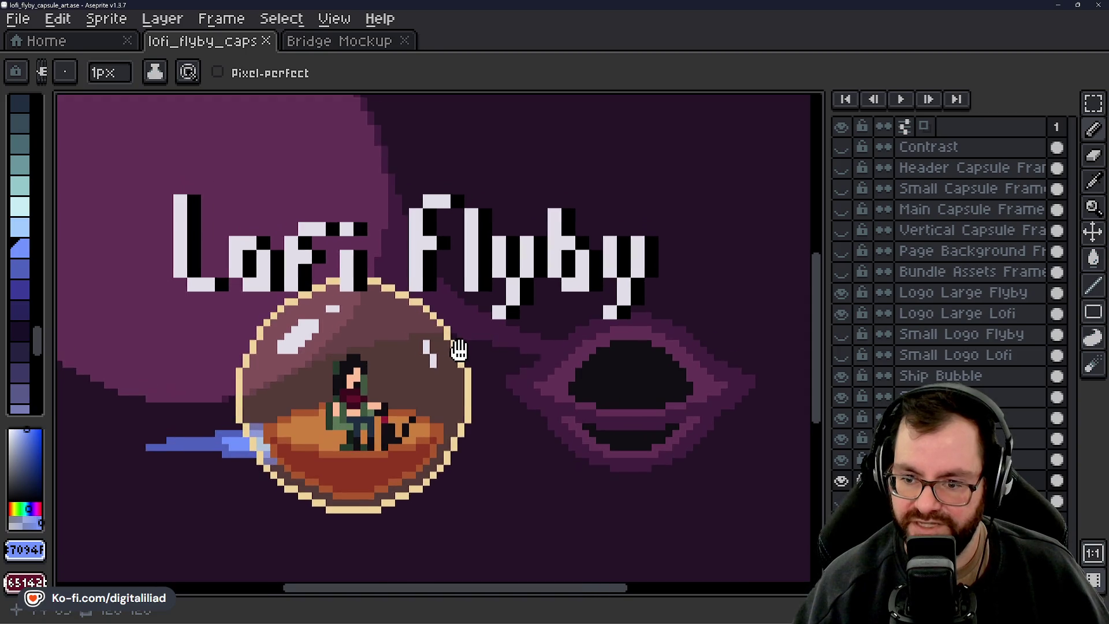
scroll(463, 349, up, 1)
Save the capsule art file
key(ctrl+s)
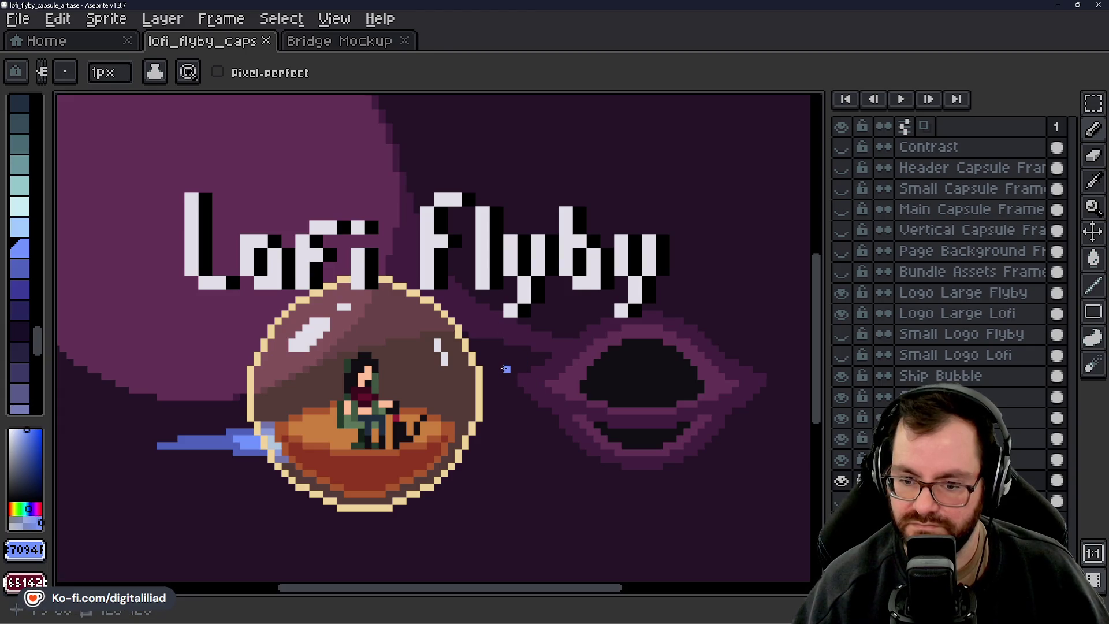
scroll(507, 375, down, 4)
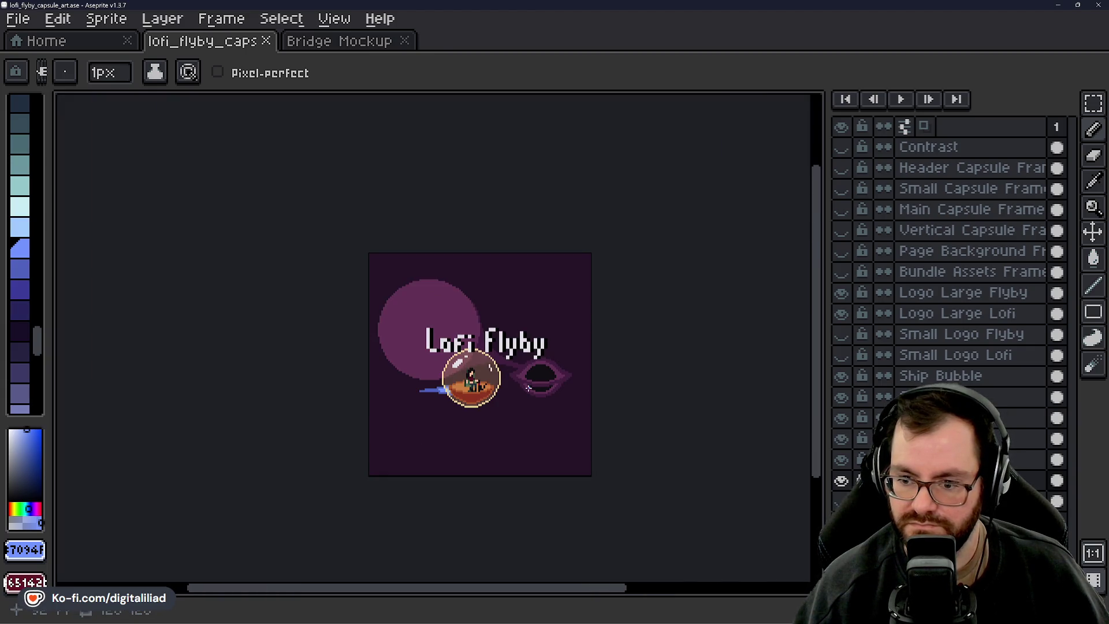
scroll(508, 390, up, 4)
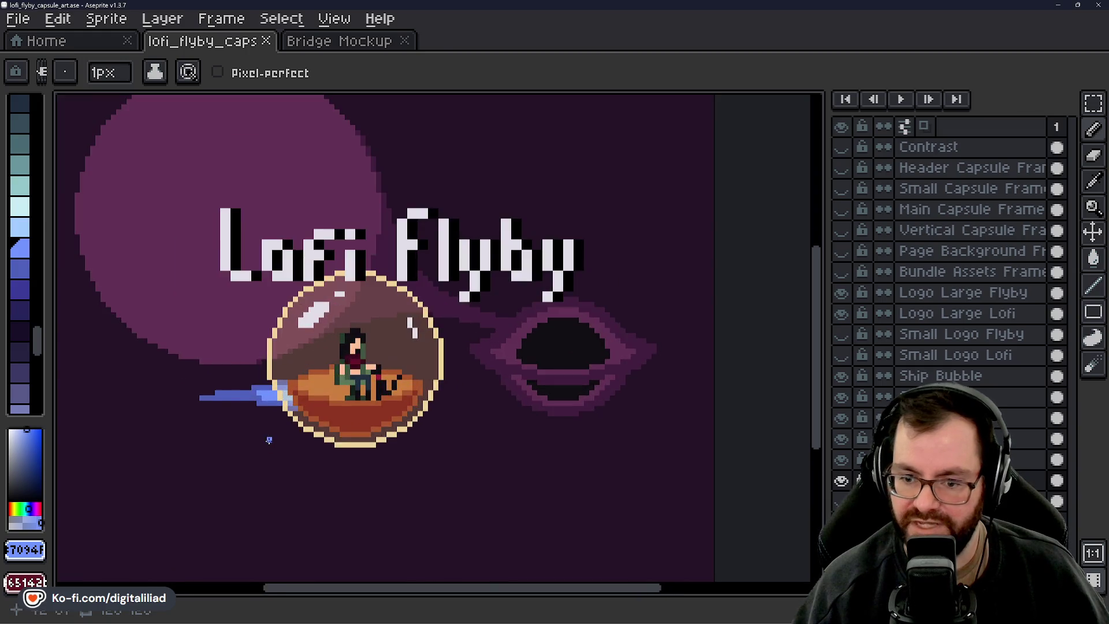
scroll(244, 389, up, 2)
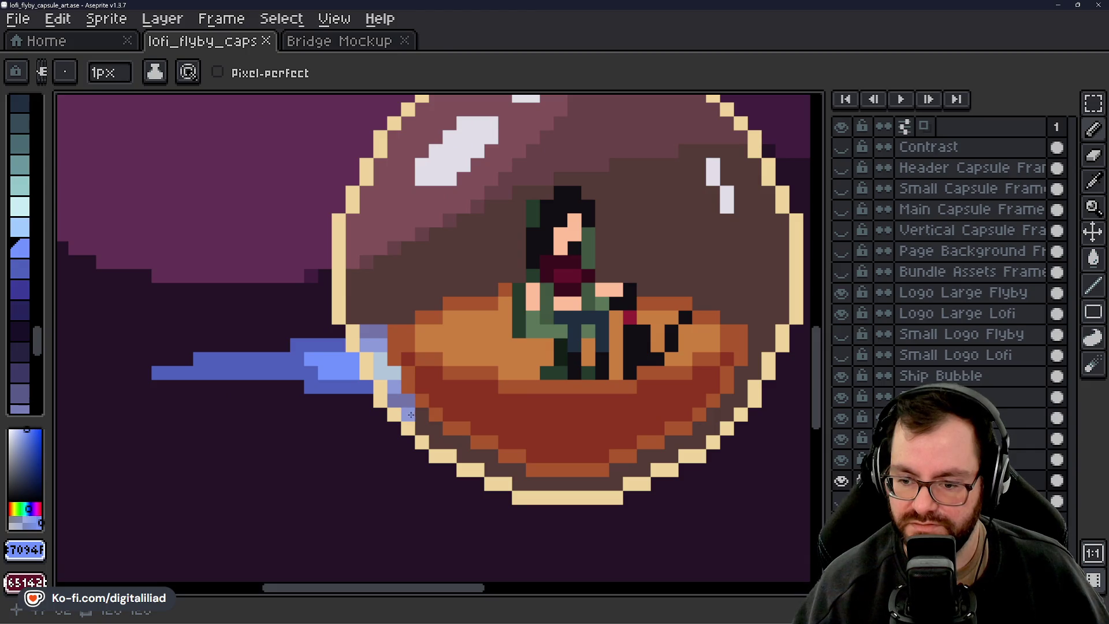
Paint two pixels where the thruster trail joins the bubble
alt+click(404, 390)
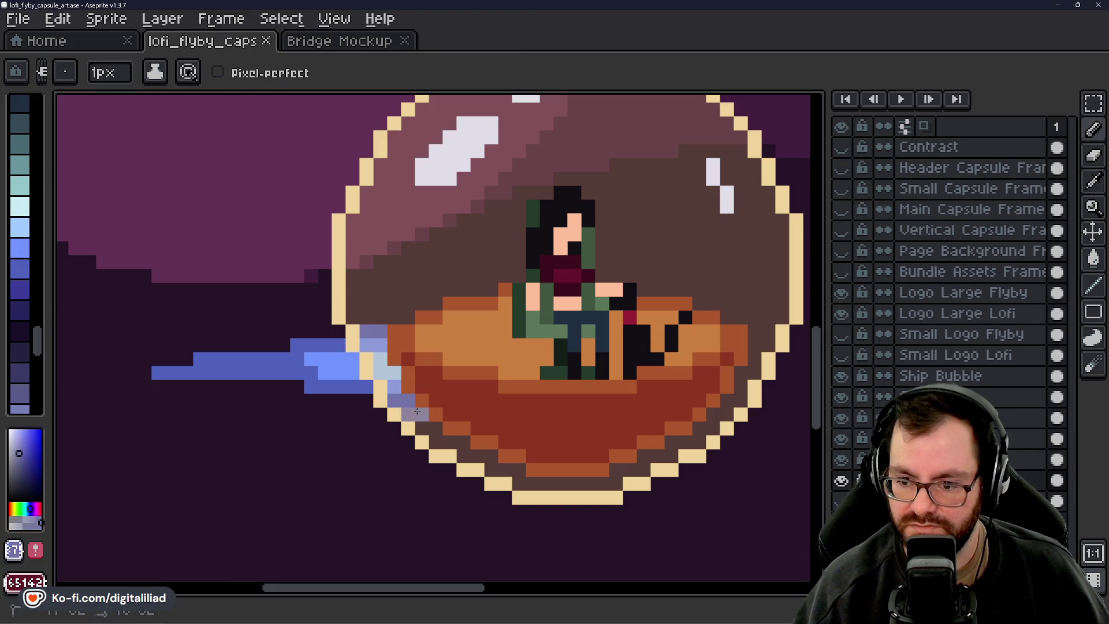
click(395, 470)
scroll(404, 474, down, 4)
scroll(407, 478, down, 2)
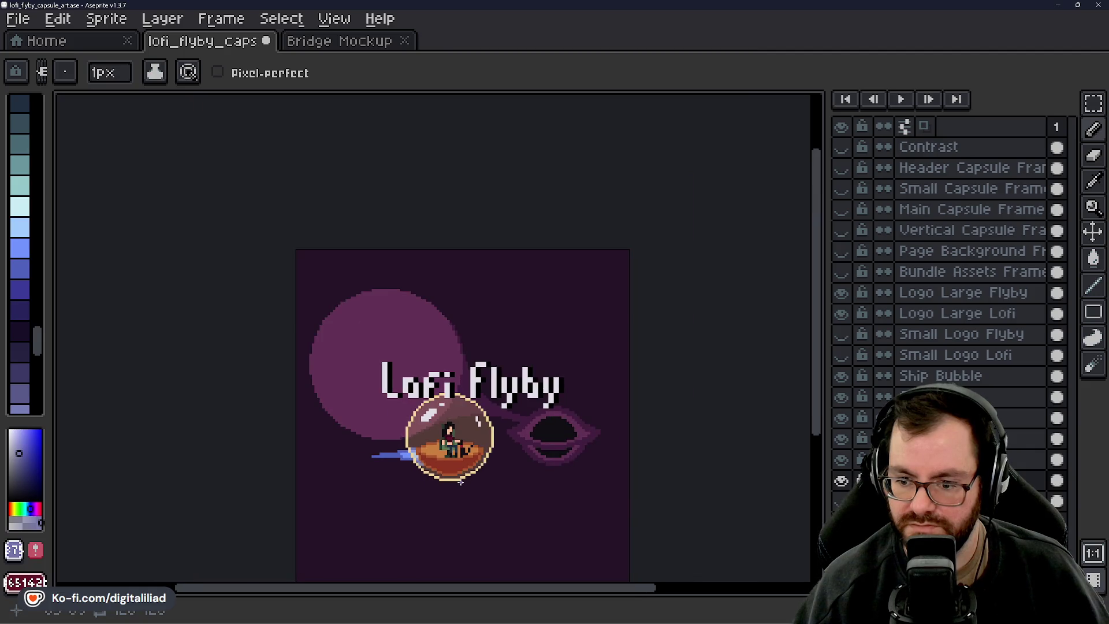
Save the file again and recentre the view on the bubble ship
key(ctrl+s)
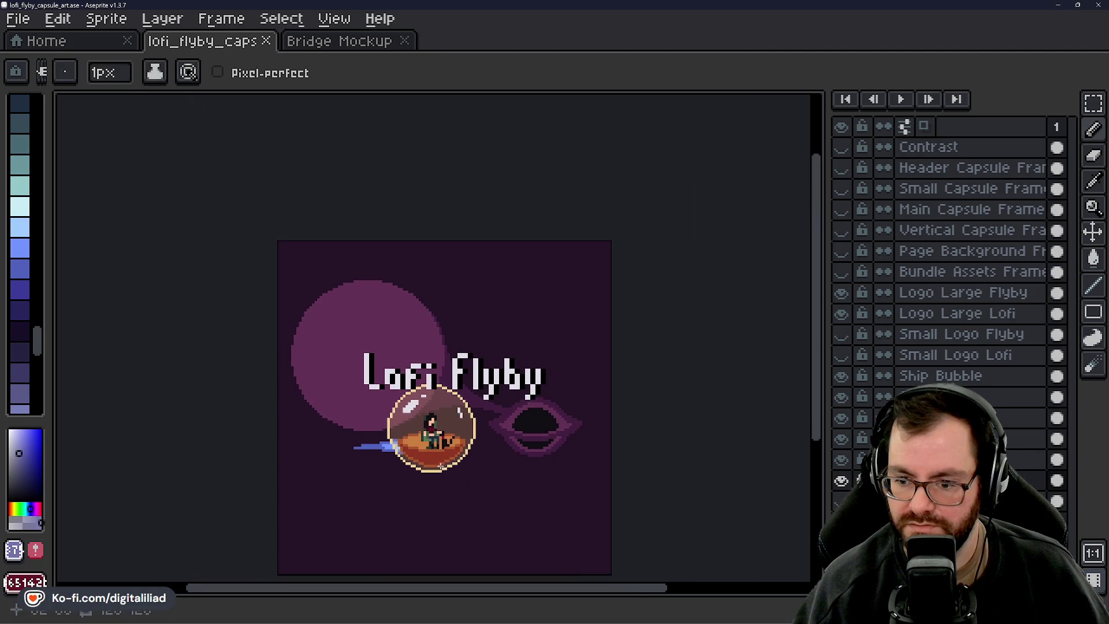
scroll(449, 471, up, 2)
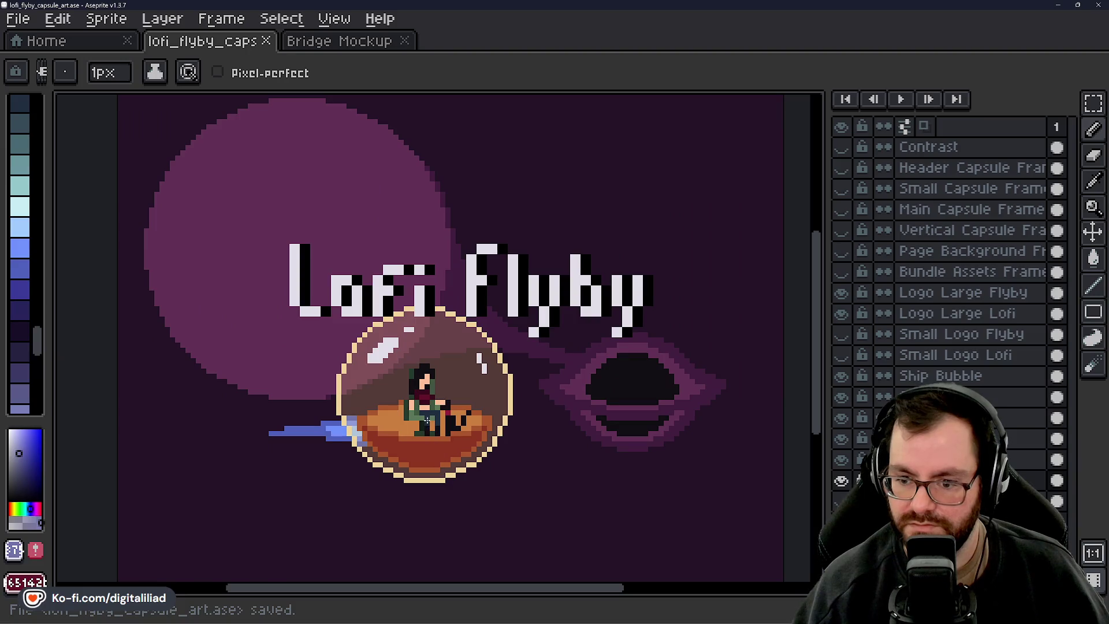
mouse_move(438, 427)
mouse_down()
mouse_move(405, 440)
mouse_move(420, 448)
mouse_up()
scroll(420, 449, down, 2)
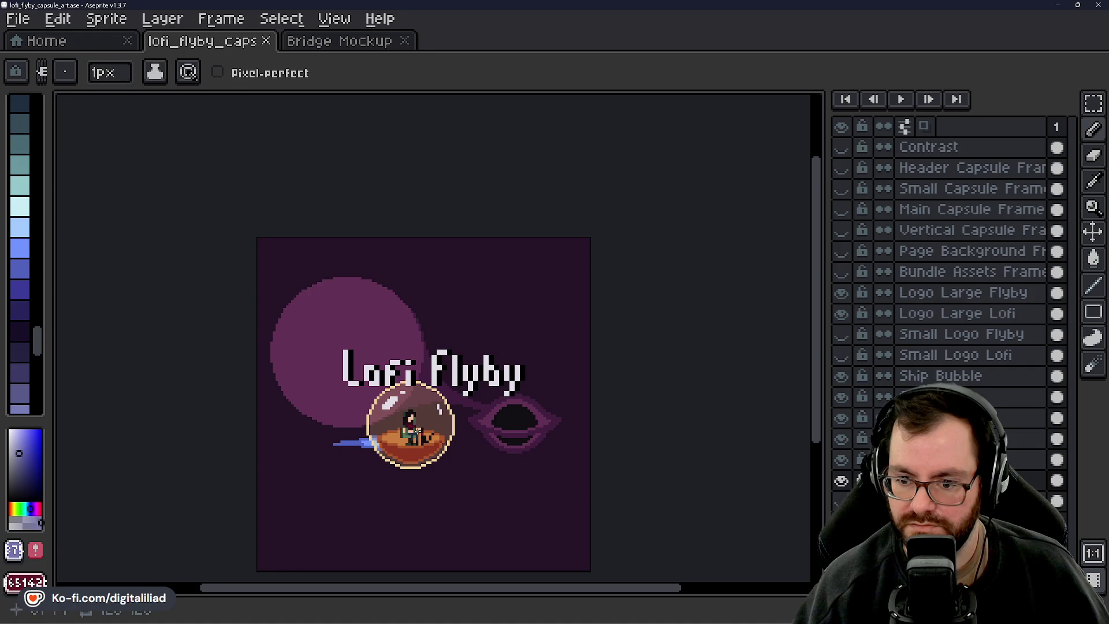
scroll(387, 445, up, 4)
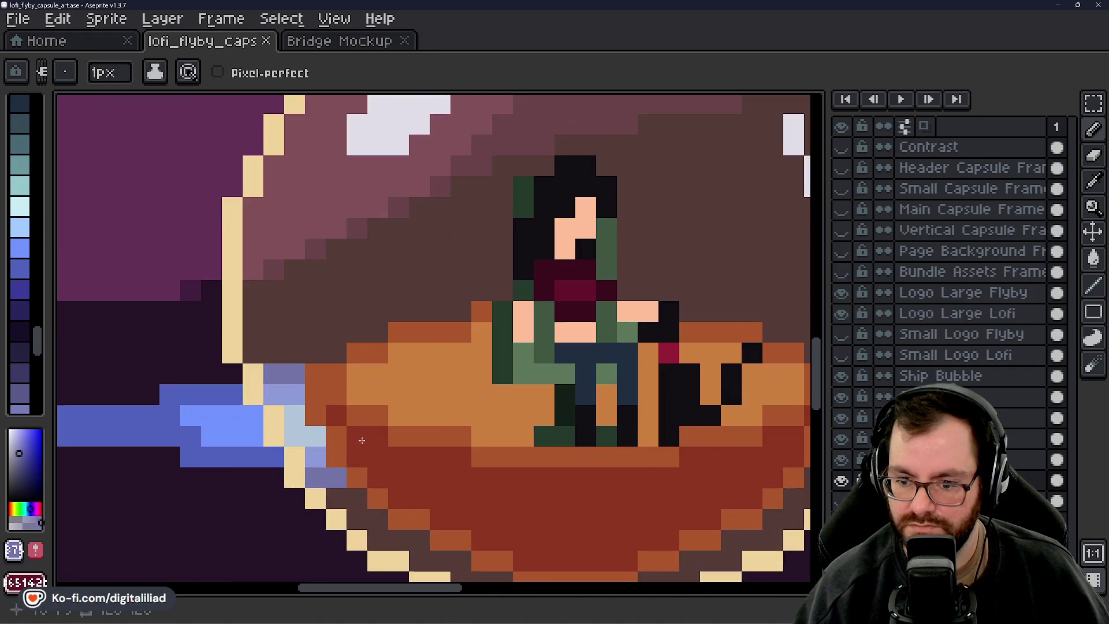
scroll(349, 405, down, 3)
scroll(336, 423, up, 2)
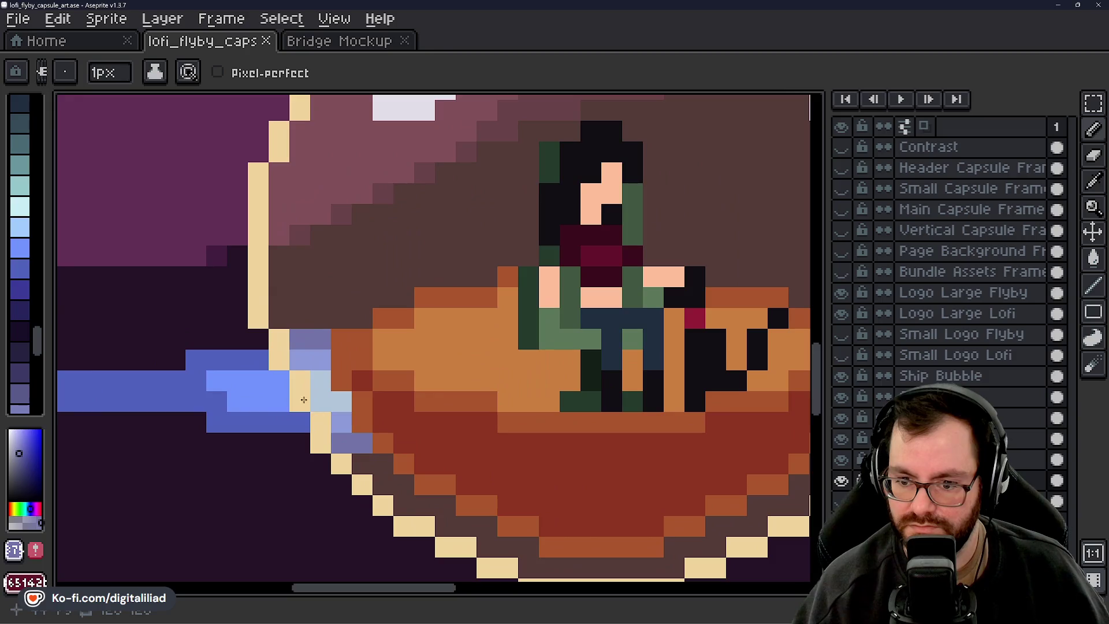
Paint periwinkle and dark #4f62bd blue pixels where the trail meets the bubble rim
alt+click(295, 364)
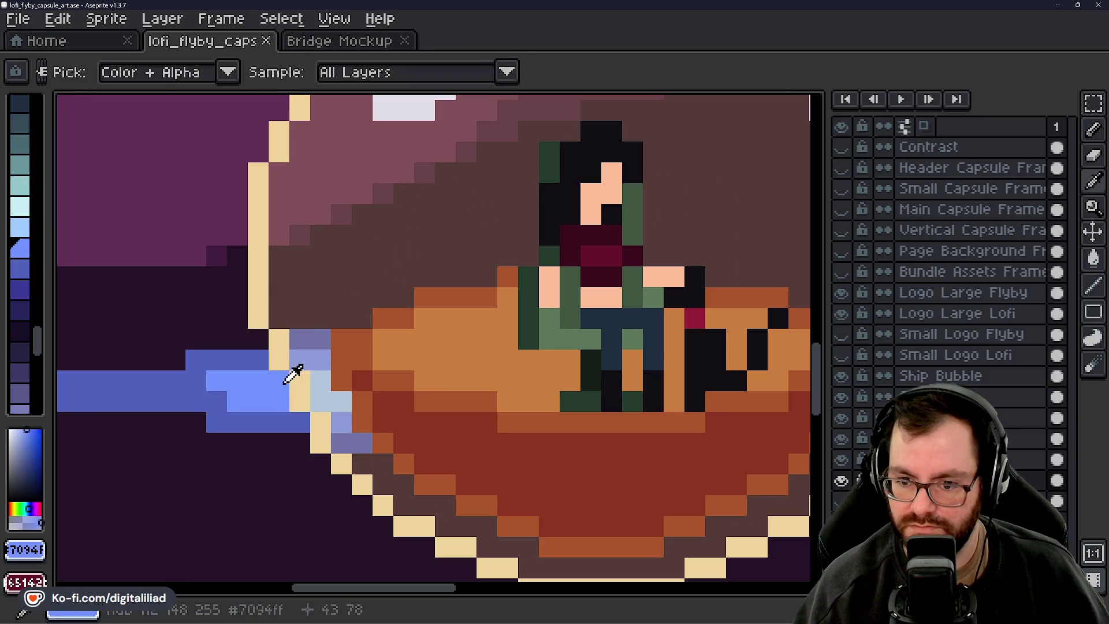
mouse_move(321, 381)
mouse_down()
mouse_move(320, 401)
mouse_move(340, 401)
mouse_up()
alt+click(318, 331)
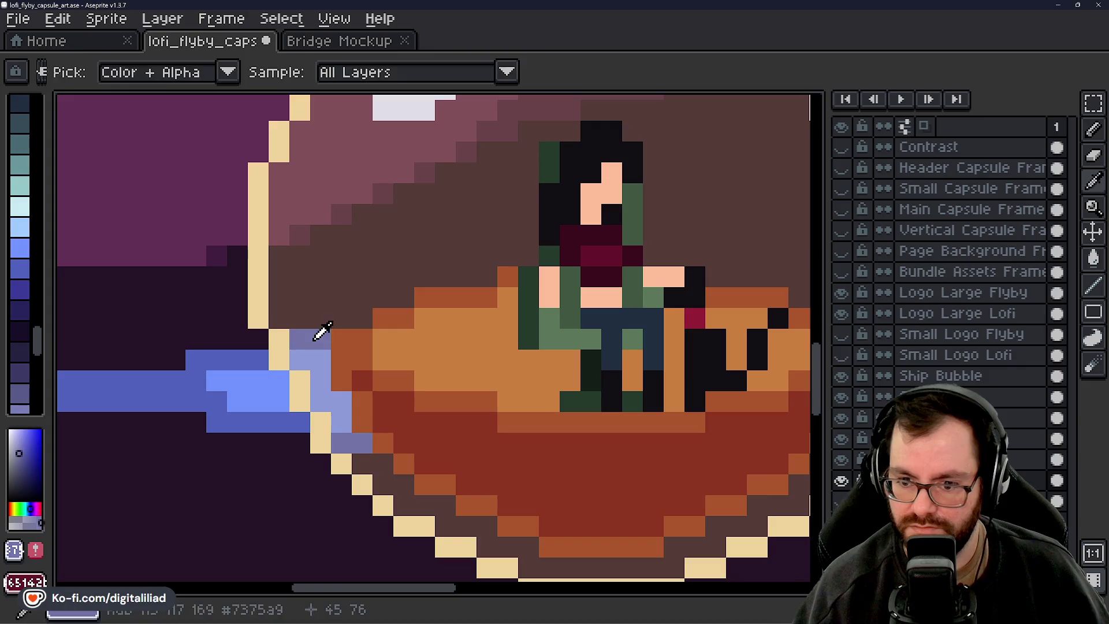
click(320, 361)
key(ctrl+z)
alt+click(249, 356)
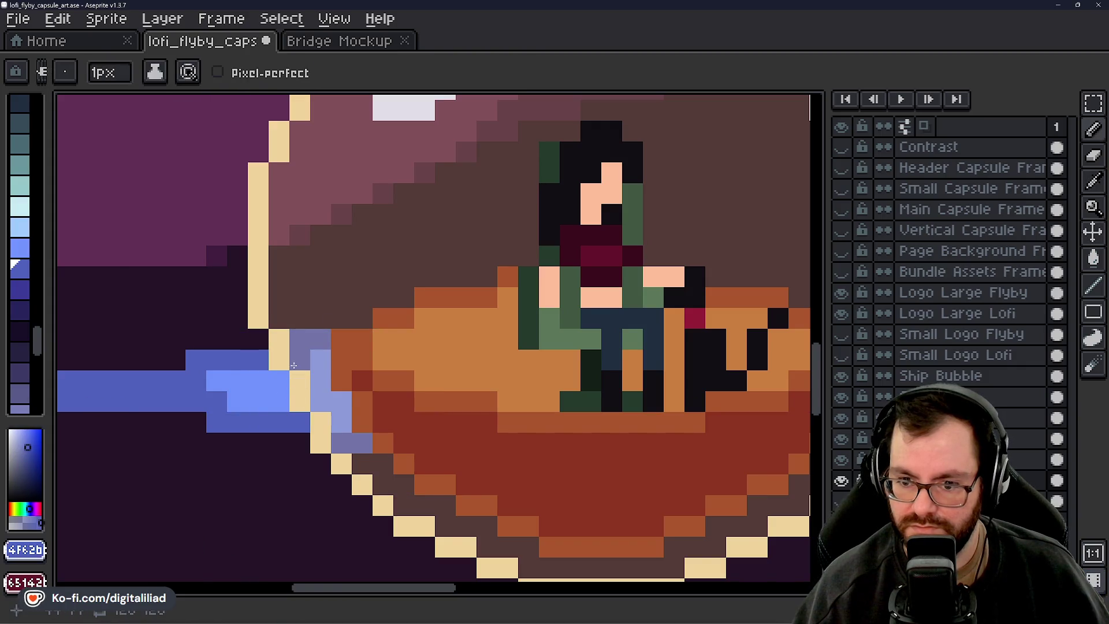
click(318, 359)
drag(341, 401, 341, 422)
scroll(448, 390, down, 5)
scroll(448, 391, down, 2)
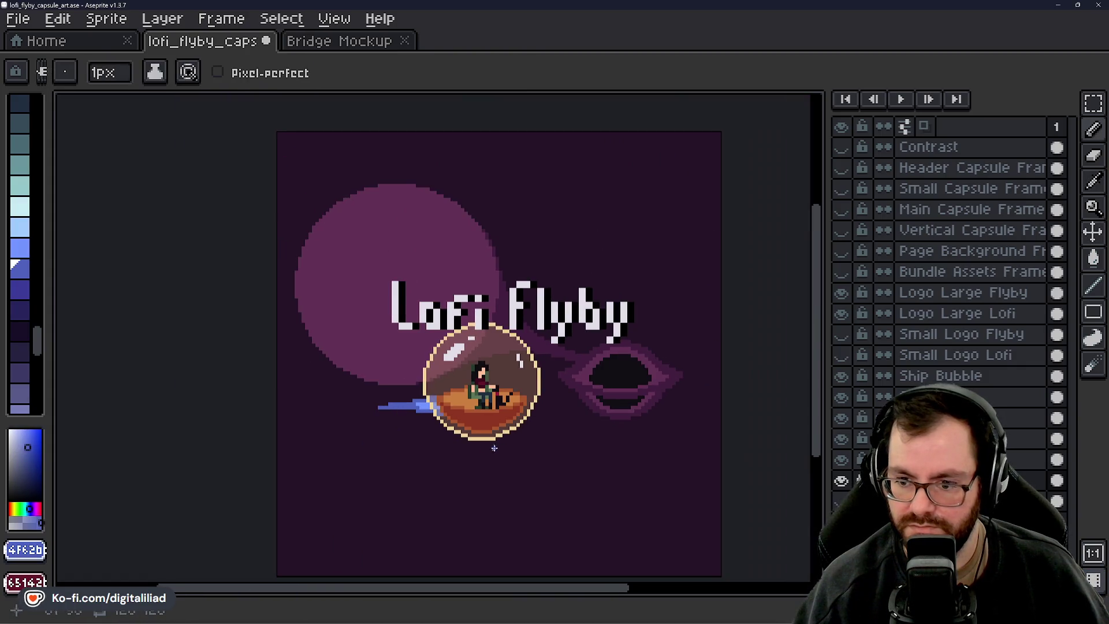
Check the ship's distances to the canvas edges and save the file
key(ctrl)
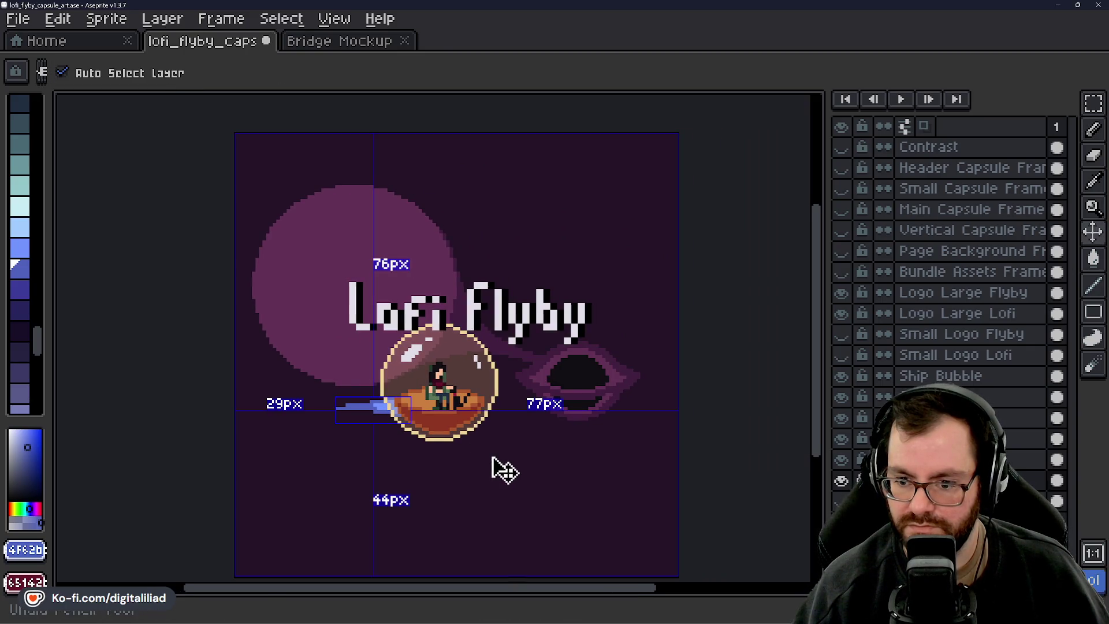
scroll(460, 439, up, 1)
key(ctrl+s)
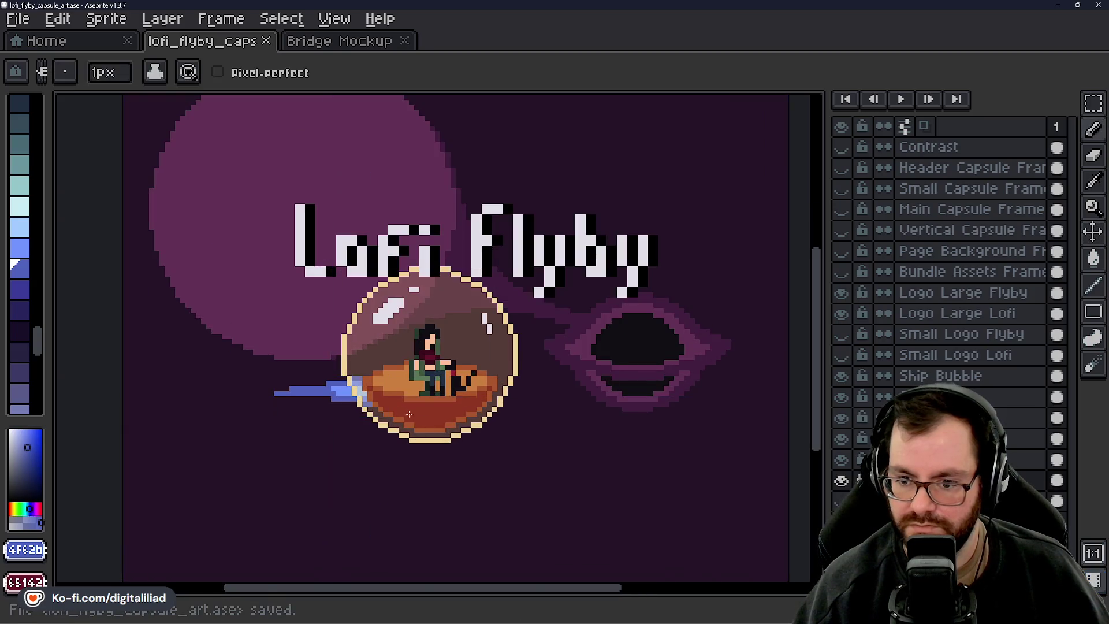
scroll(346, 393, up, 3)
scroll(487, 416, down, 4)
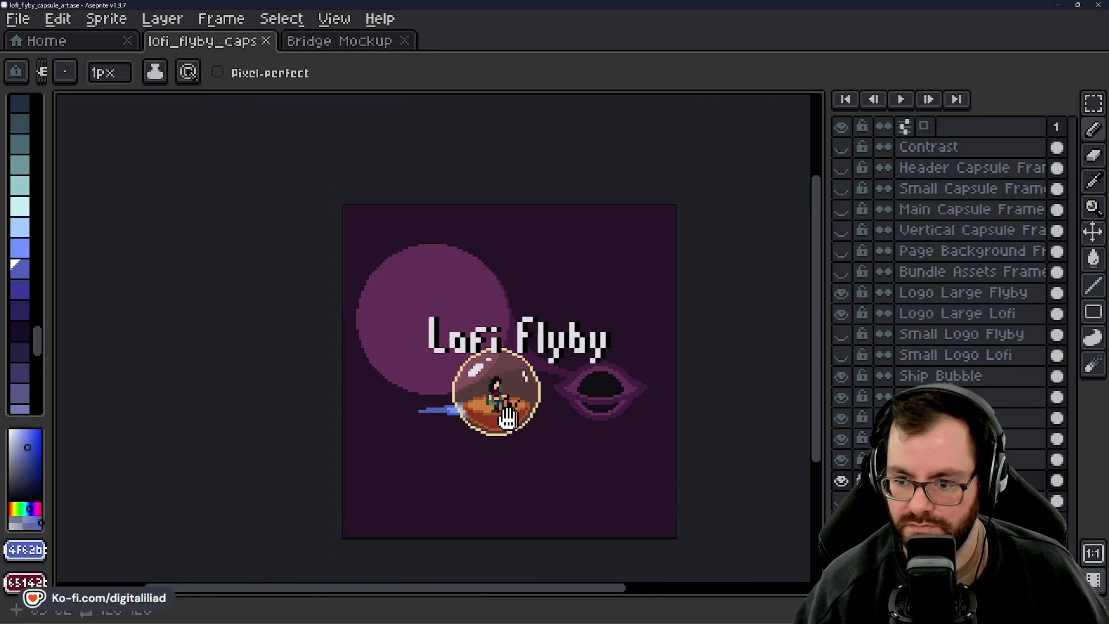
scroll(474, 414, up, 2)
mouse_move(474, 415)
mouse_down()
mouse_move(453, 441)
mouse_move(401, 412)
mouse_move(410, 396)
mouse_move(389, 410)
mouse_up()
scroll(398, 409, up, 3)
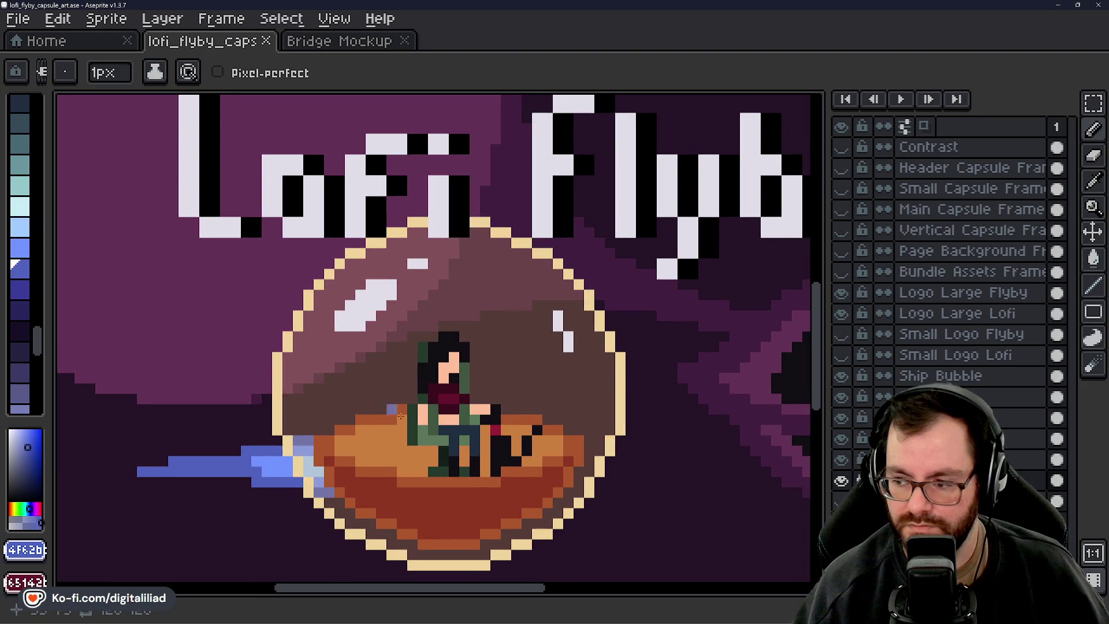
Select the Bubble Fill layer and step through the ship layers below it
click(959, 397)
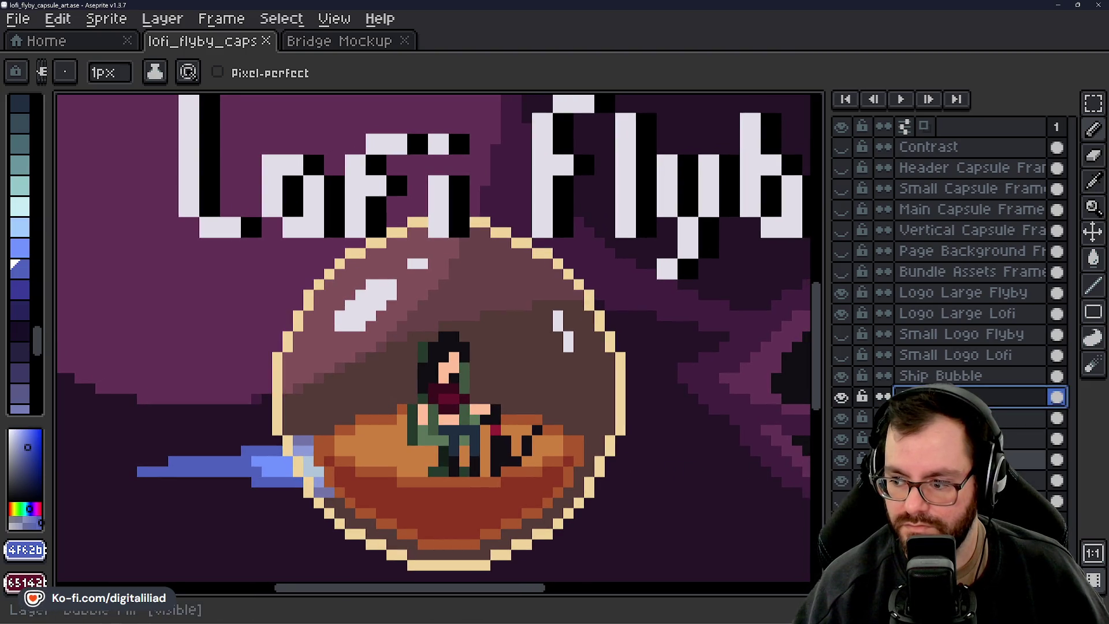
click(959, 459)
mouse_move(697, 462)
mouse_down()
mouse_move(642, 443)
mouse_move(651, 445)
mouse_up()
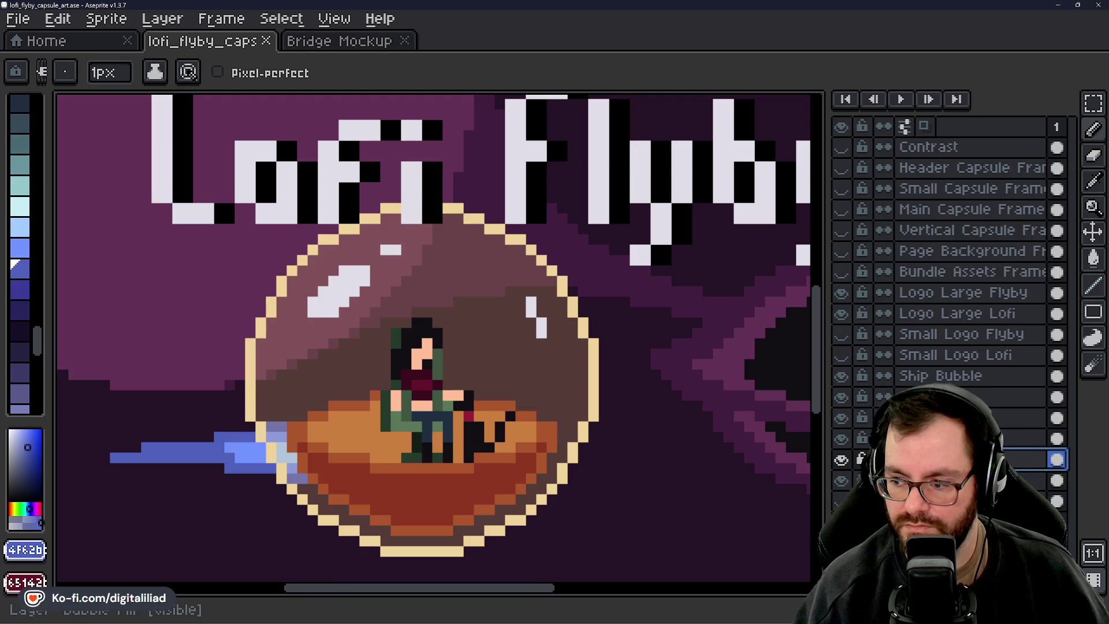
click(953, 418)
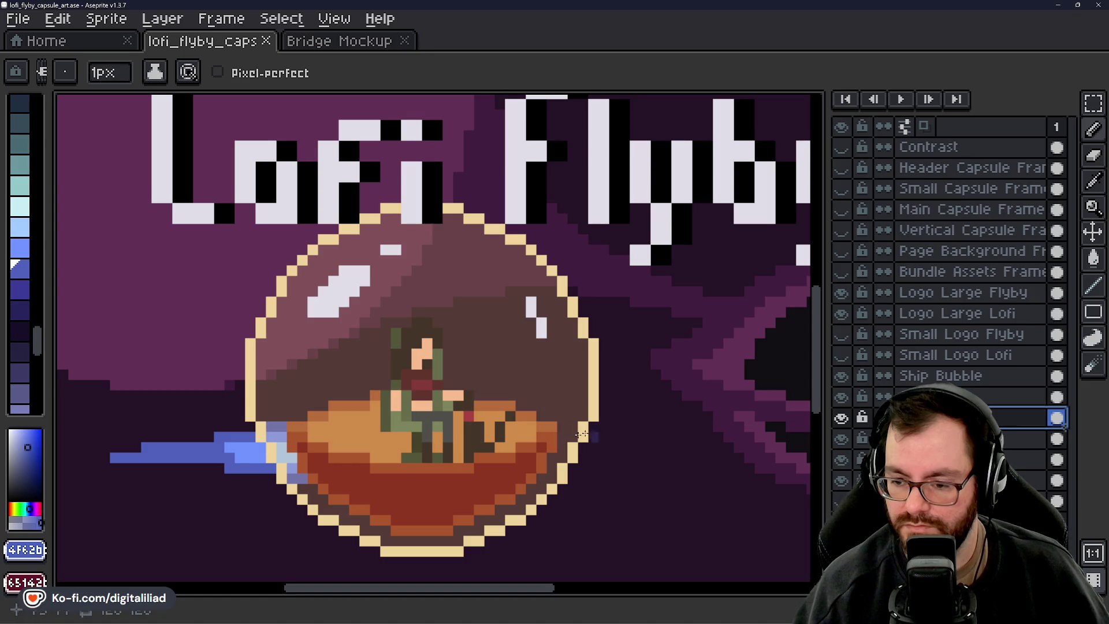
scroll(582, 434, down, 3)
scroll(552, 461, up, 3)
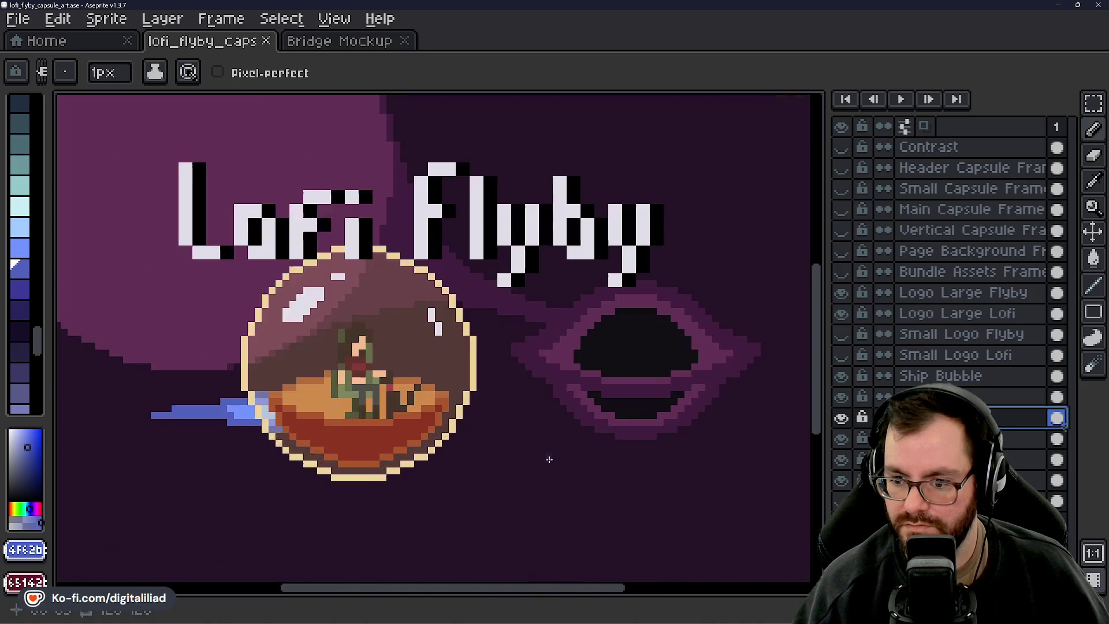
drag(548, 457, 570, 481)
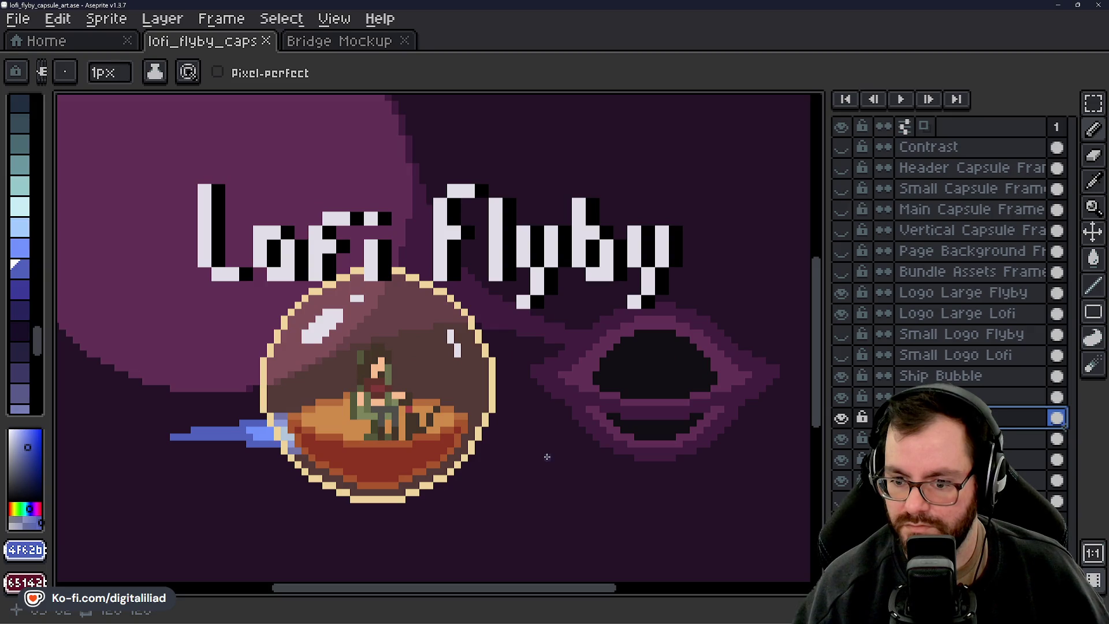
key(Down)
key(Down)
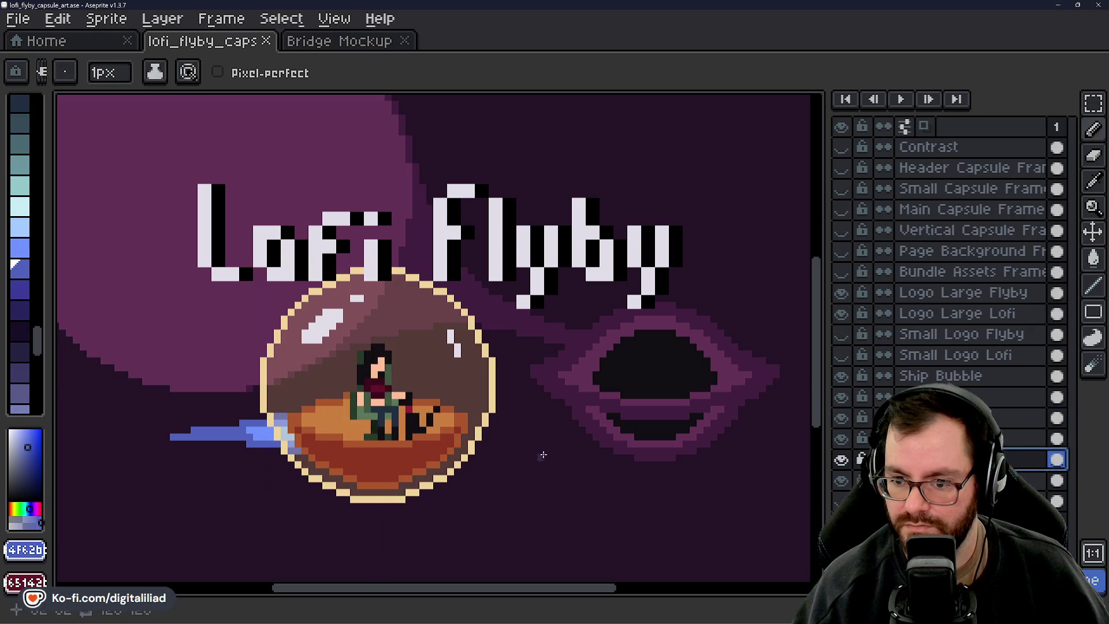
Drag the lower ship layer up above Characters, then below Ship Fore, in the layer stack
click(1093, 102)
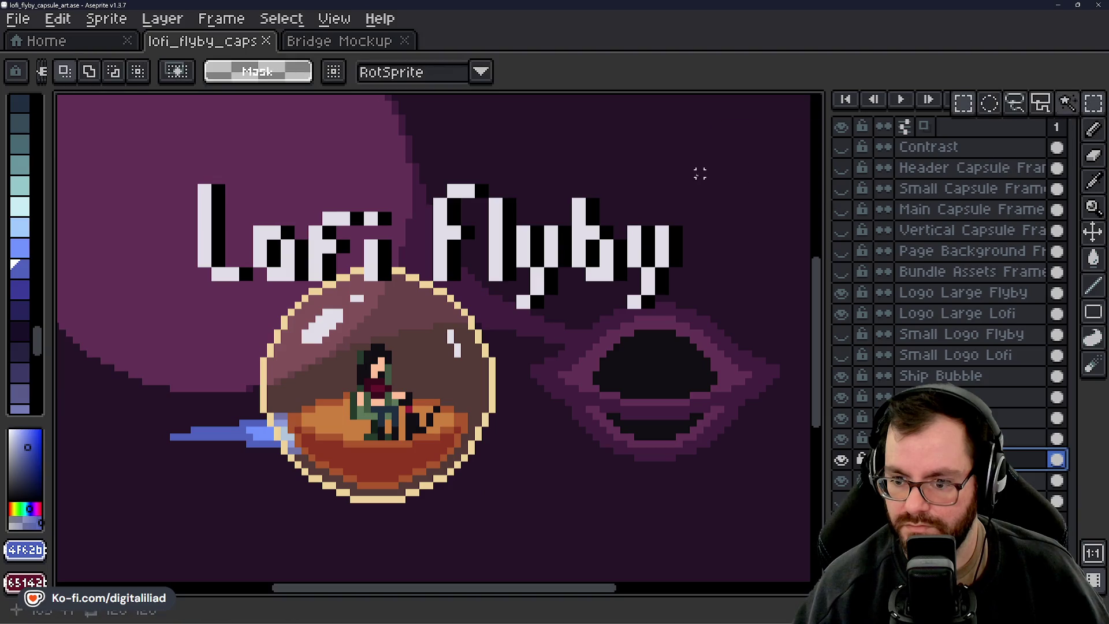
drag(1057, 459, 1063, 405)
scroll(532, 449, down, 2)
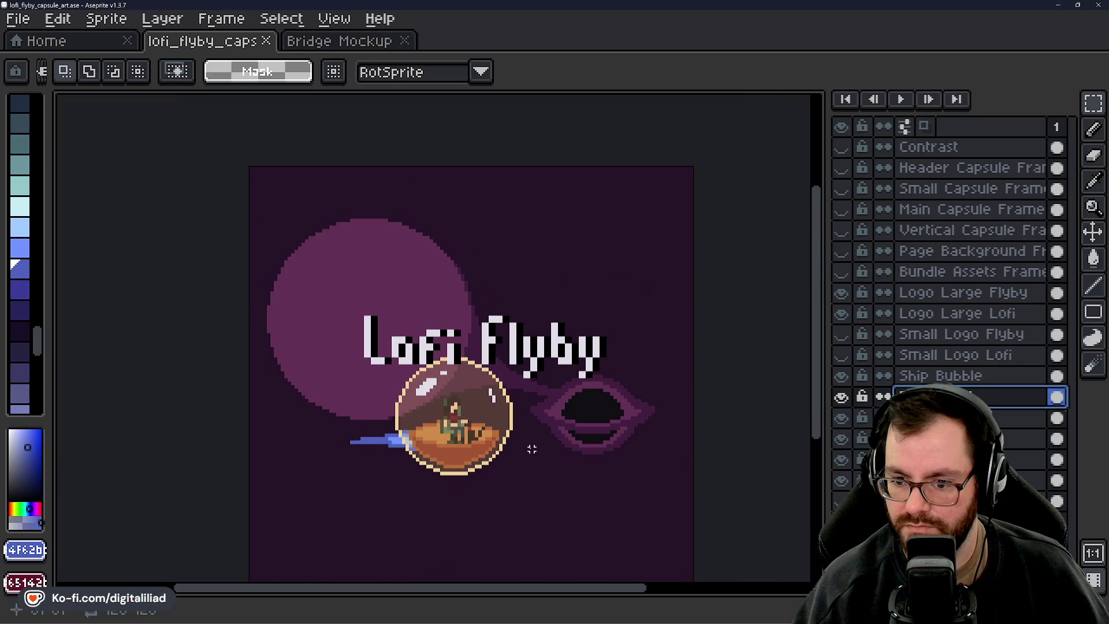
scroll(532, 449, up, 1)
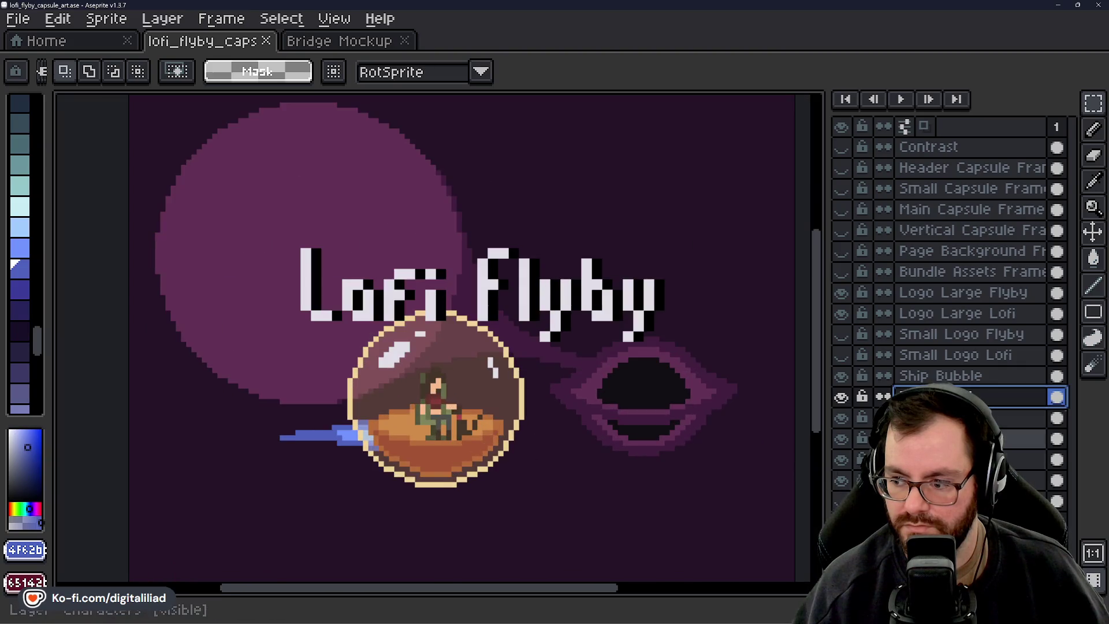
mouse_move(1062, 398)
mouse_down()
mouse_move(1062, 438)
mouse_move(1063, 398)
mouse_up()
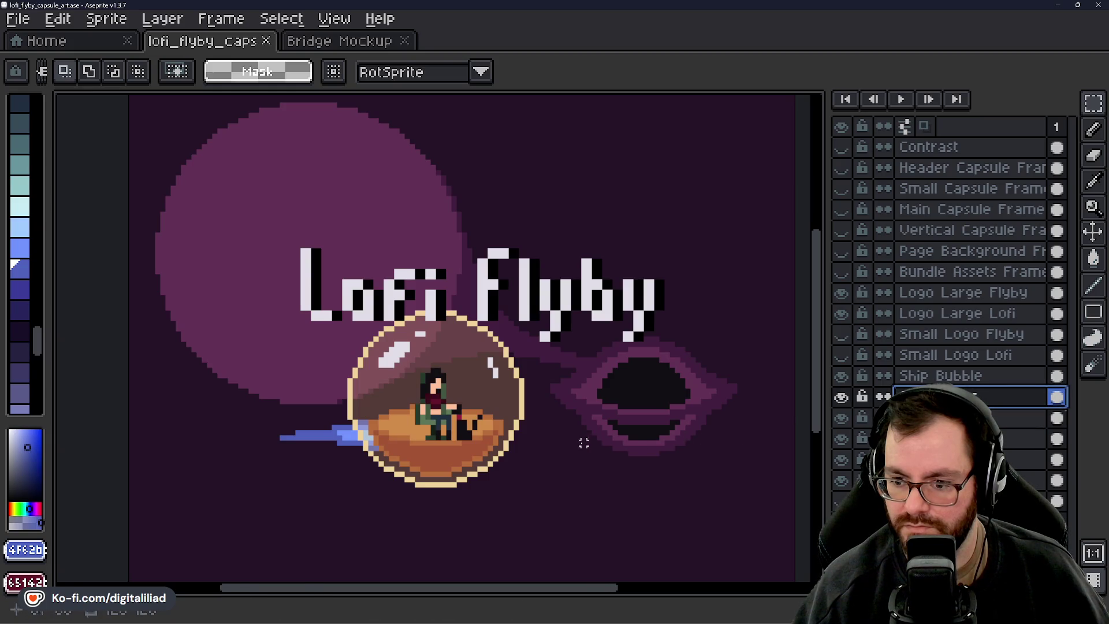
key(ctrl+z)
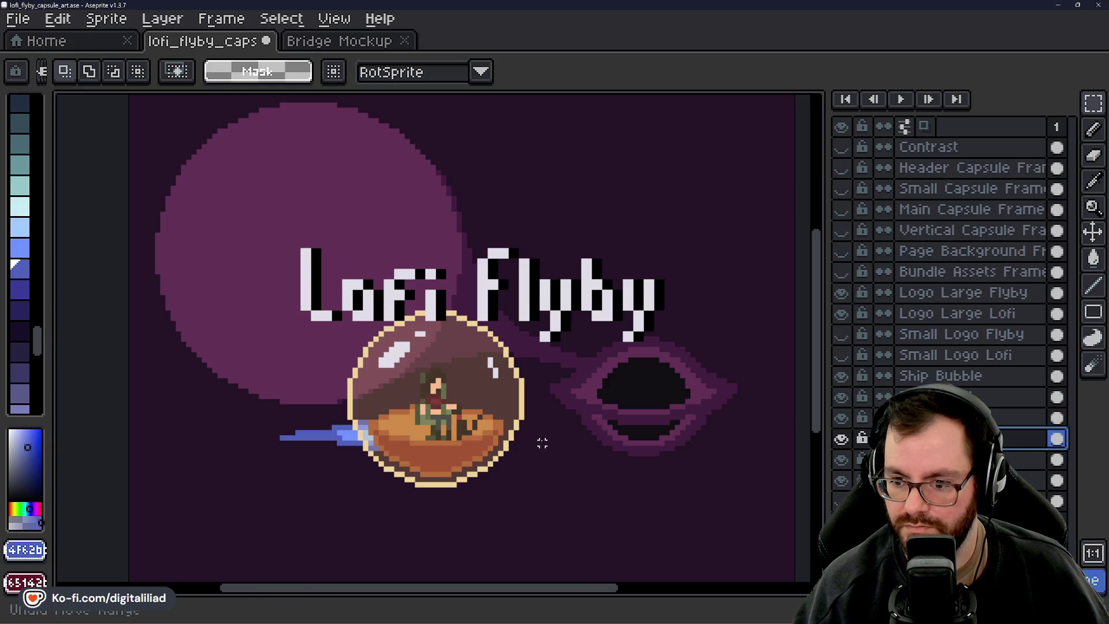
Compare the ship colours with and without the layer move, keeping the move applied
scroll(533, 439, down, 2)
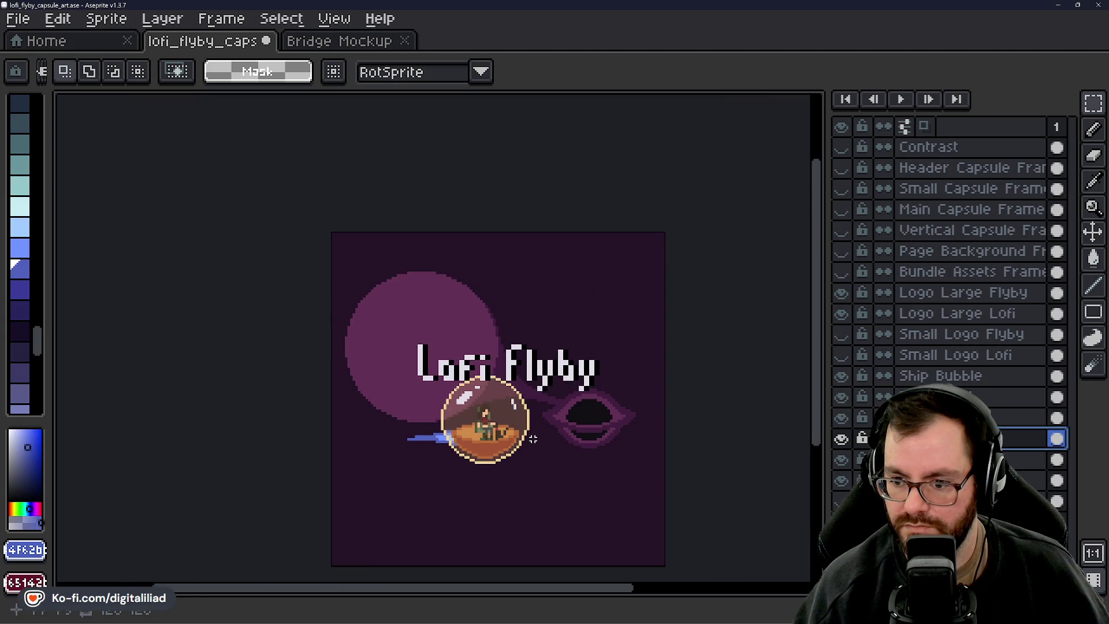
scroll(527, 439, up, 3)
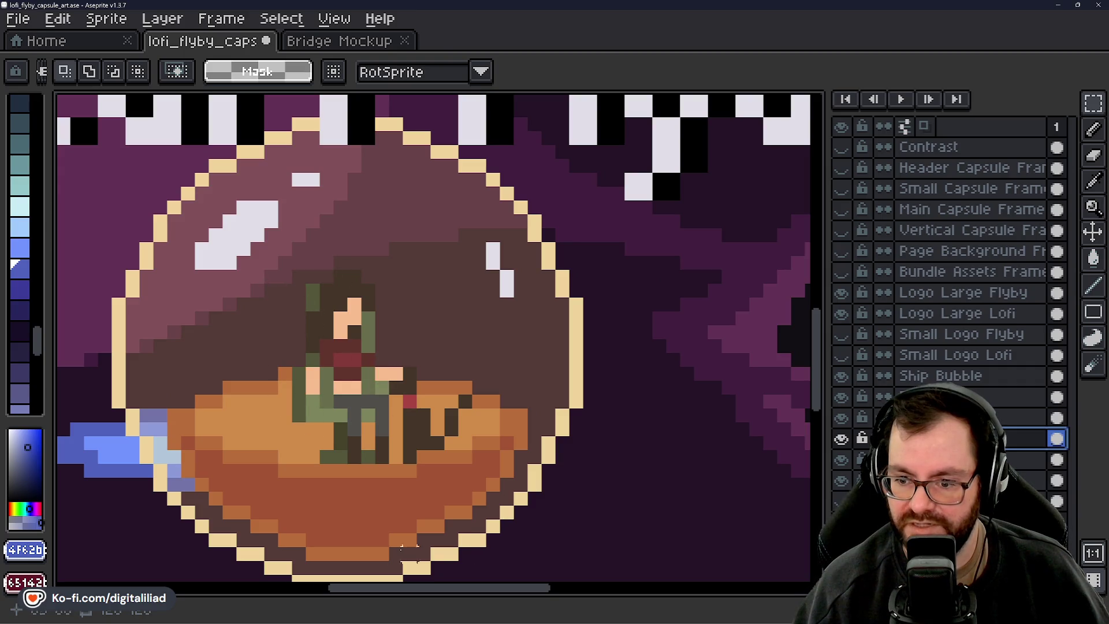
scroll(355, 400, down, 2)
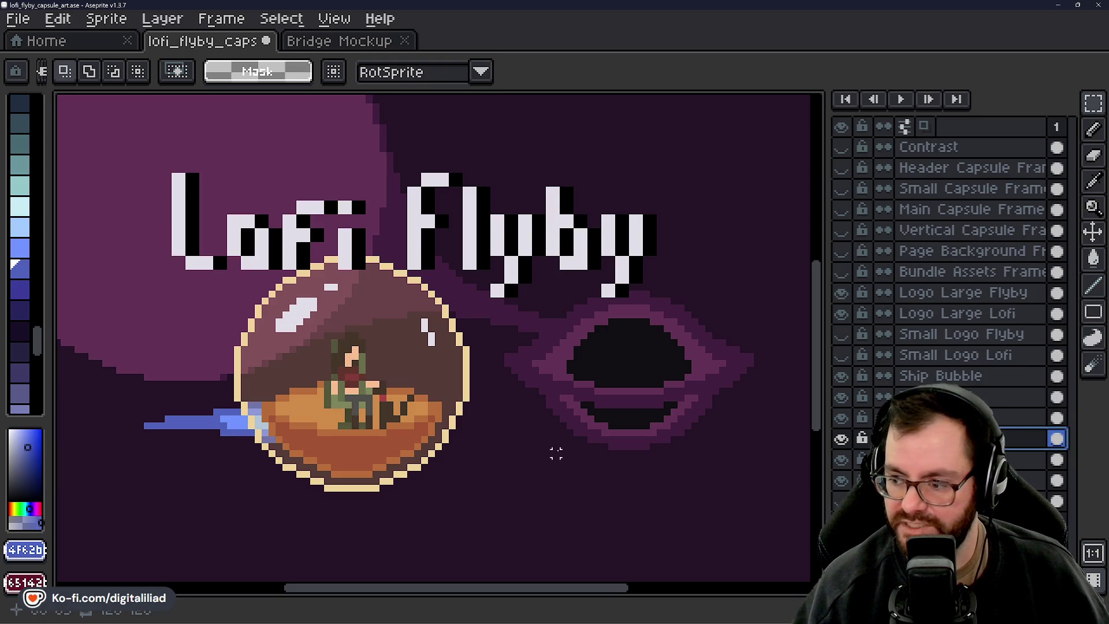
scroll(313, 441, up, 2)
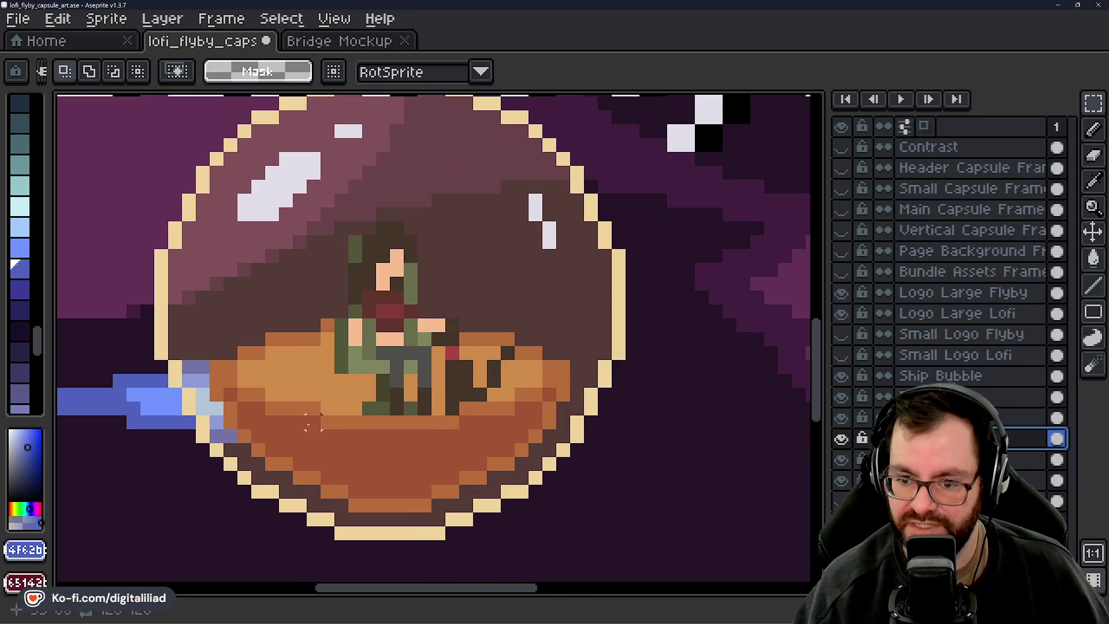
key(ctrl+z)
scroll(466, 463, down, 4)
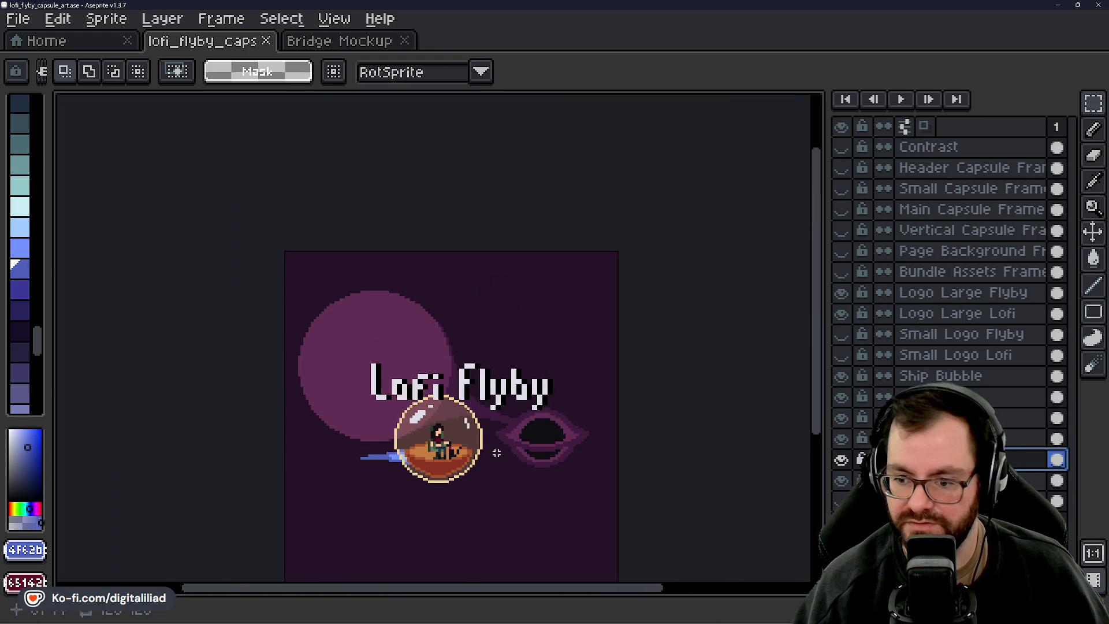
key(ctrl+y)
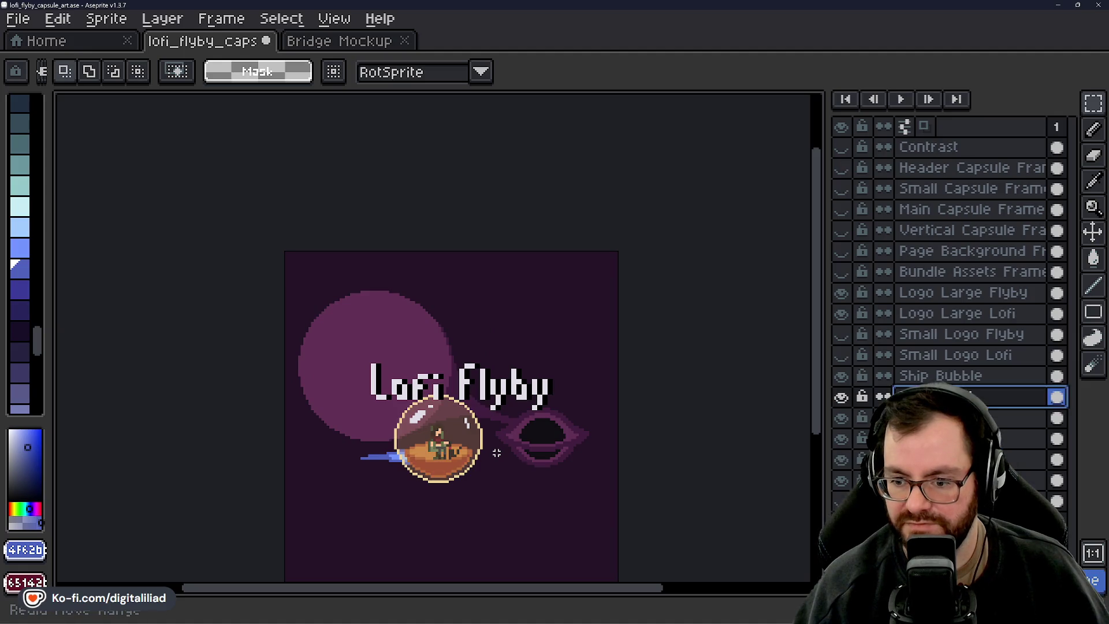
key(ctrl+z)
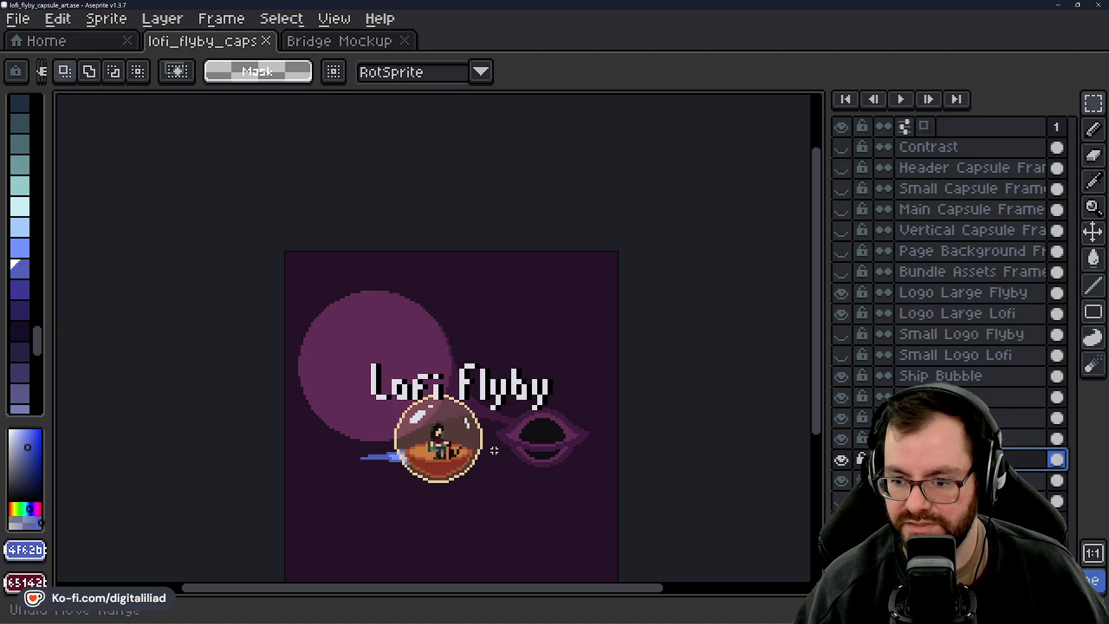
scroll(483, 468, up, 3)
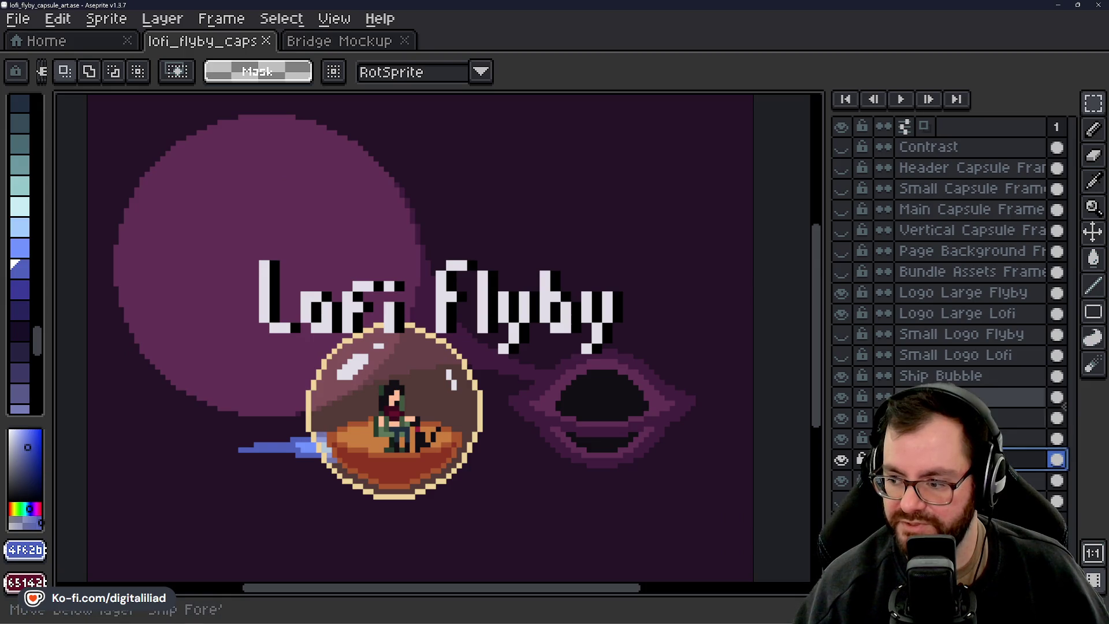
key(ctrl+y)
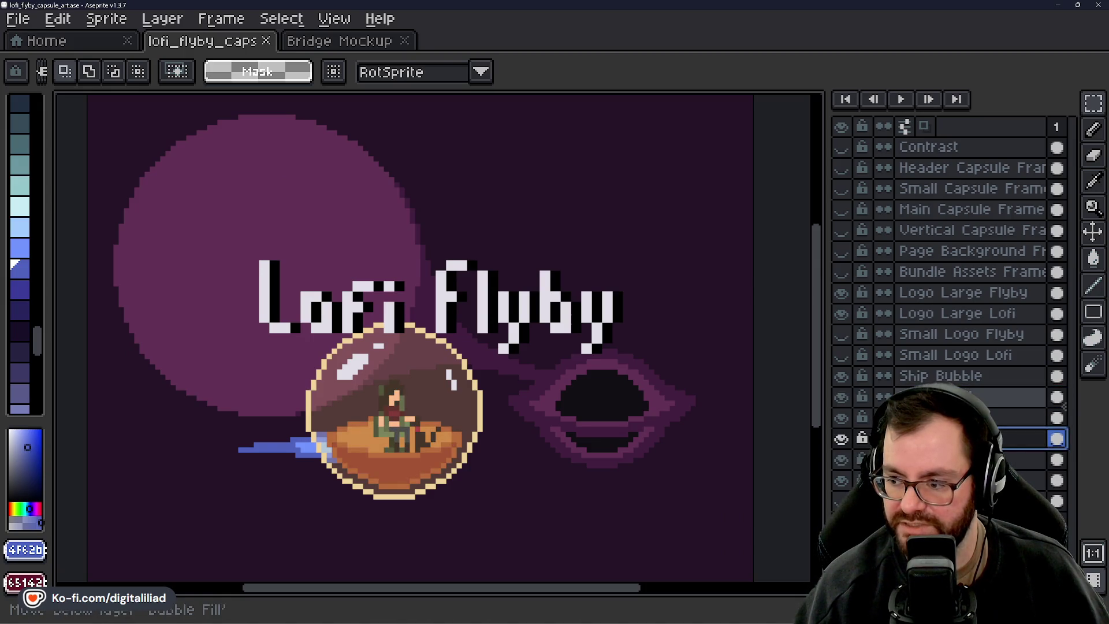
key(ctrl+y)
scroll(506, 425, up, 4)
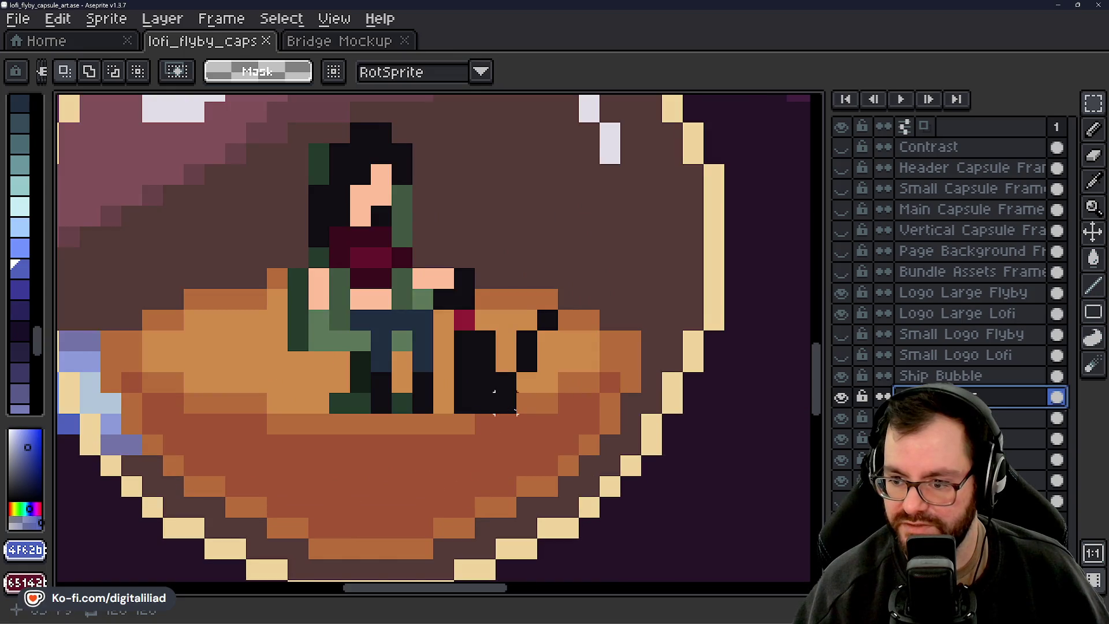
Eyedrop the boat's orange and pencil over the two black pixels below the boat
key(i)
click(552, 397)
key(b)
drag(508, 405, 485, 405)
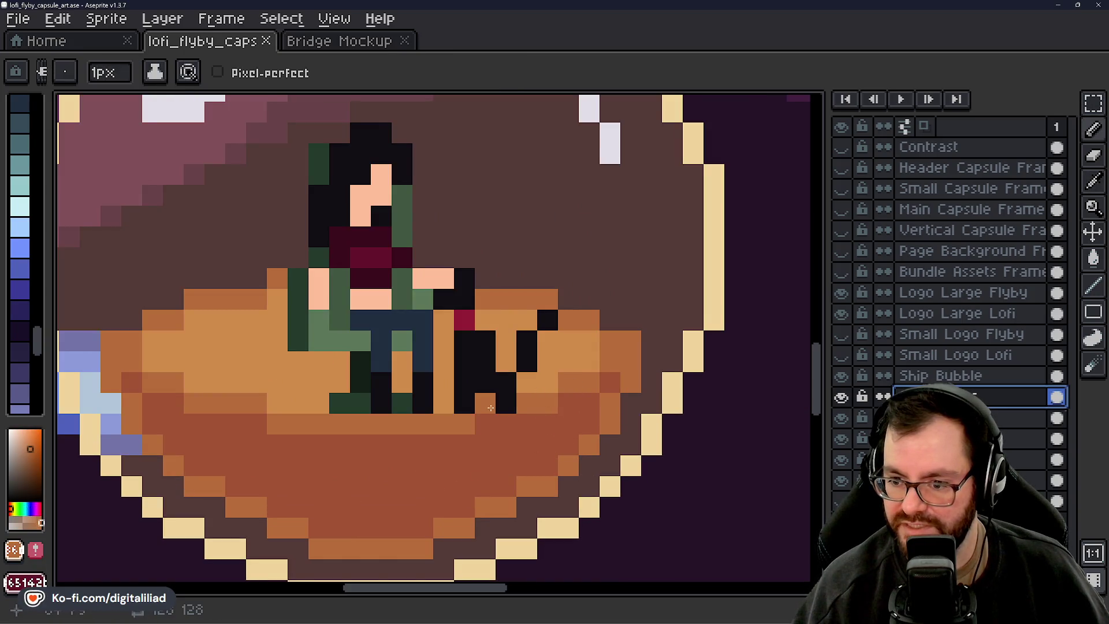
scroll(406, 431, down, 4)
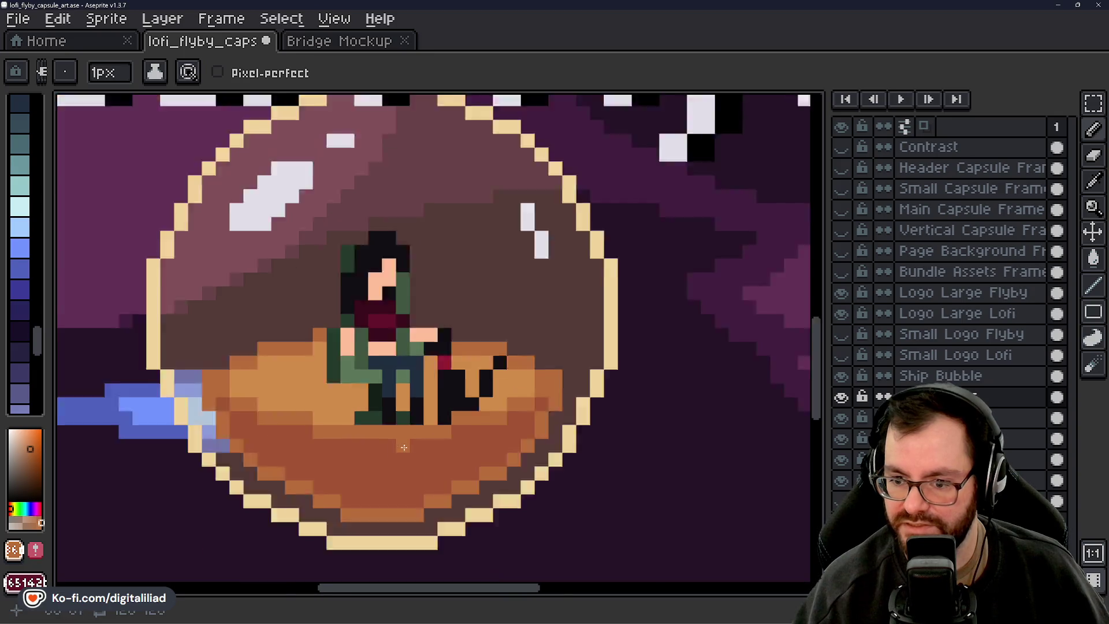
scroll(406, 431, down, 1)
mouse_move(464, 456)
mouse_down()
mouse_move(472, 439)
mouse_move(520, 442)
mouse_up()
scroll(476, 436, up, 1)
scroll(495, 362, down, 2)
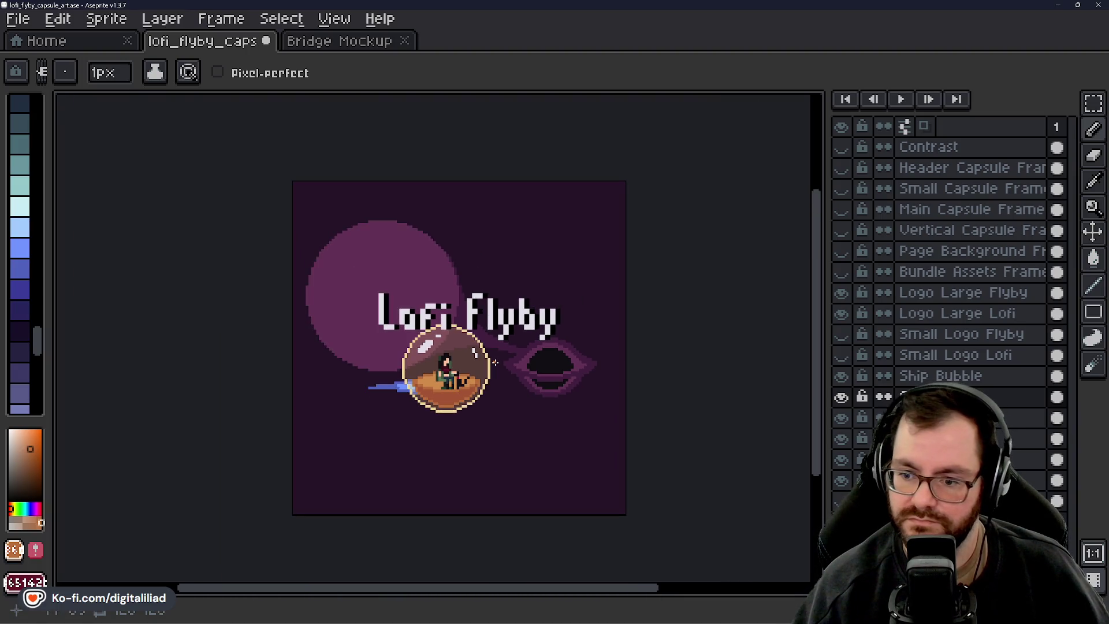
scroll(492, 362, up, 4)
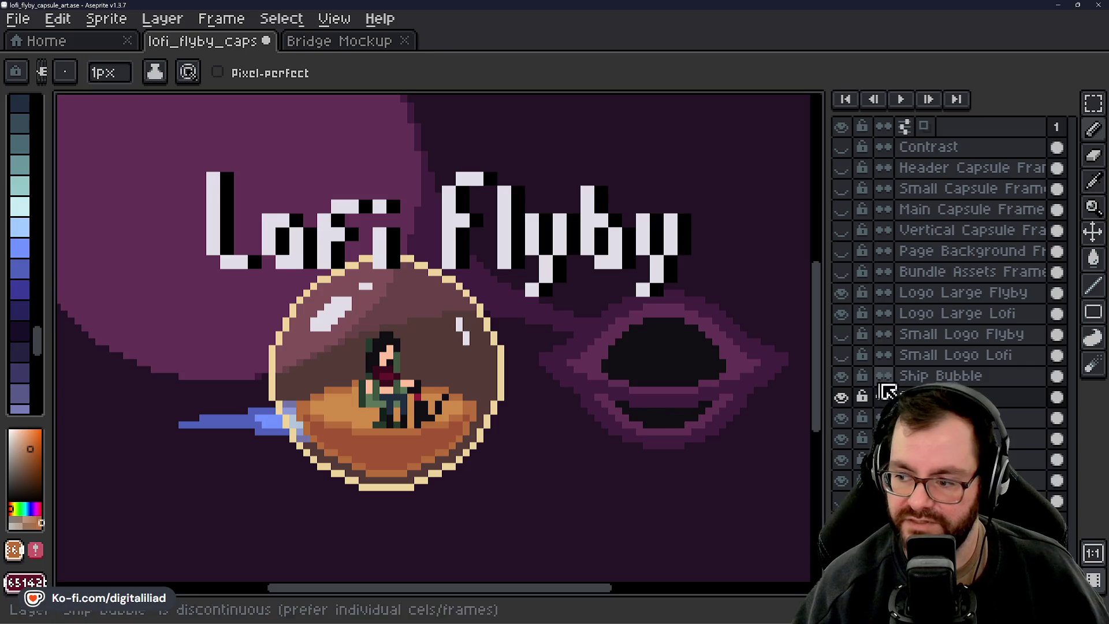
Make the Bubble Fill layer active and bring up its properties showing 25% opacity
click(1057, 397)
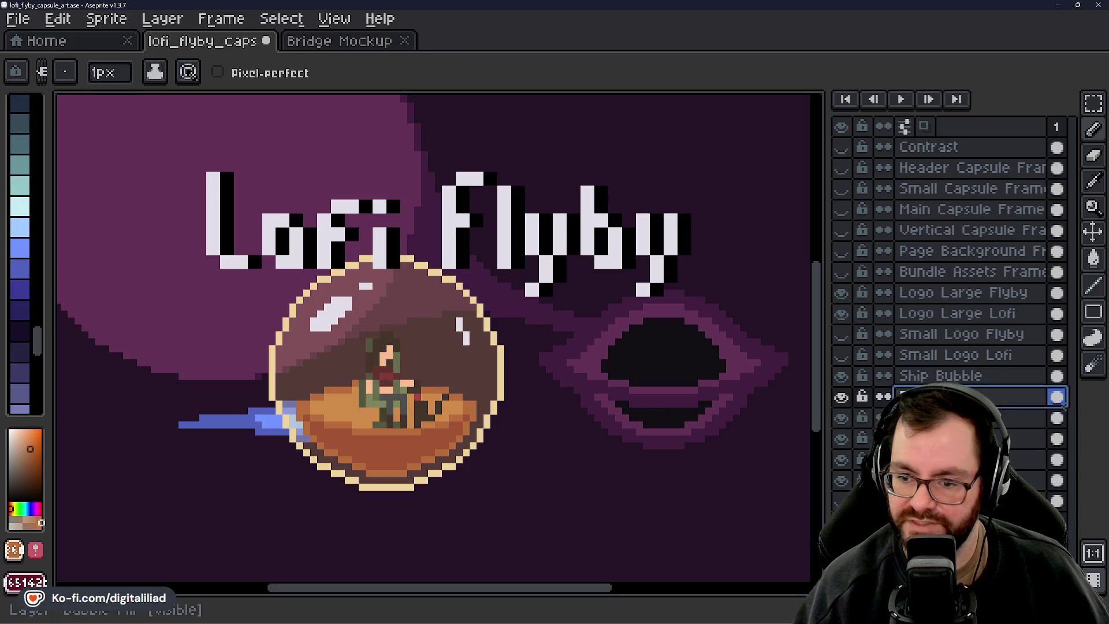
scroll(487, 426, down, 3)
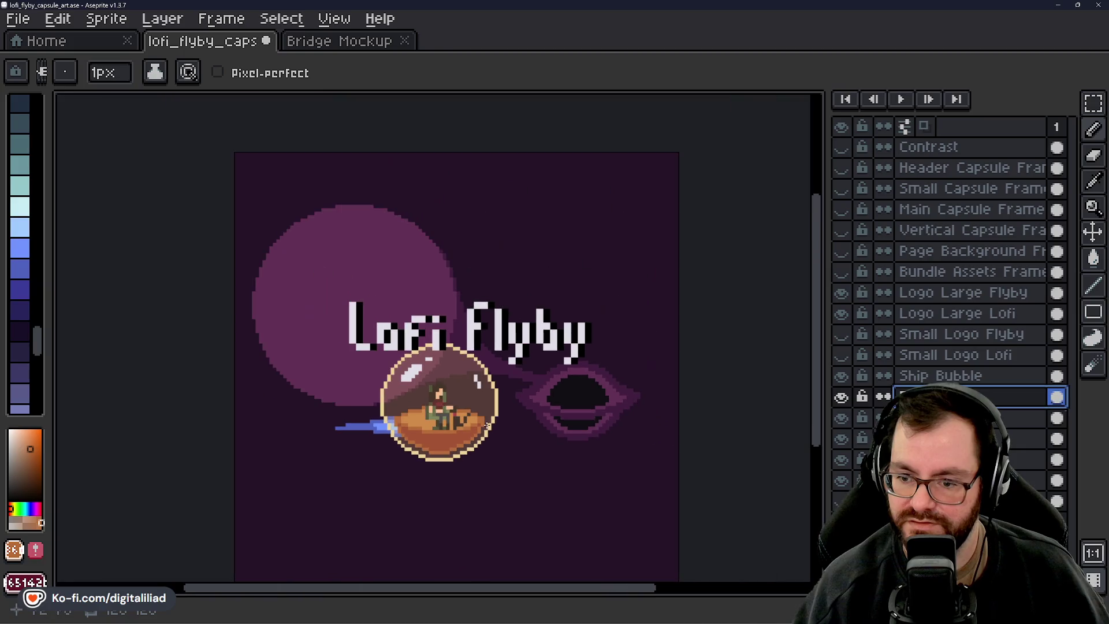
scroll(484, 424, up, 3)
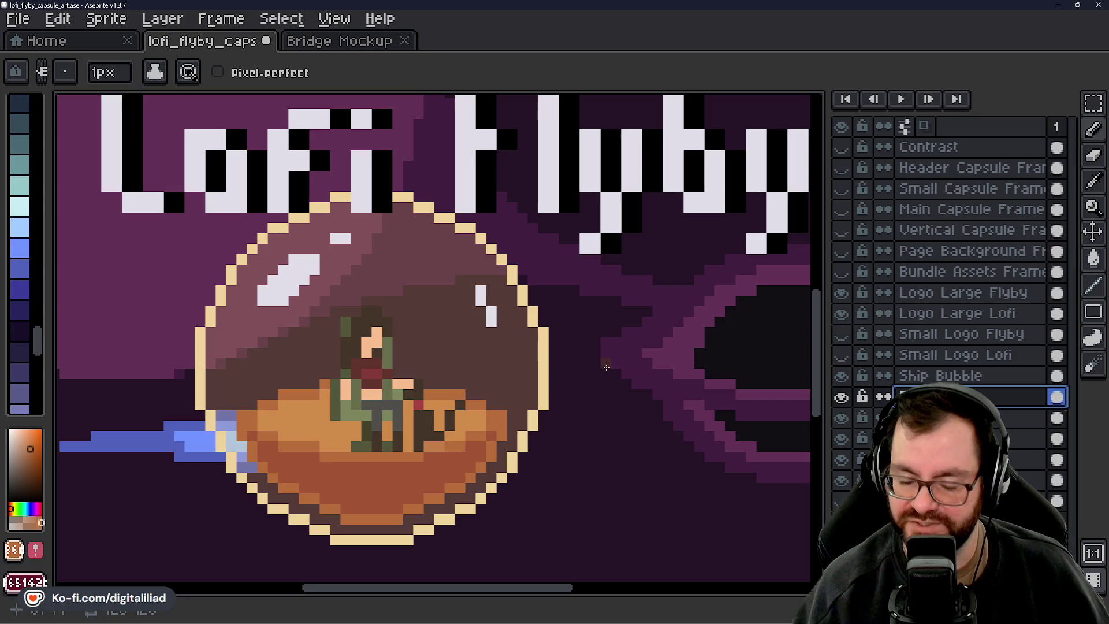
ctrl+click(595, 386)
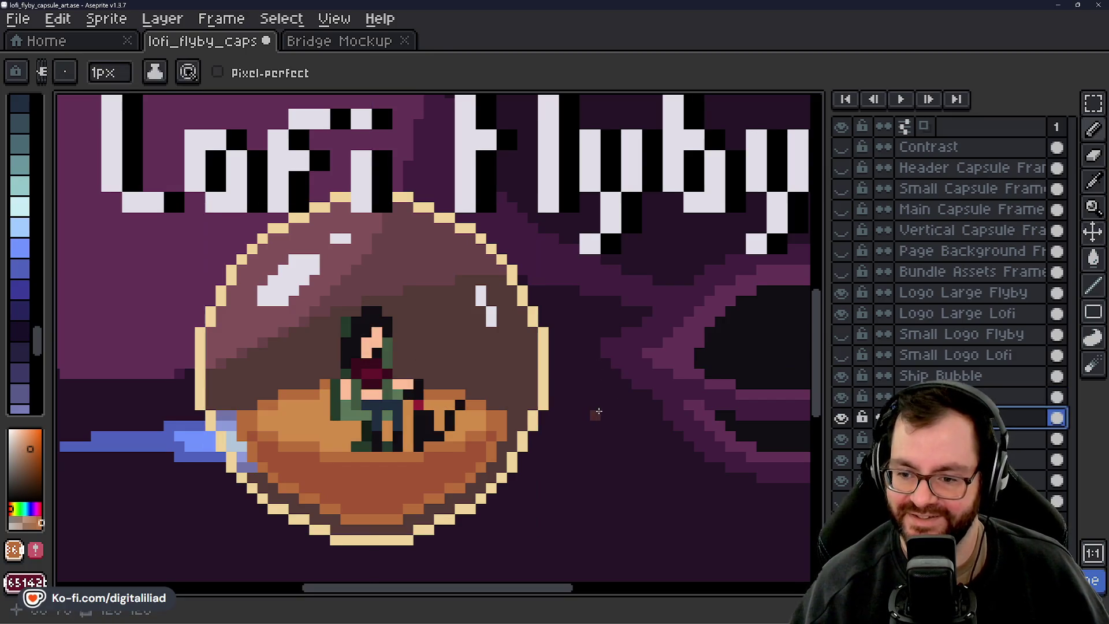
scroll(595, 416, down, 3)
drag(601, 431, 502, 431)
scroll(502, 432, down, 2)
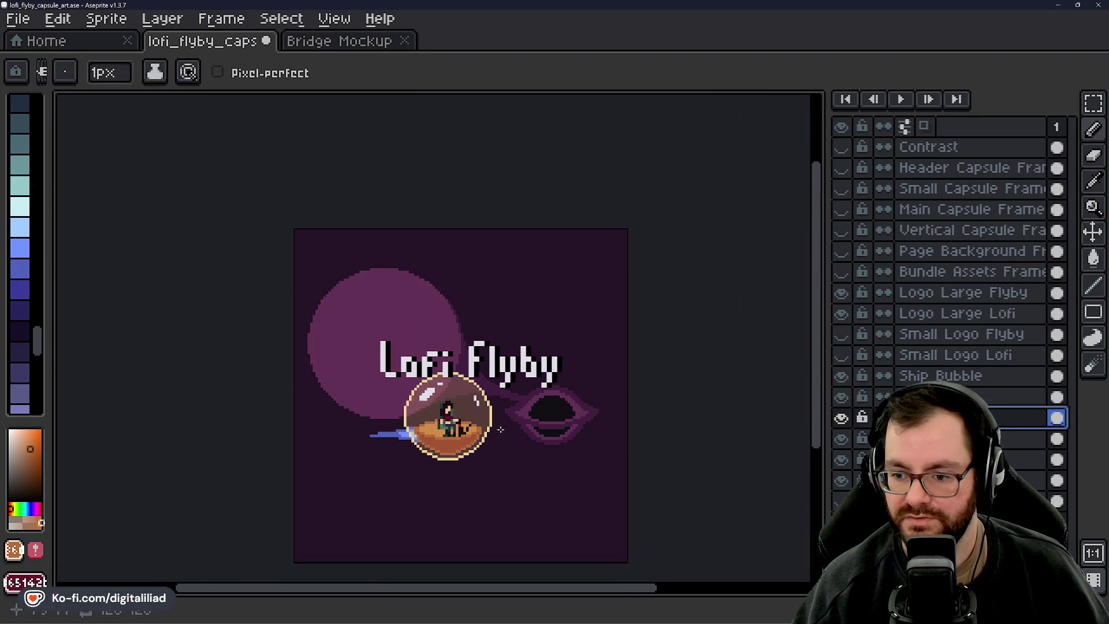
scroll(501, 430, up, 1)
ctrl+click(491, 428)
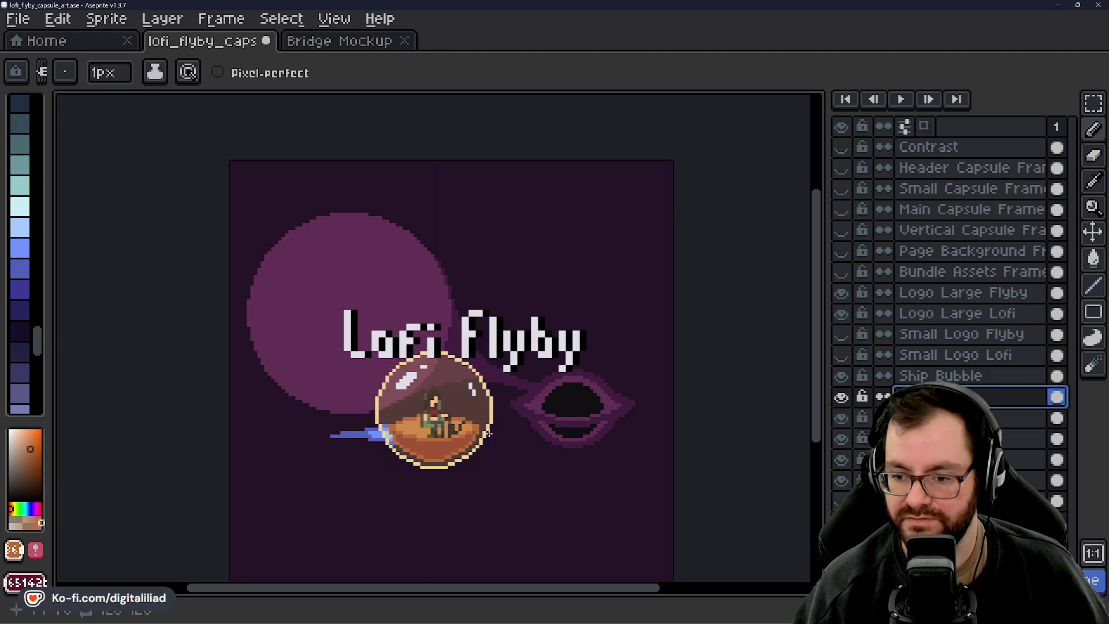
scroll(494, 419, up, 1)
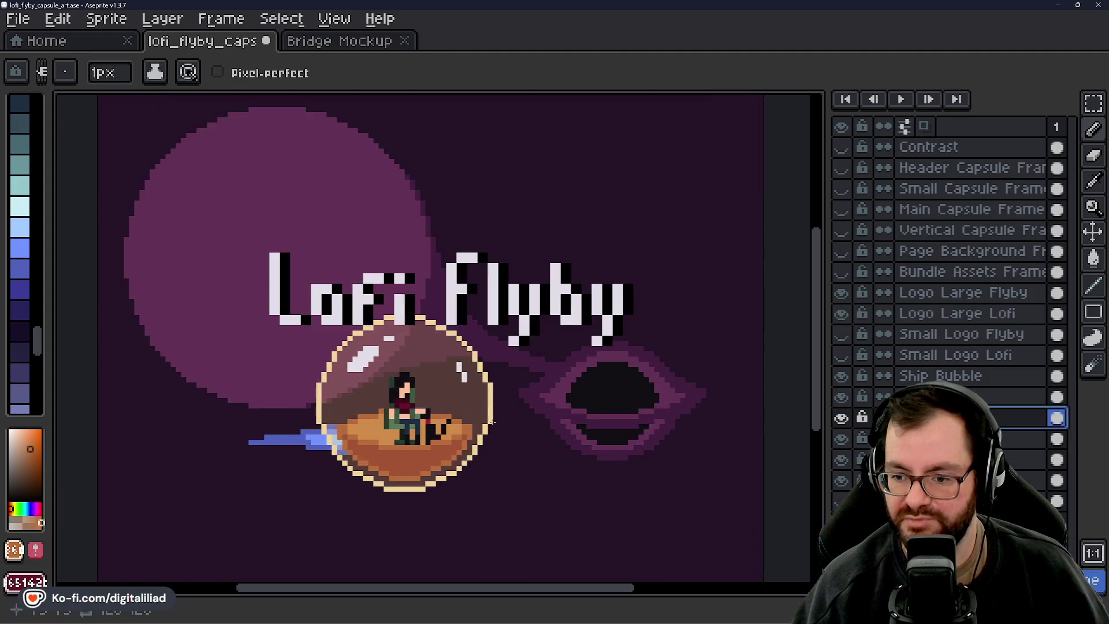
scroll(455, 423, up, 2)
scroll(357, 387, up, 1)
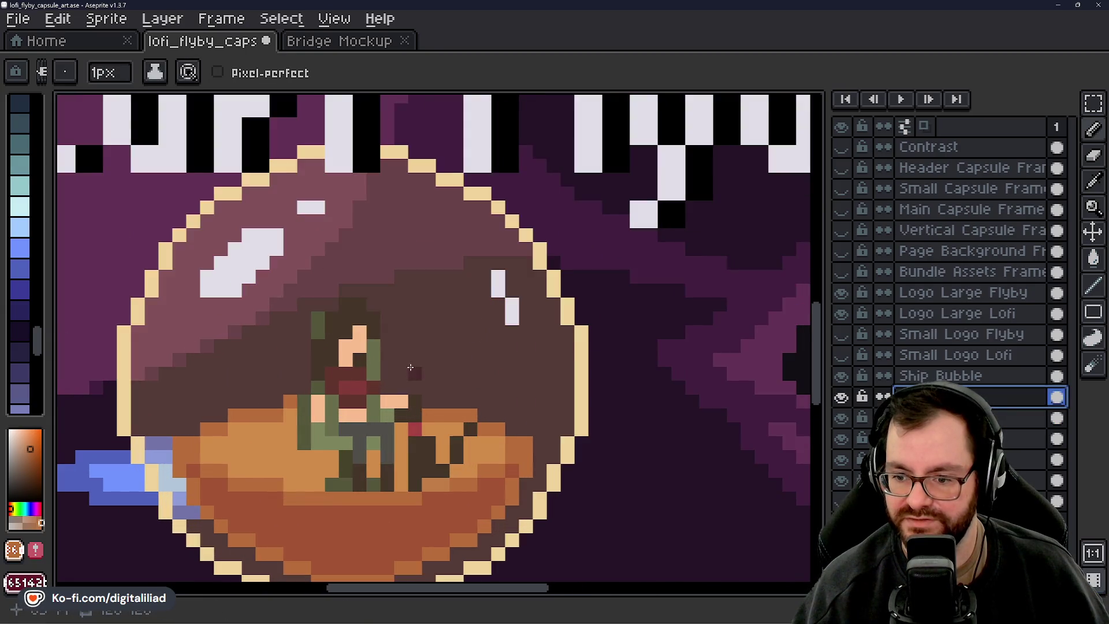
scroll(462, 401, down, 2)
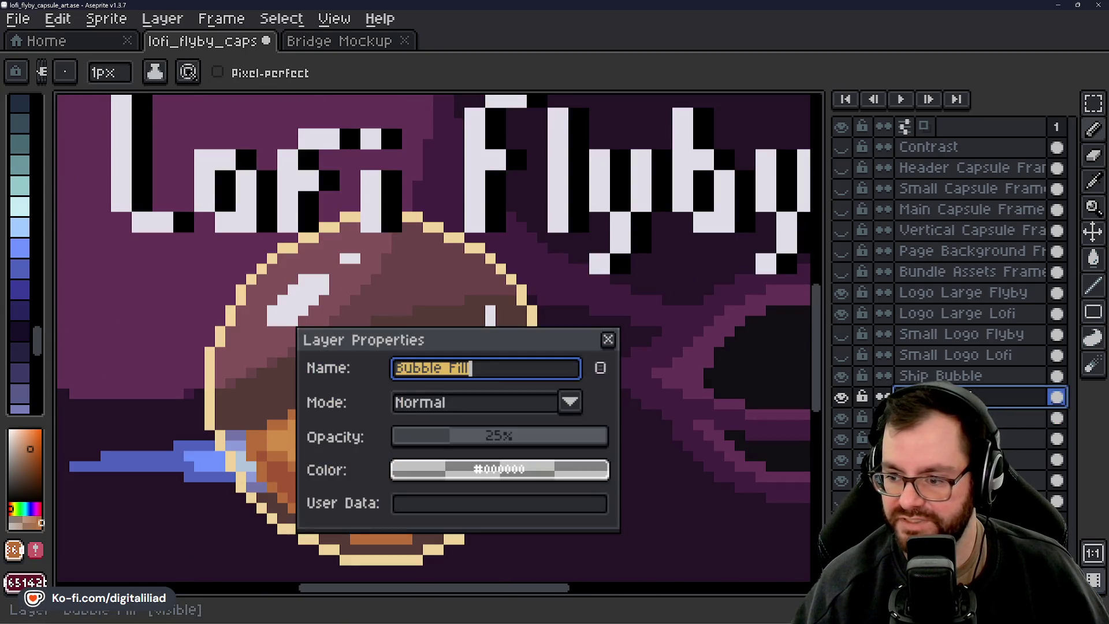
Drop Bubble Fill's opacity from 25% to about 11% and close Layer Properties
key(shift+p)
drag(442, 441, 427, 441)
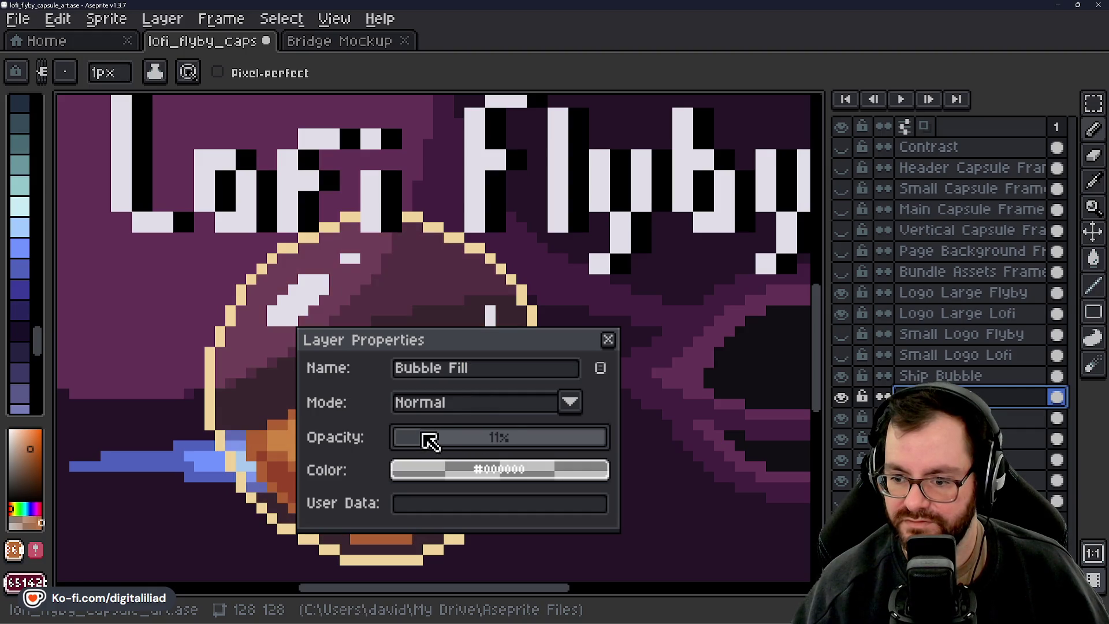
click(608, 340)
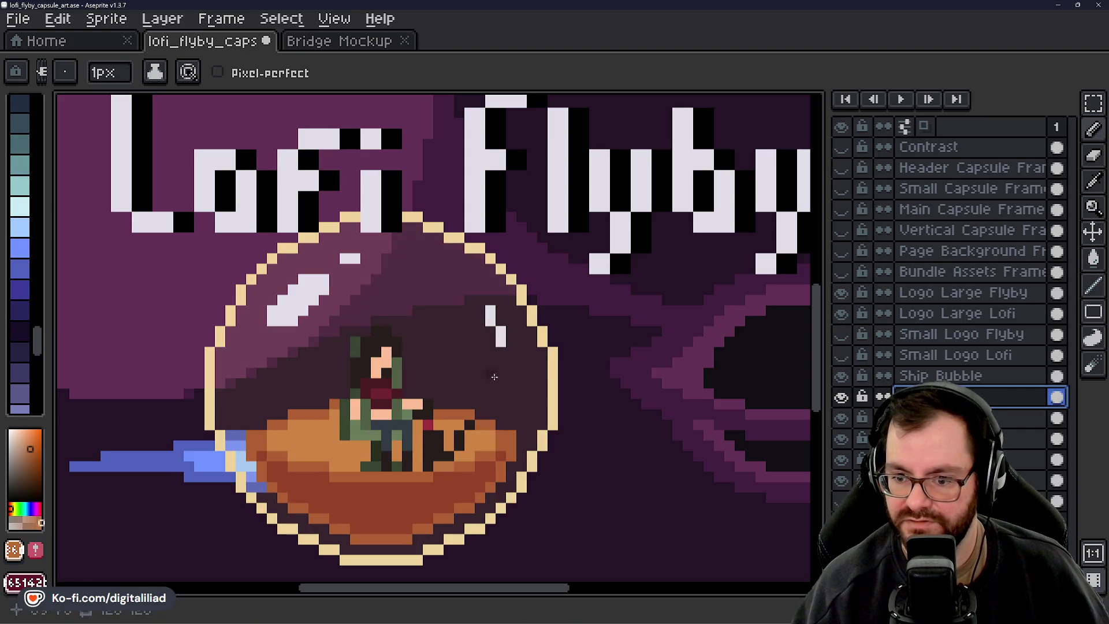
scroll(473, 398, down, 3)
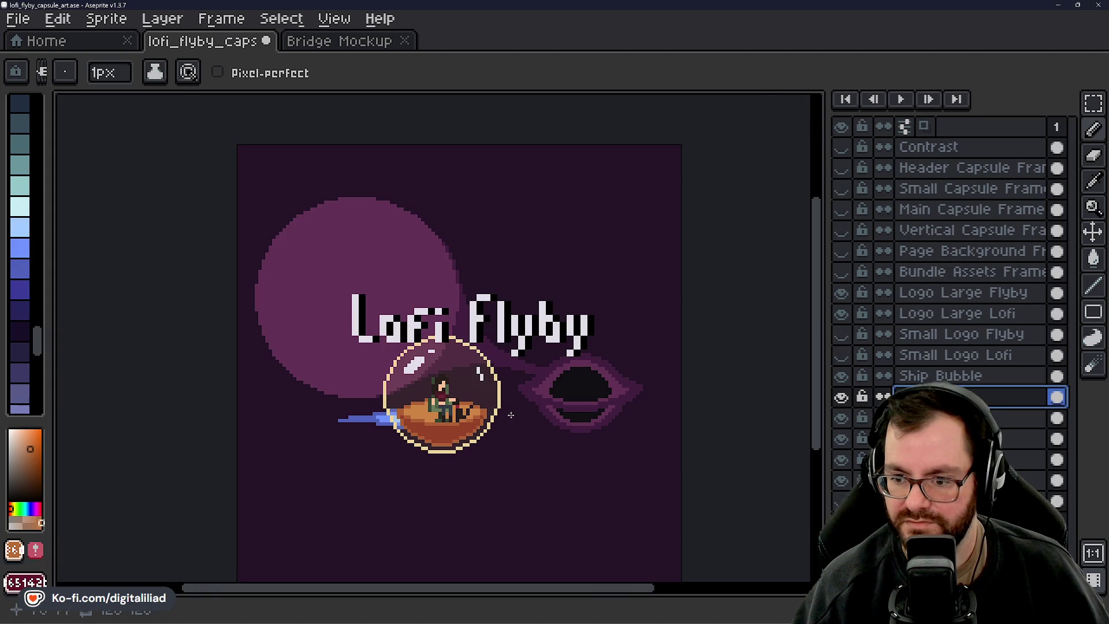
scroll(510, 415, up, 1)
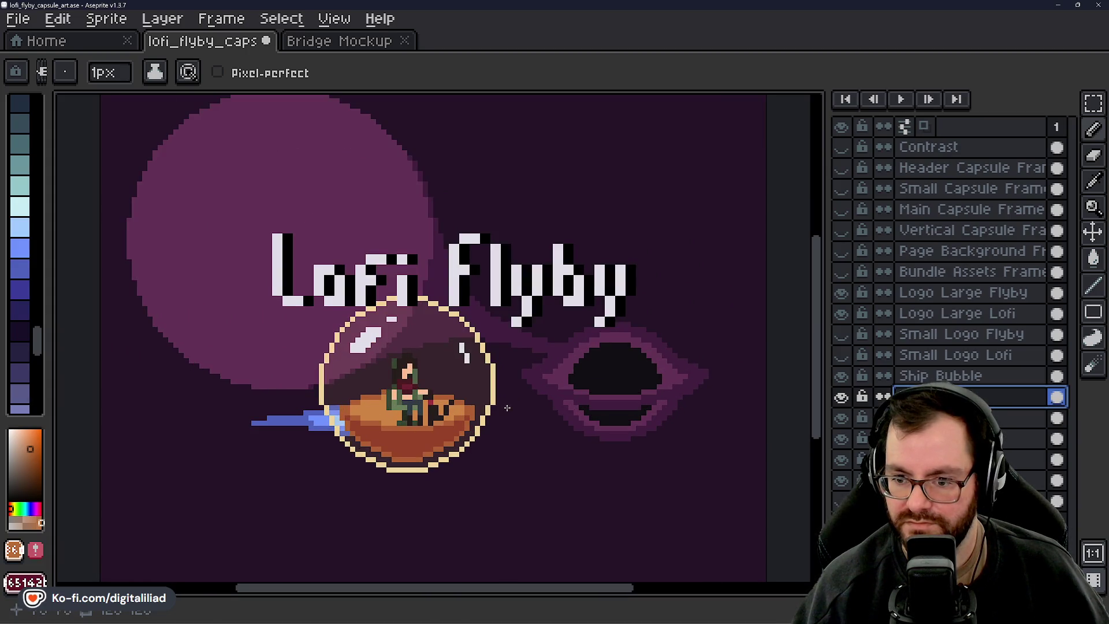
Undo the recent opacity and layer changes to compare the earlier look
key(ctrl)
key(ctrl)
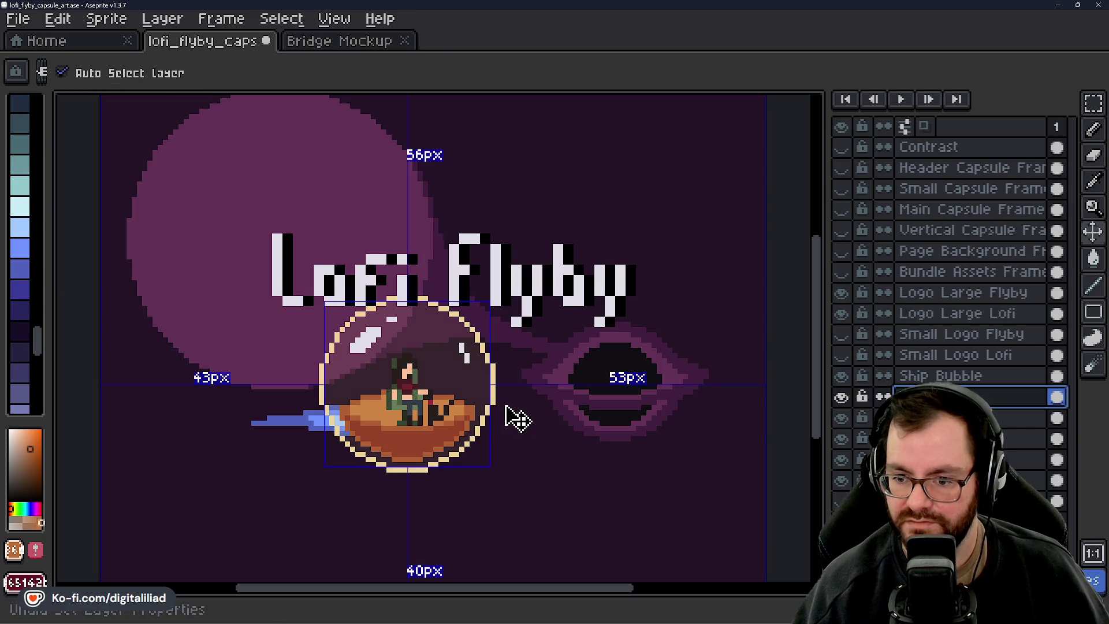
key(ctrl+z)
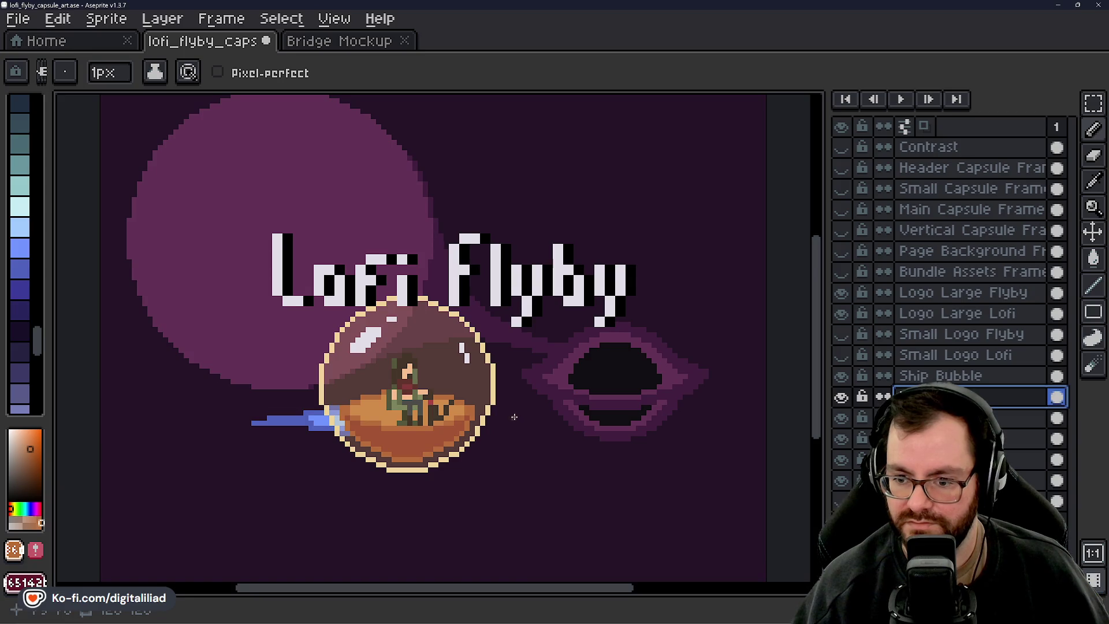
key(ctrl+z)
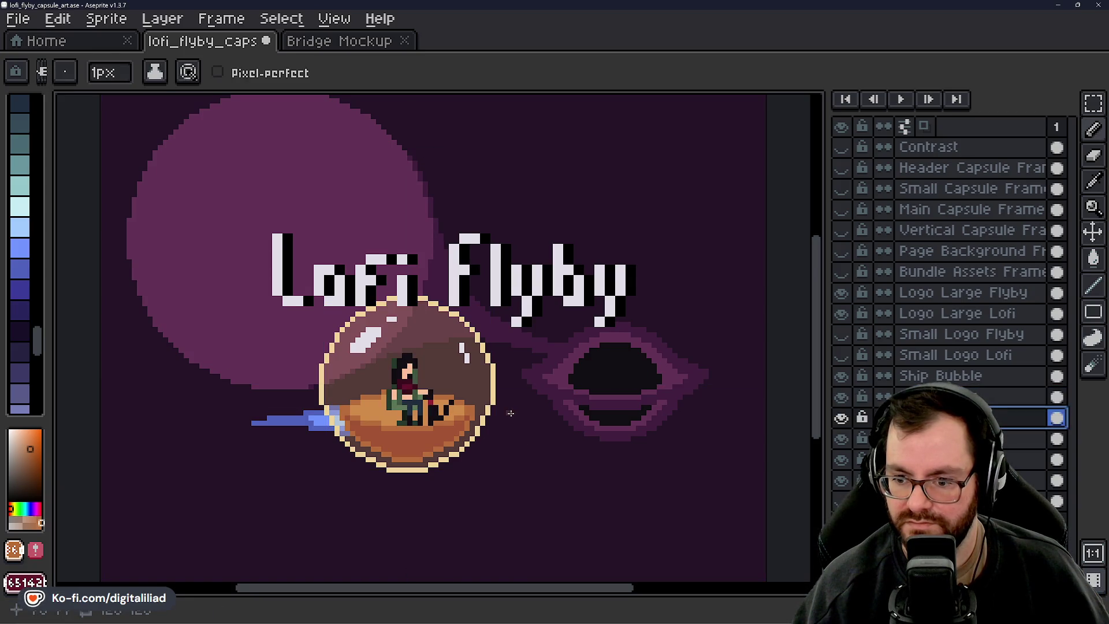
scroll(497, 415, up, 3)
key(ctrl+z)
scroll(472, 427, up, 2)
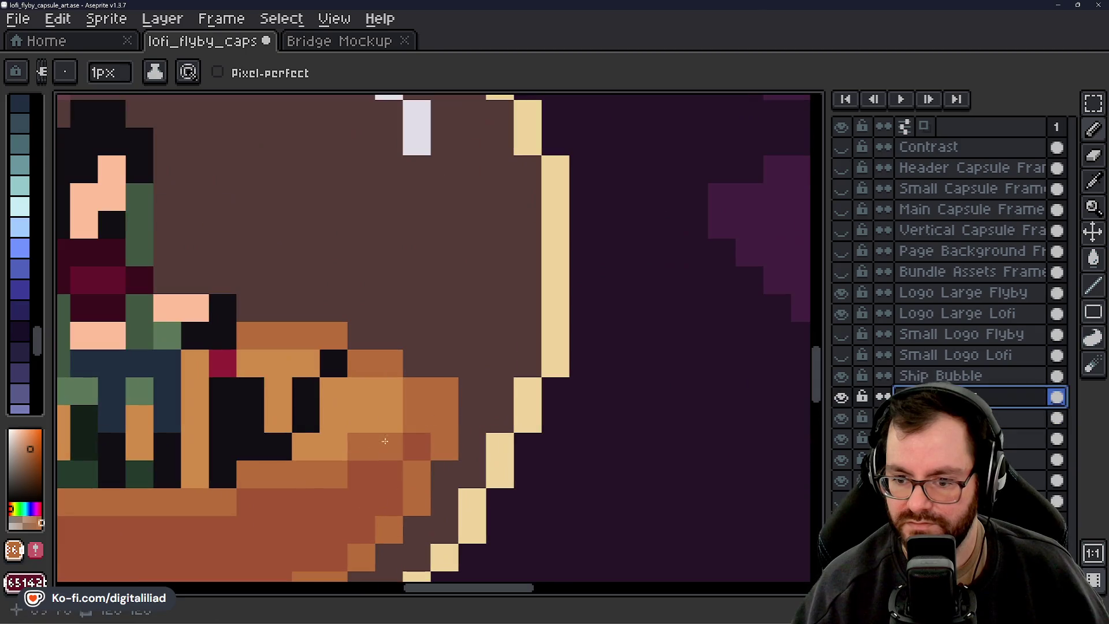
key(e)
scroll(450, 421, down, 2)
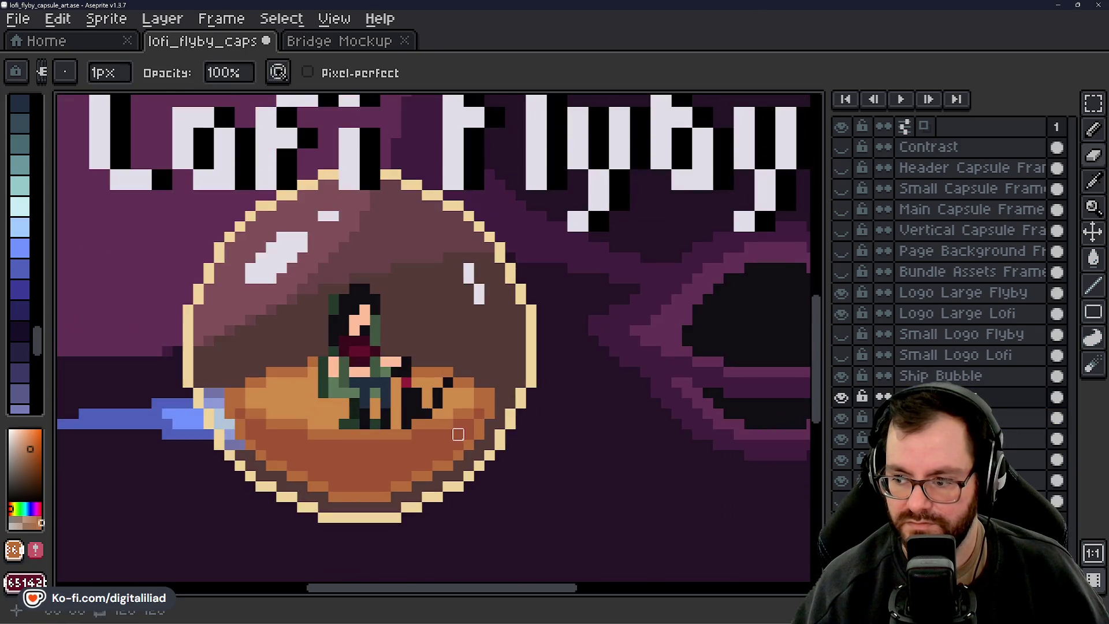
Paint the two dark pixels on the hull under the pilot orange
click(982, 397)
scroll(419, 405, up, 2)
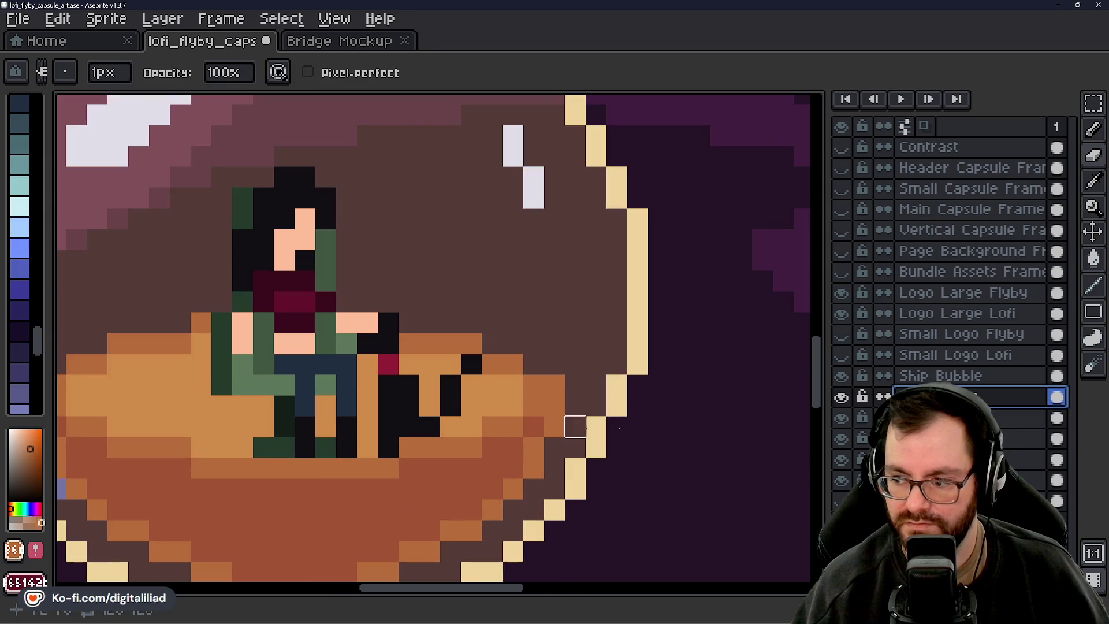
click(971, 438)
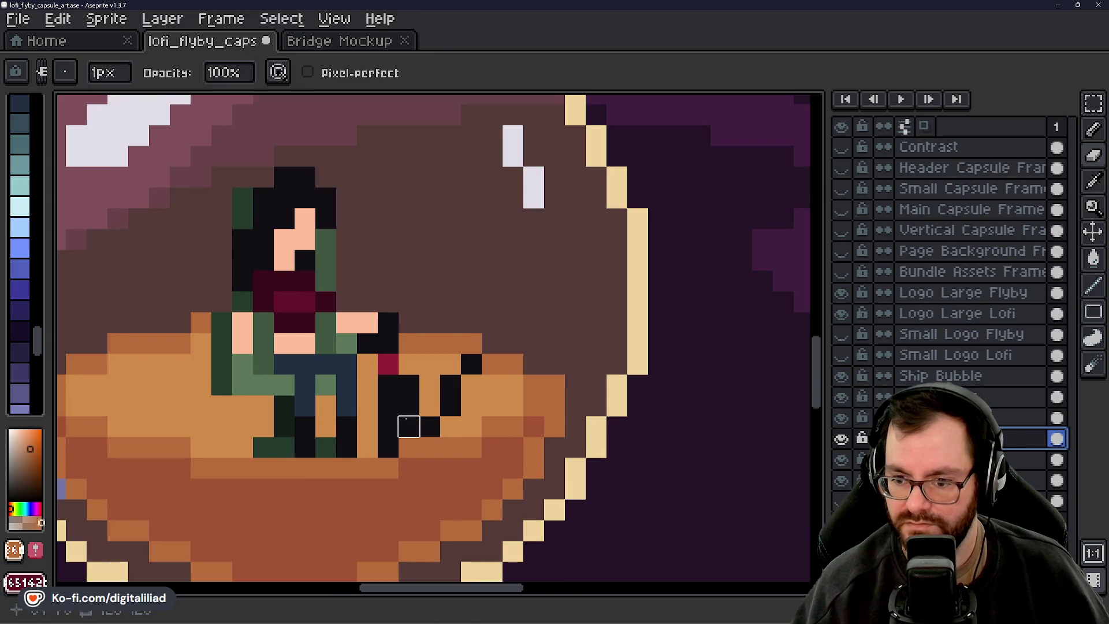
drag(409, 448, 428, 447)
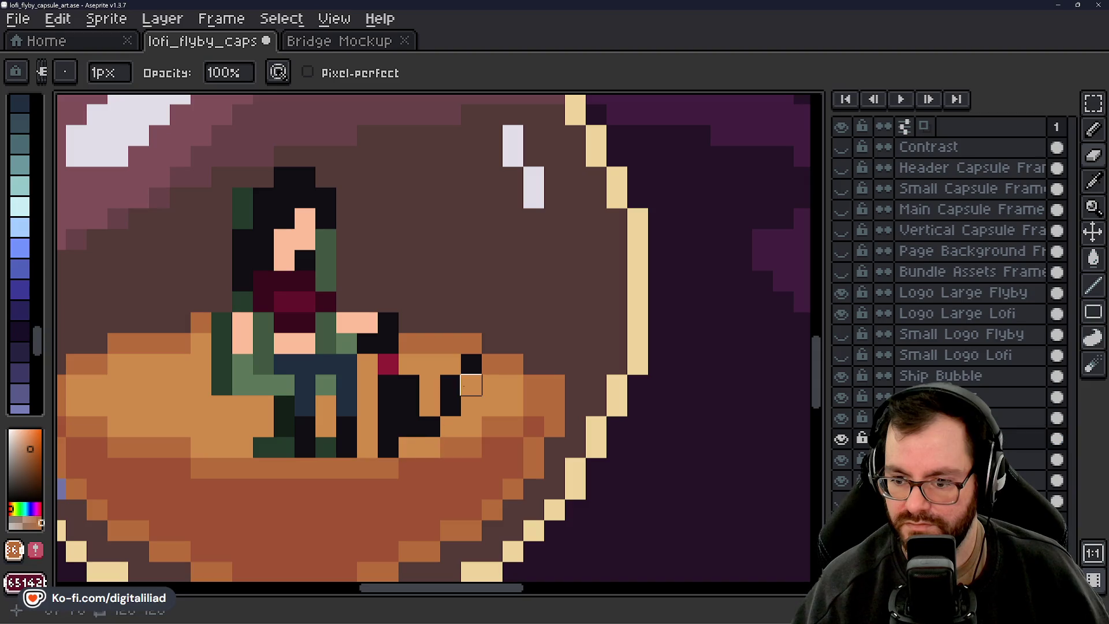
scroll(492, 364, down, 2)
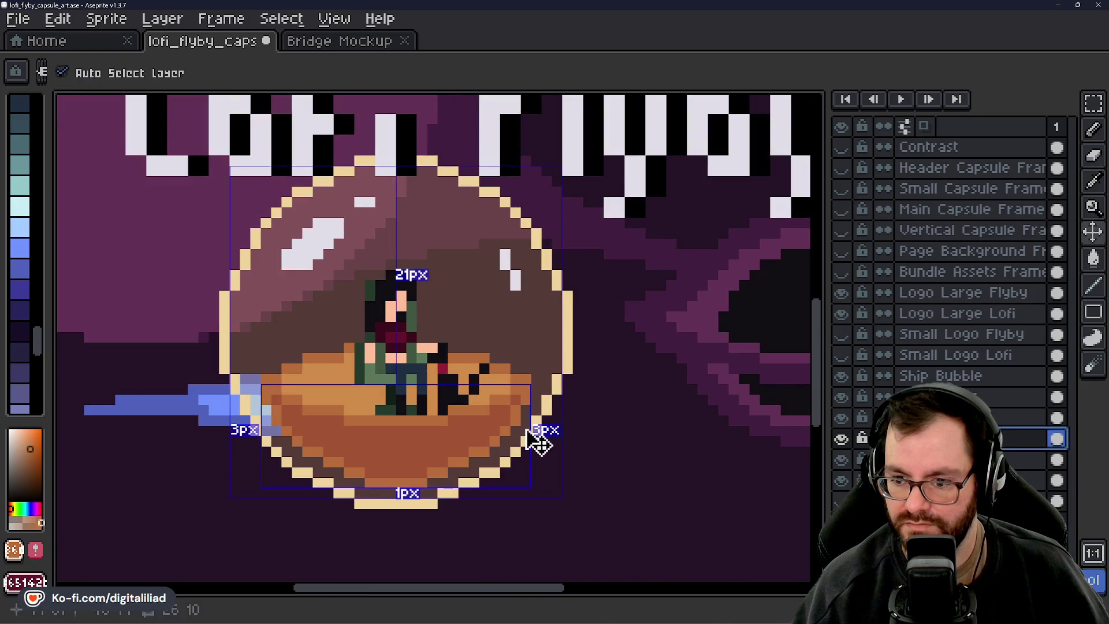
Hide and reshow the Characters layer to check the orange hull fix
click(924, 418)
click(925, 397)
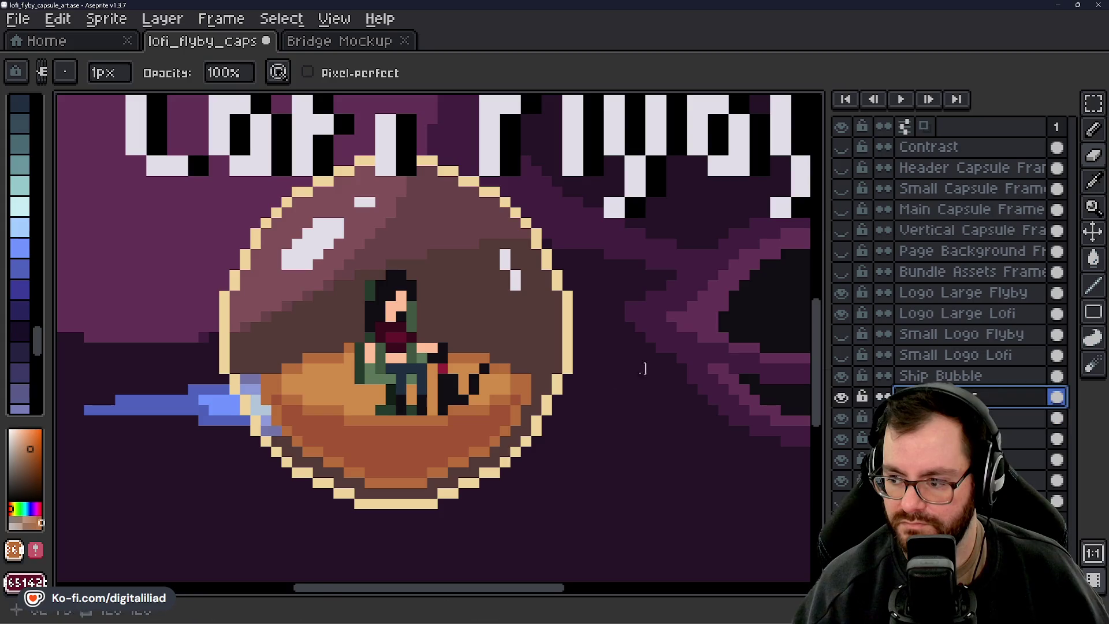
scroll(524, 410, up, 2)
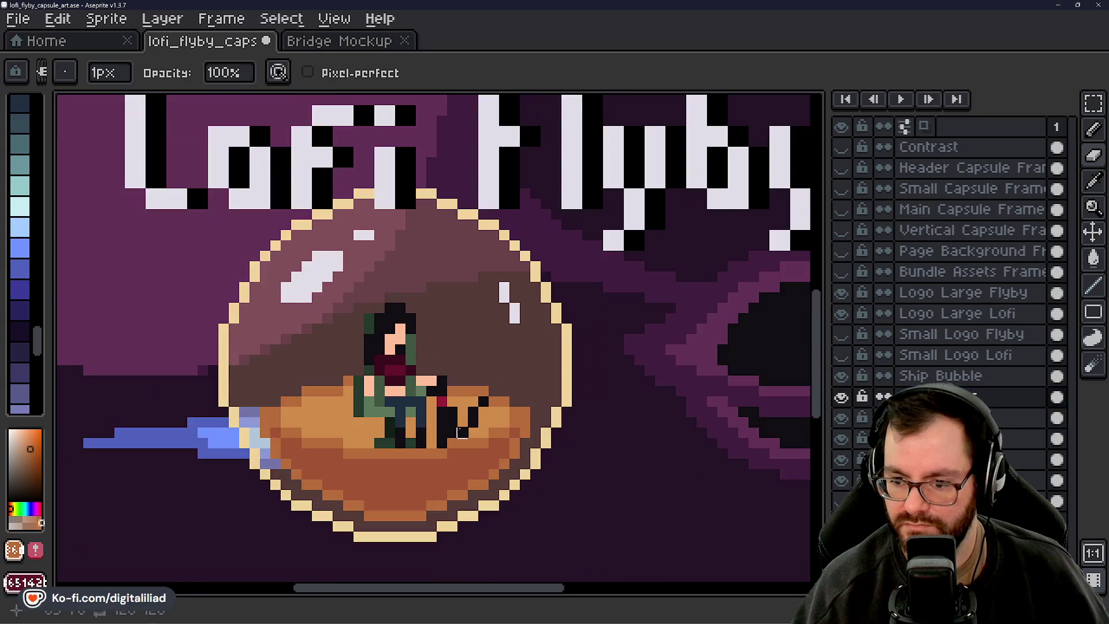
scroll(451, 428, down, 2)
click(842, 406)
click(839, 404)
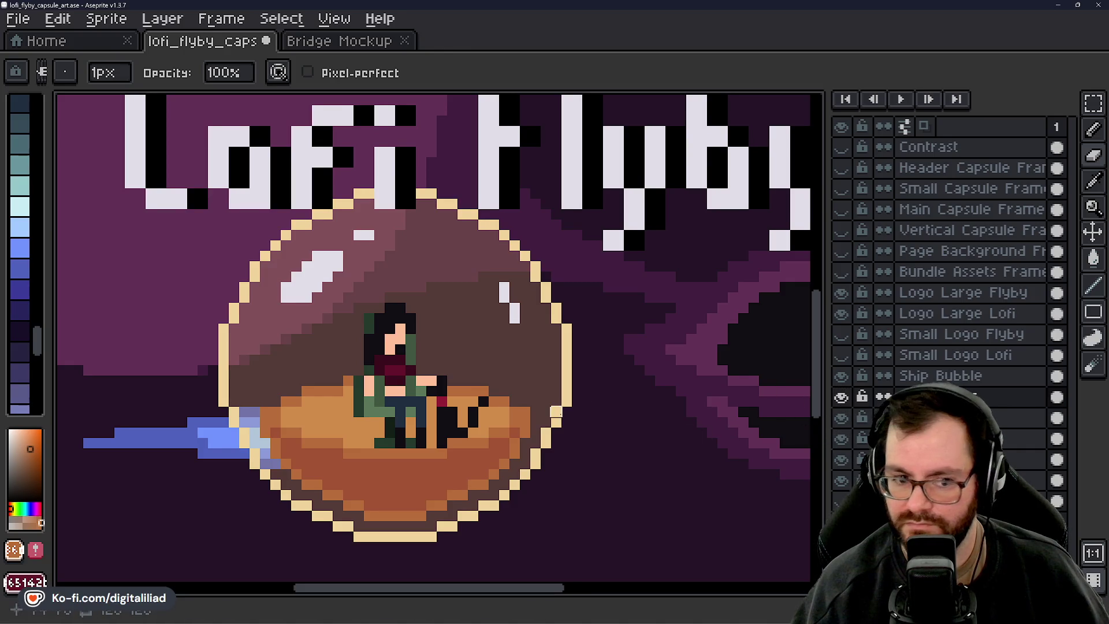
drag(556, 411, 540, 409)
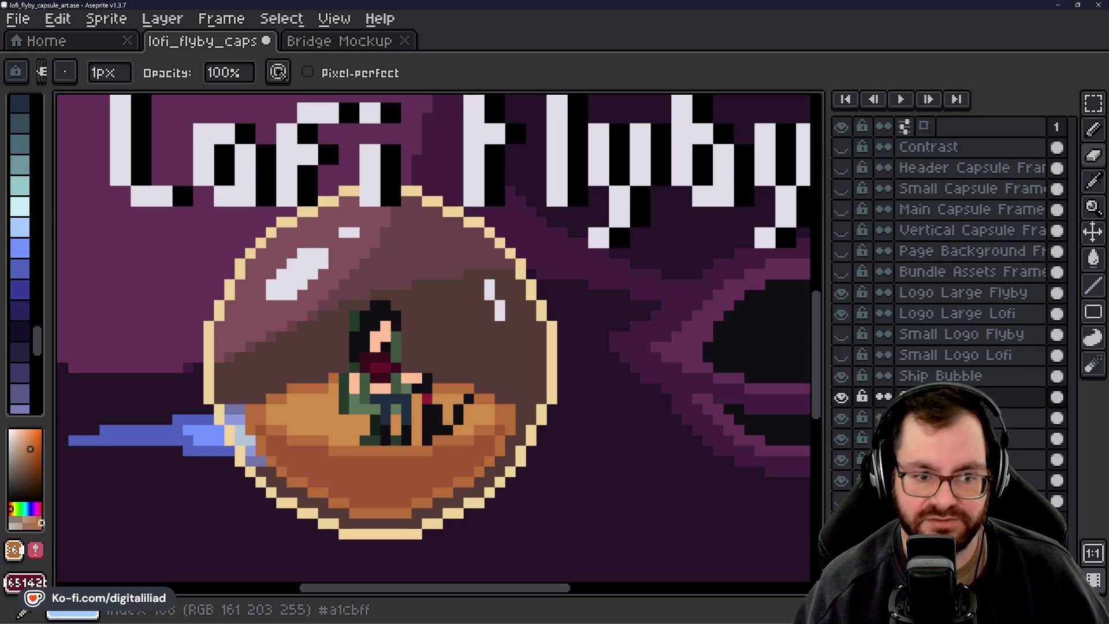
scroll(508, 252, down, 2)
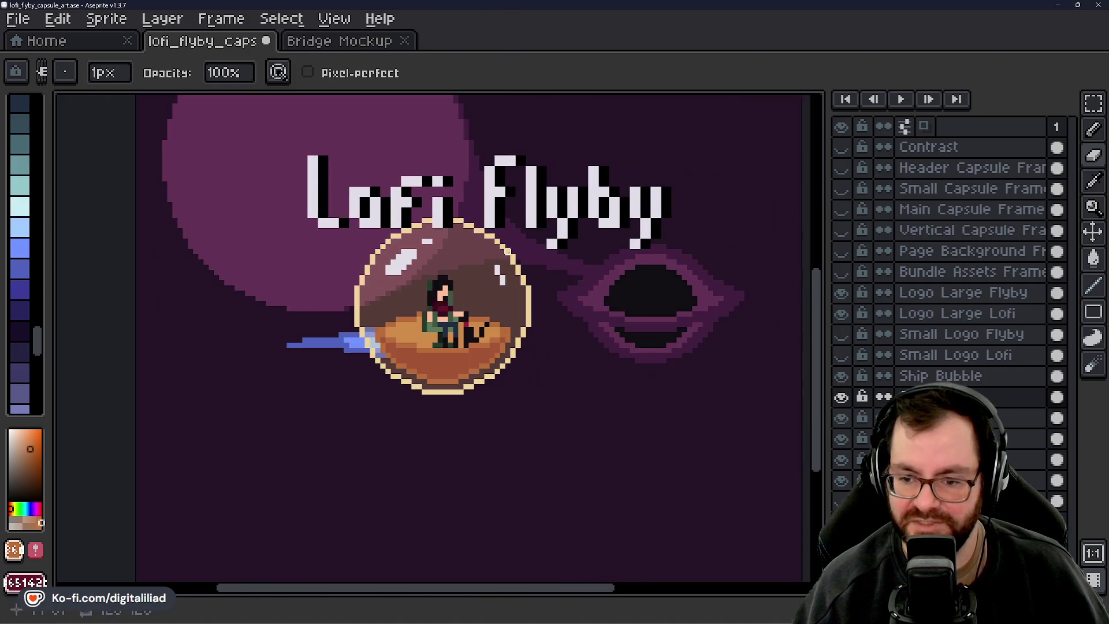
scroll(539, 267, up, 1)
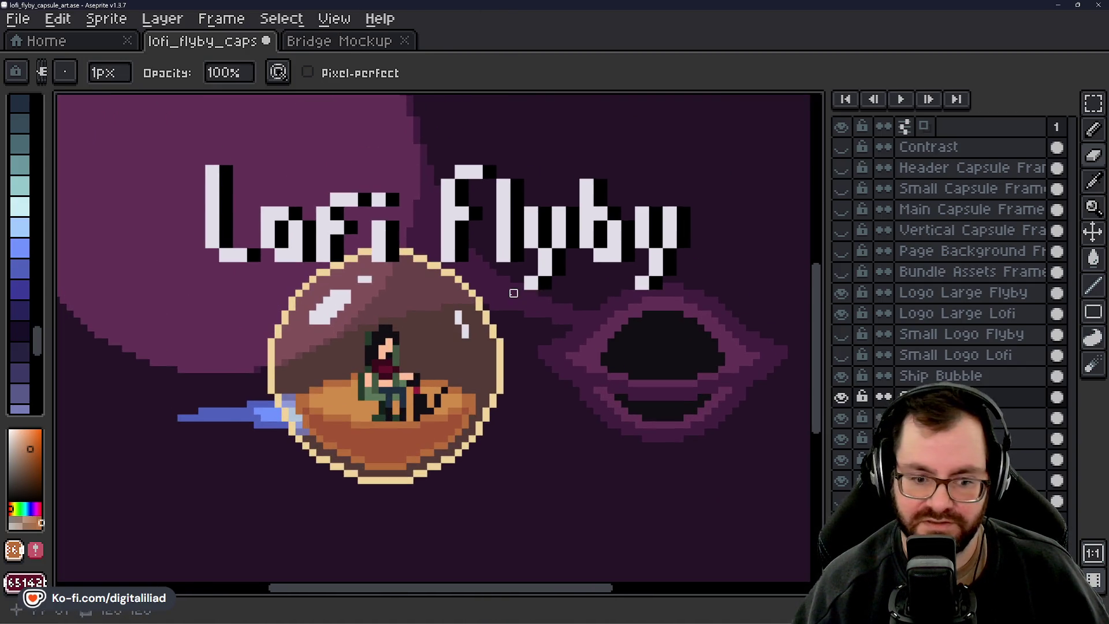
Save lofi_flyby_capsule_art.ase and move Bubble Fill above the Characters layer
key(ctrl+s)
scroll(541, 265, down, 5)
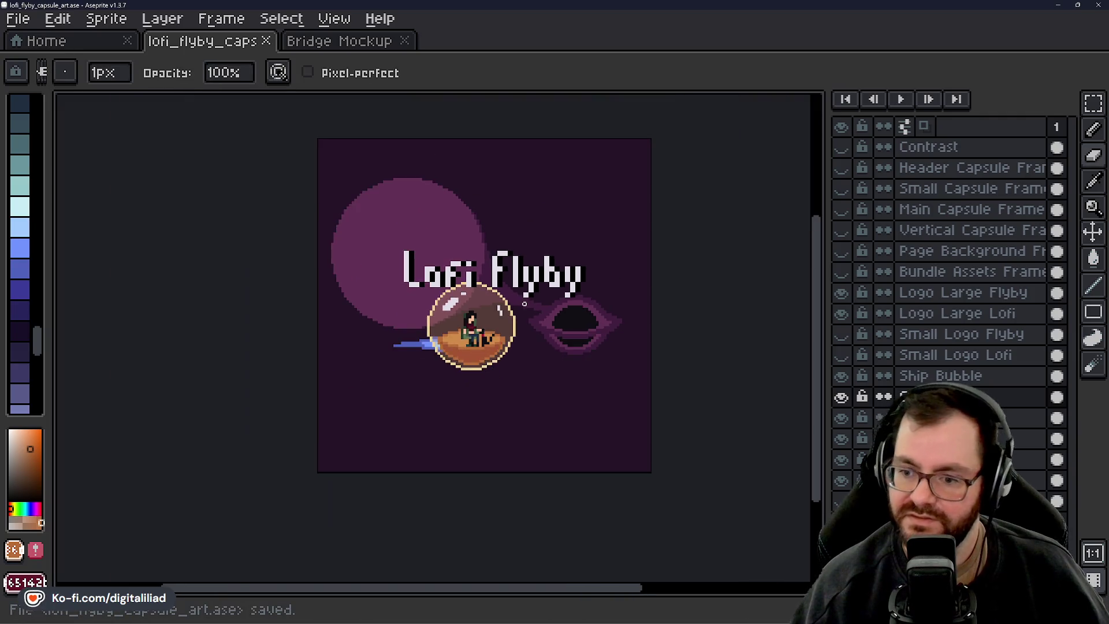
scroll(546, 309, up, 3)
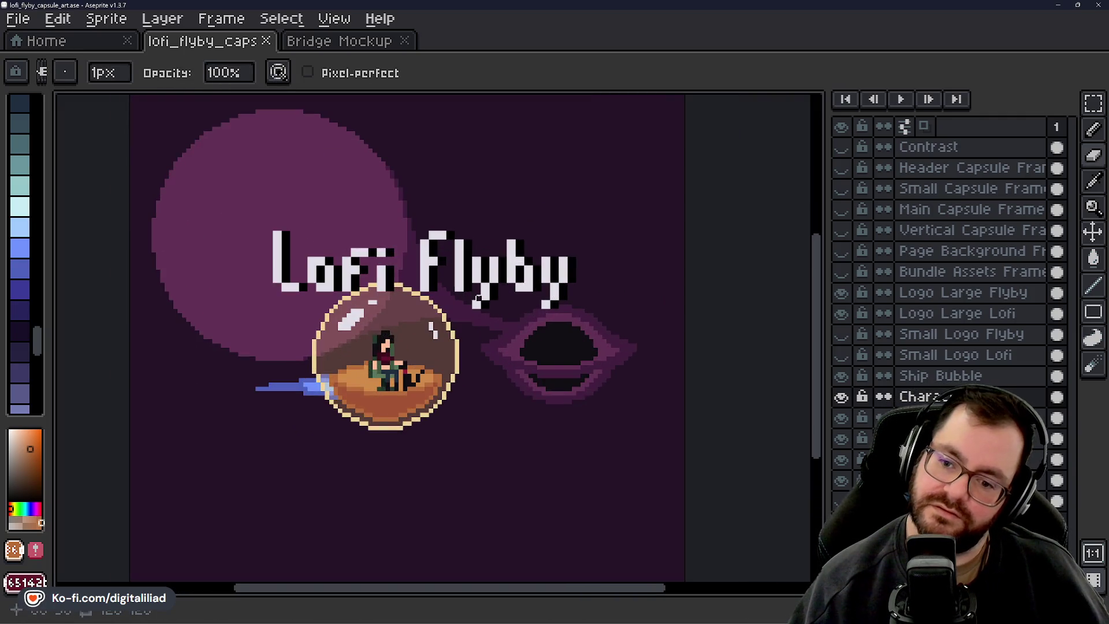
scroll(305, 376, up, 2)
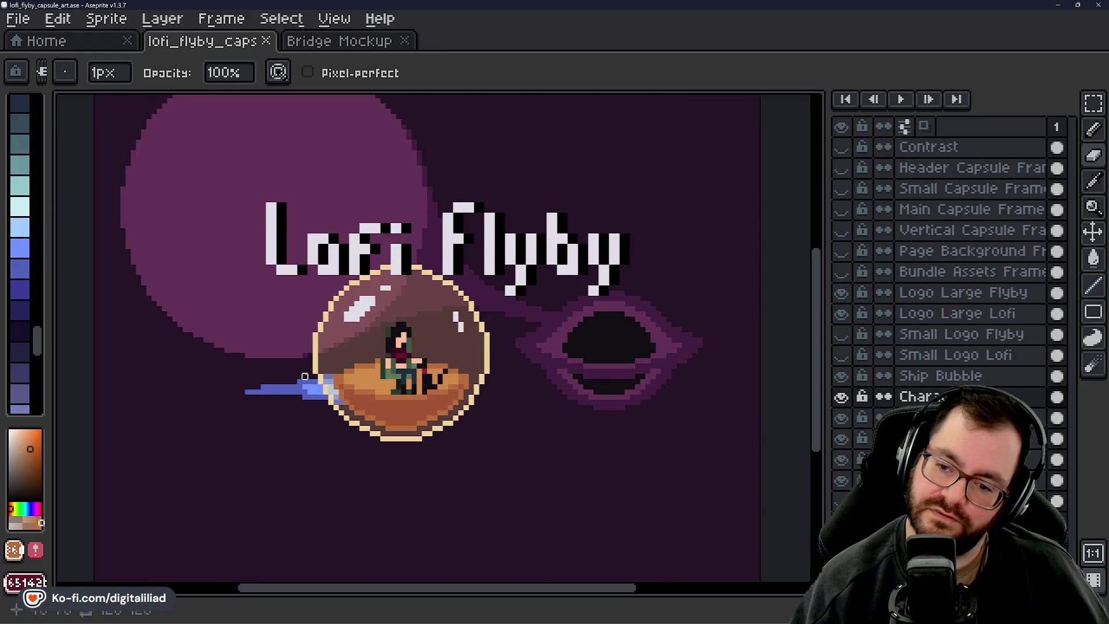
scroll(665, 364, up, 1)
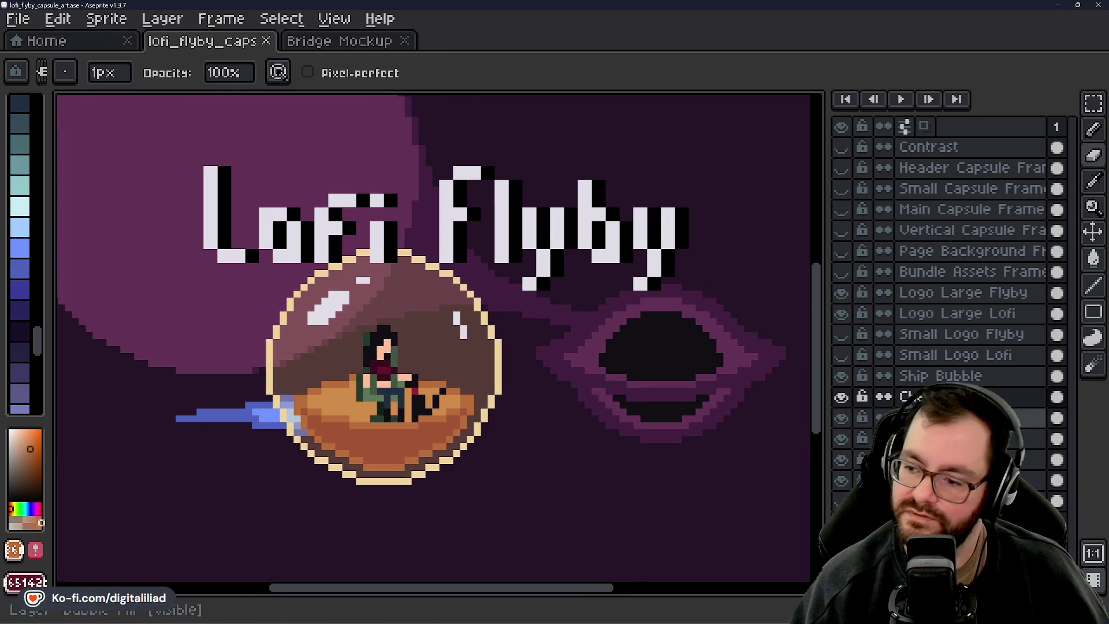
drag(953, 417, 953, 397)
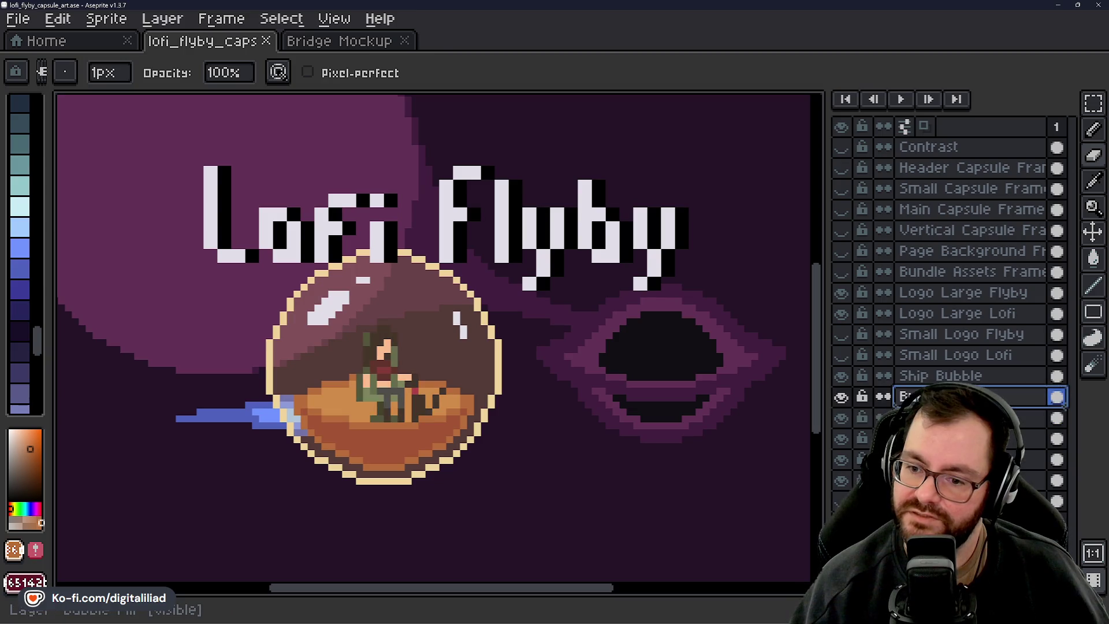
Lower Bubble Fill's opacity from 25% to 10%, trying 16% and 18% along the way
key(shift+p)
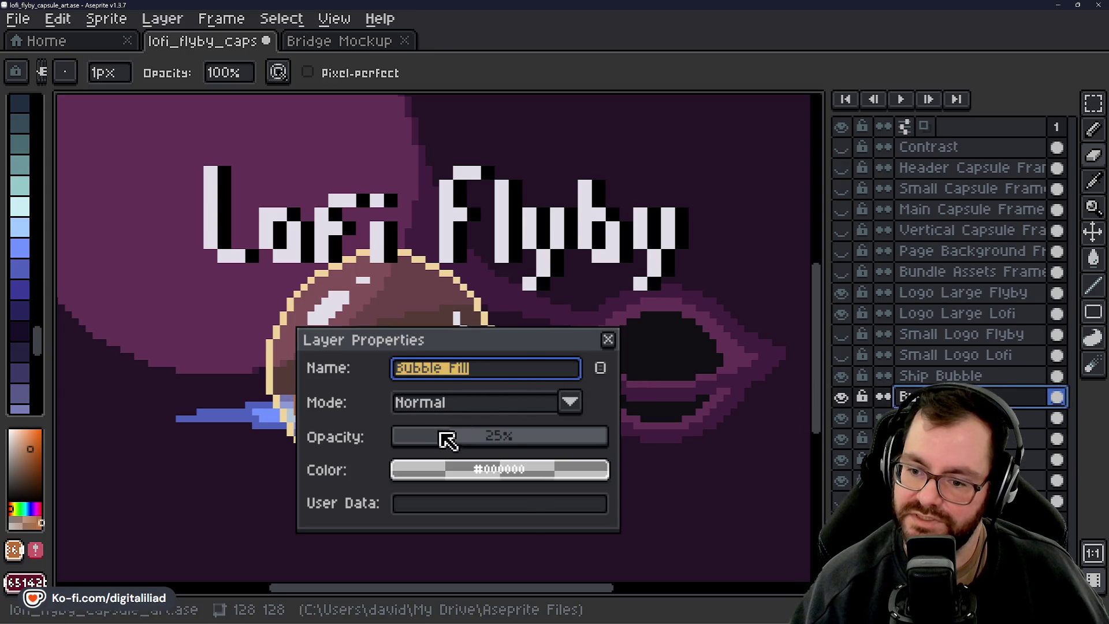
click(433, 438)
drag(477, 348, 705, 248)
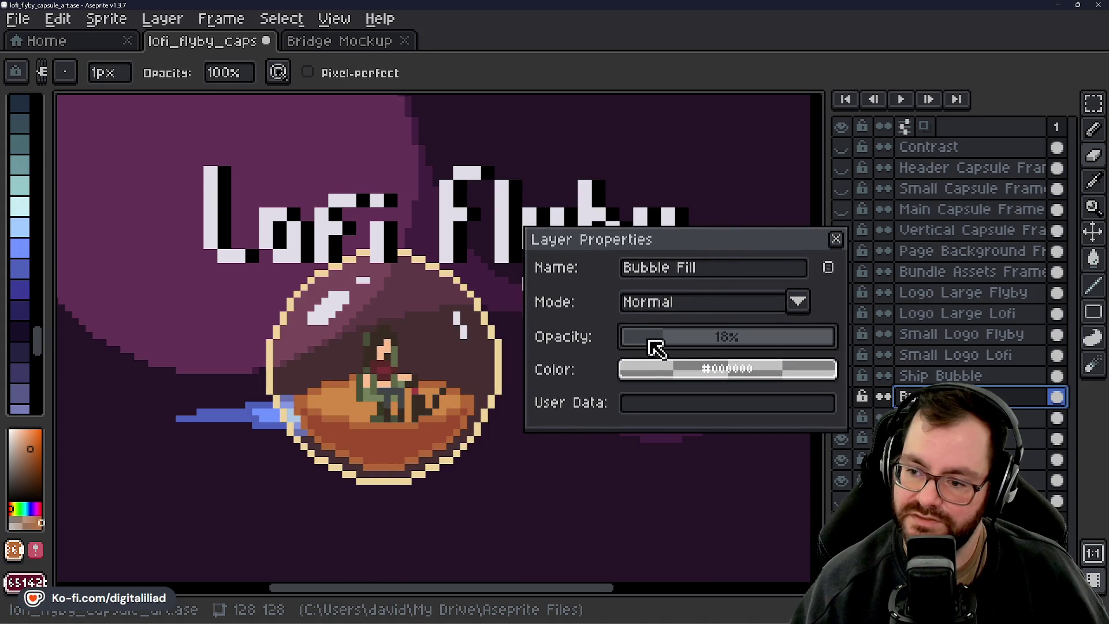
scroll(651, 346, down, 8)
mouse_move(649, 339)
mouse_down()
mouse_move(671, 341)
mouse_move(650, 341)
mouse_up()
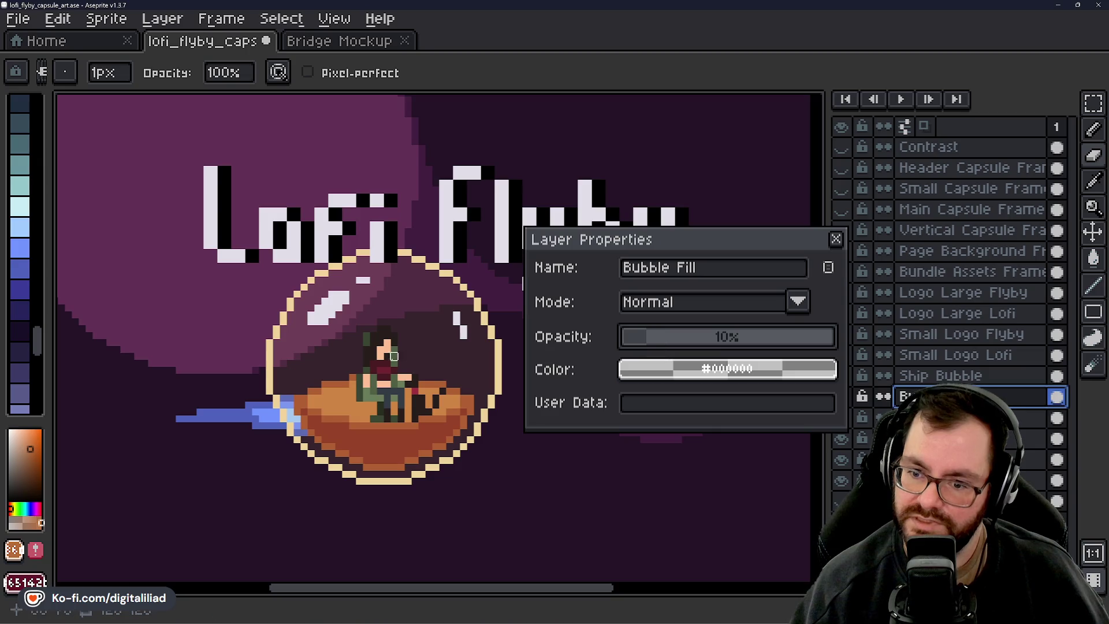
click(668, 341)
drag(663, 341, 650, 341)
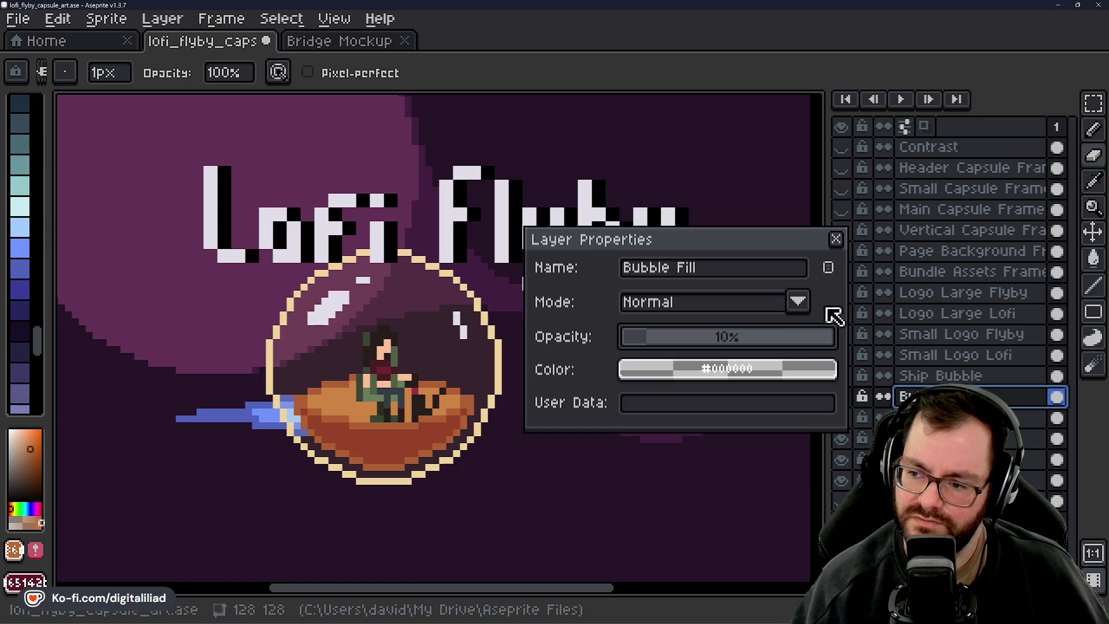
Close Layer Properties and repeatedly toggle Bubble Fill's visibility to compare, leaving it shown
click(836, 238)
click(842, 396)
click(842, 396)
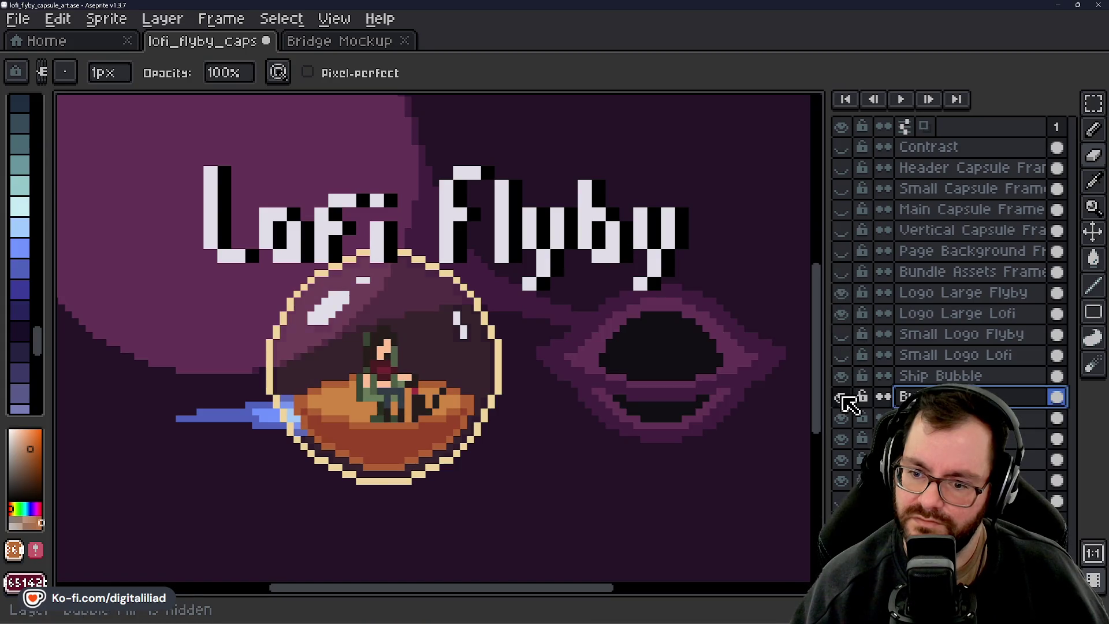
click(843, 396)
click(843, 396)
click(843, 396)
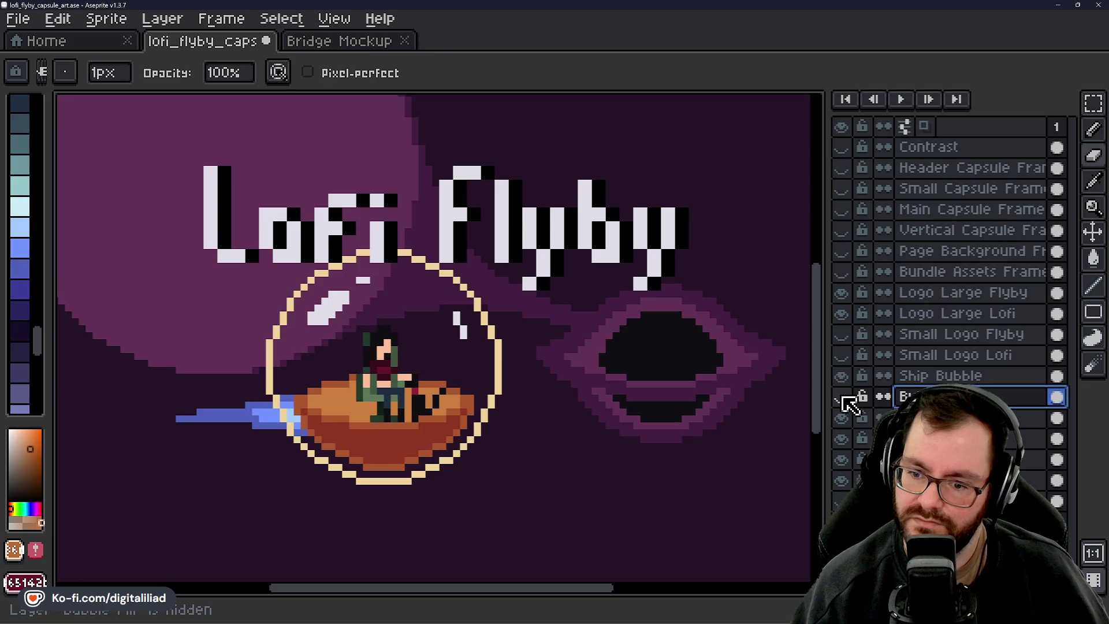
click(843, 396)
click(843, 397)
click(843, 397)
click(843, 397)
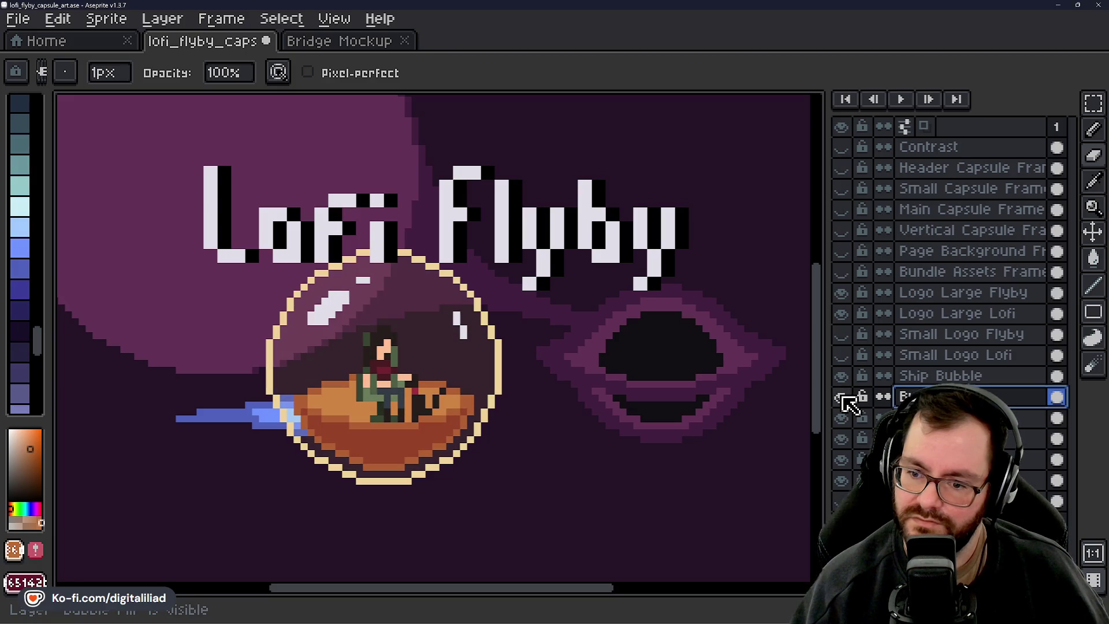
click(843, 397)
click(843, 396)
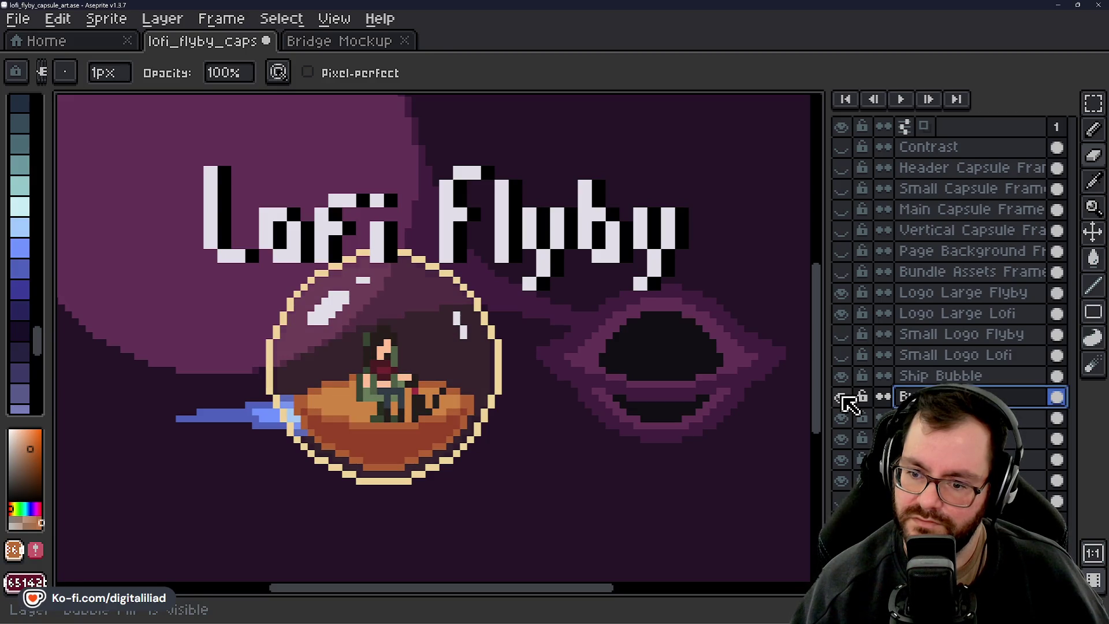
click(843, 396)
click(843, 396)
click(843, 396)
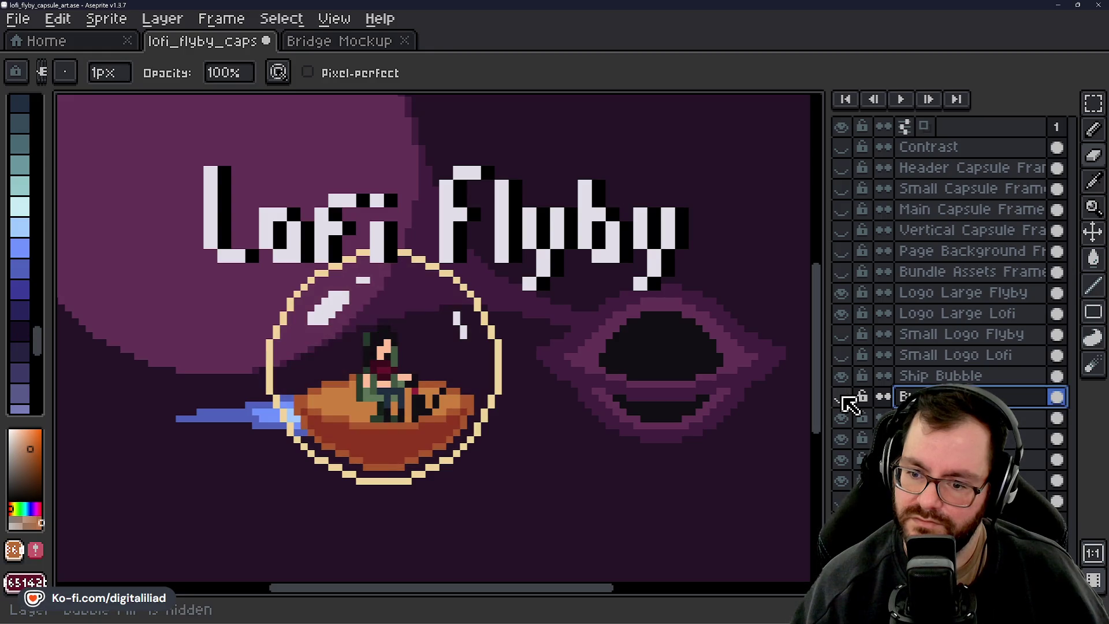
click(843, 397)
click(843, 396)
click(843, 396)
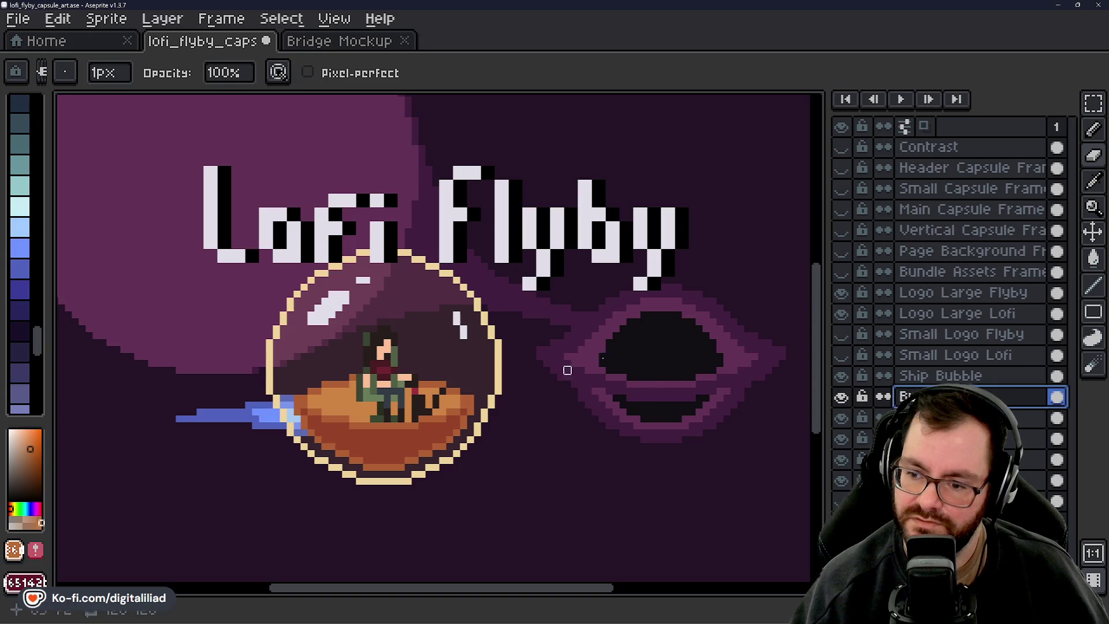
Switch to the Rectangular Marquee tool and save the capsule art
click(1092, 105)
scroll(415, 337, down, 2)
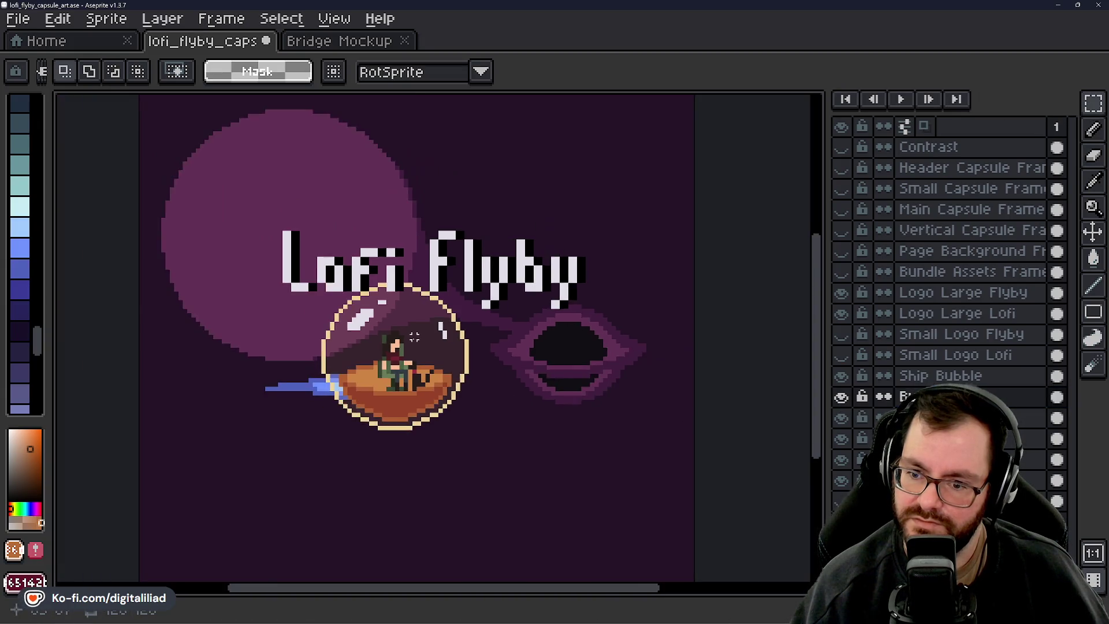
scroll(414, 337, down, 2)
scroll(442, 363, up, 2)
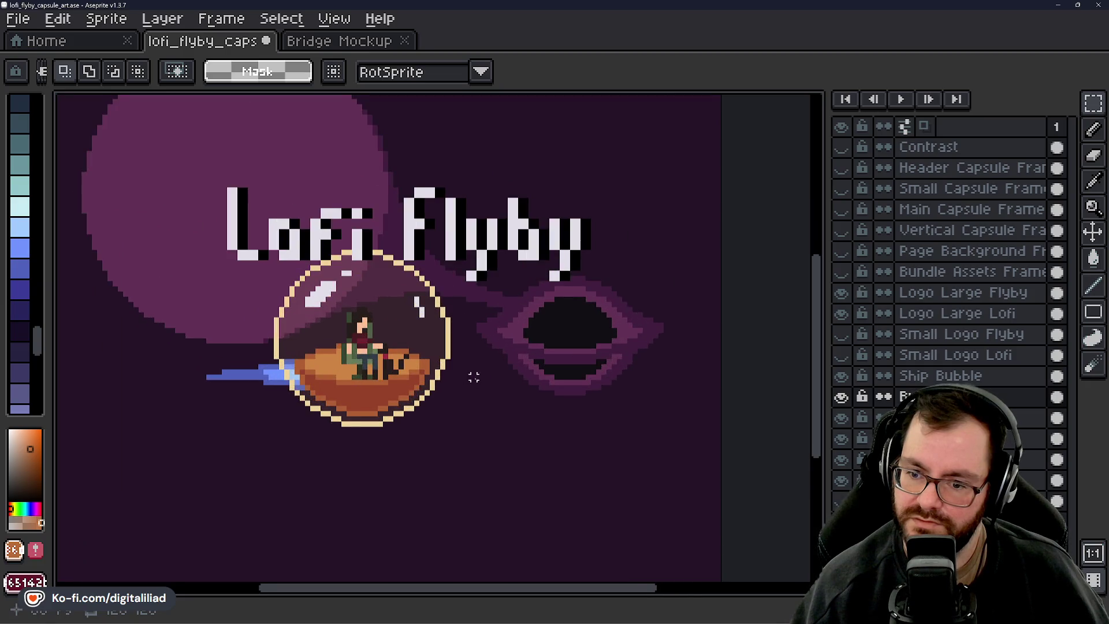
key(ctrl+s)
Review the logo, bubble ship and trail across the artwork, then save again
scroll(528, 376, up, 3)
scroll(549, 401, down, 1)
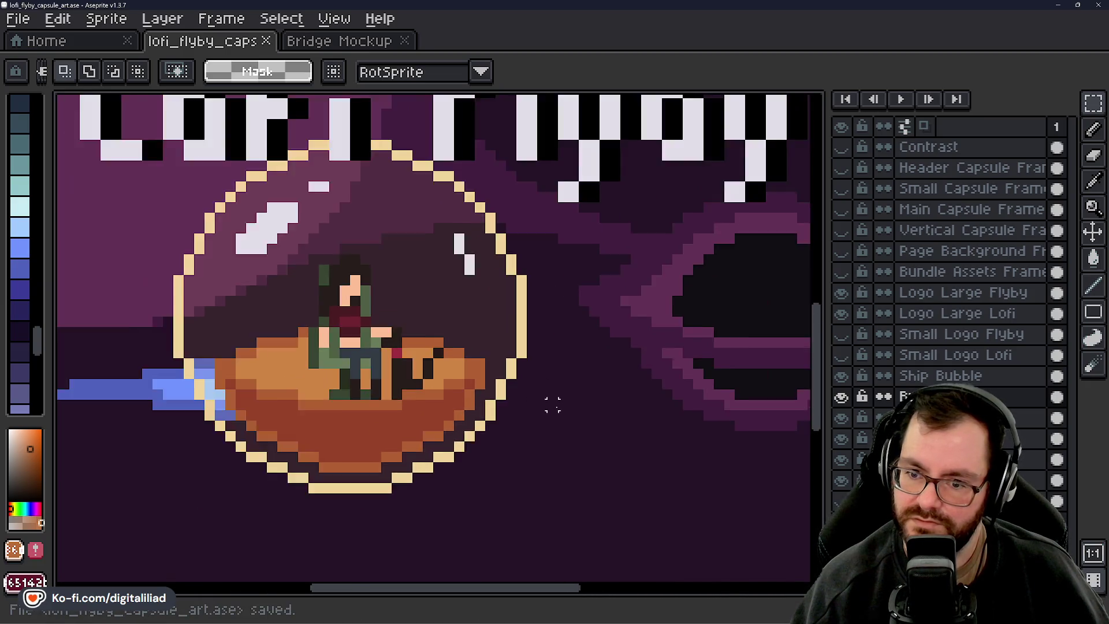
scroll(555, 398, down, 3)
scroll(538, 390, up, 2)
drag(535, 389, 546, 408)
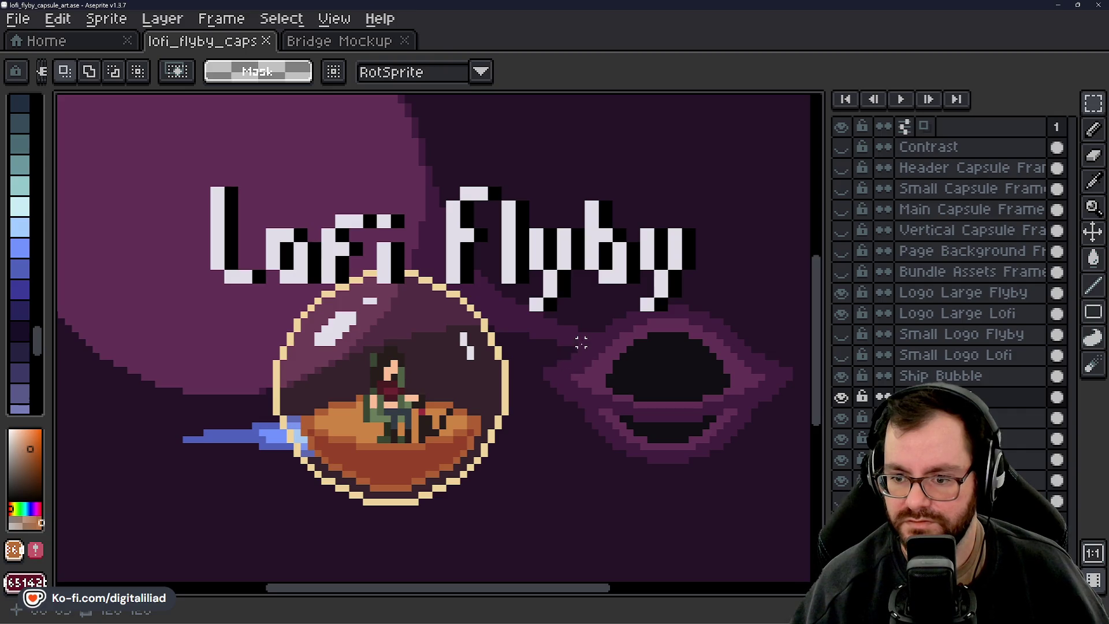
drag(595, 377, 565, 374)
scroll(574, 378, down, 4)
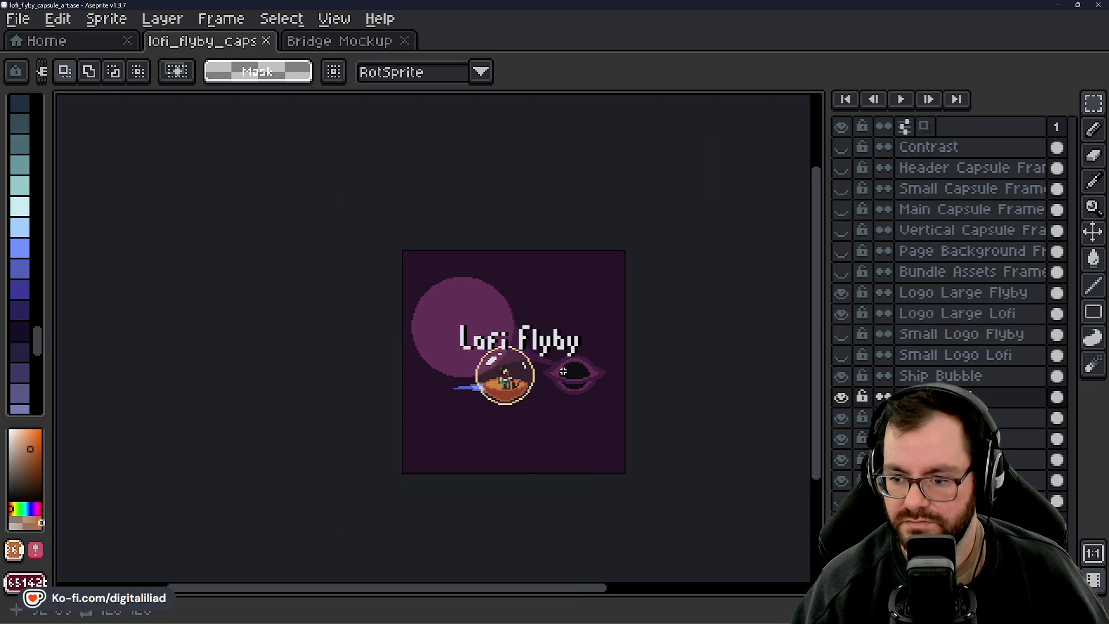
scroll(564, 371, up, 4)
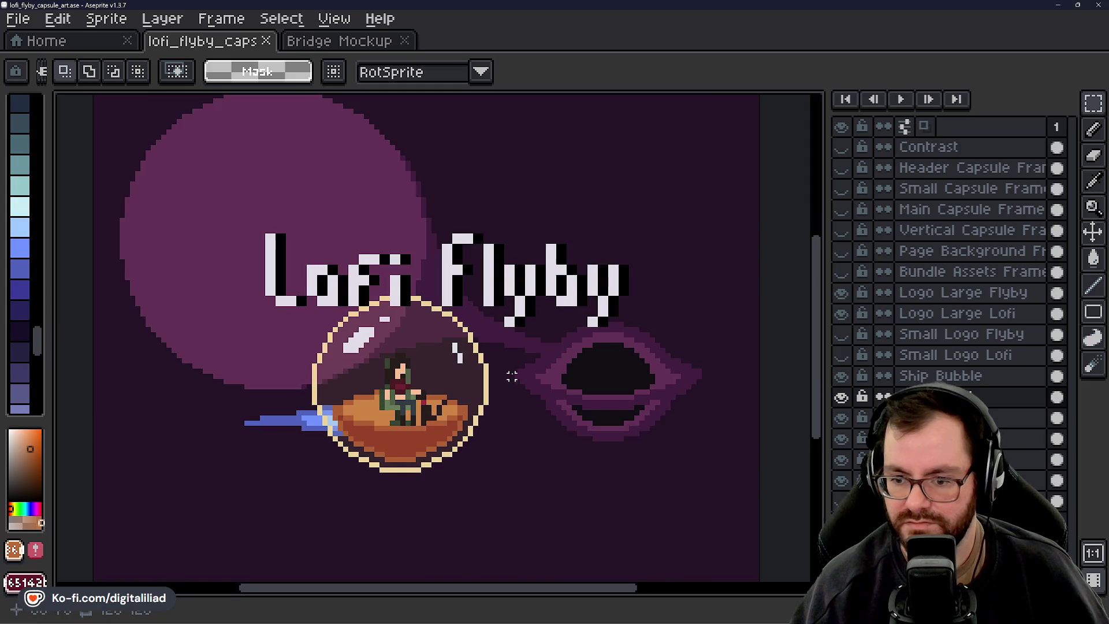
drag(512, 377, 524, 388)
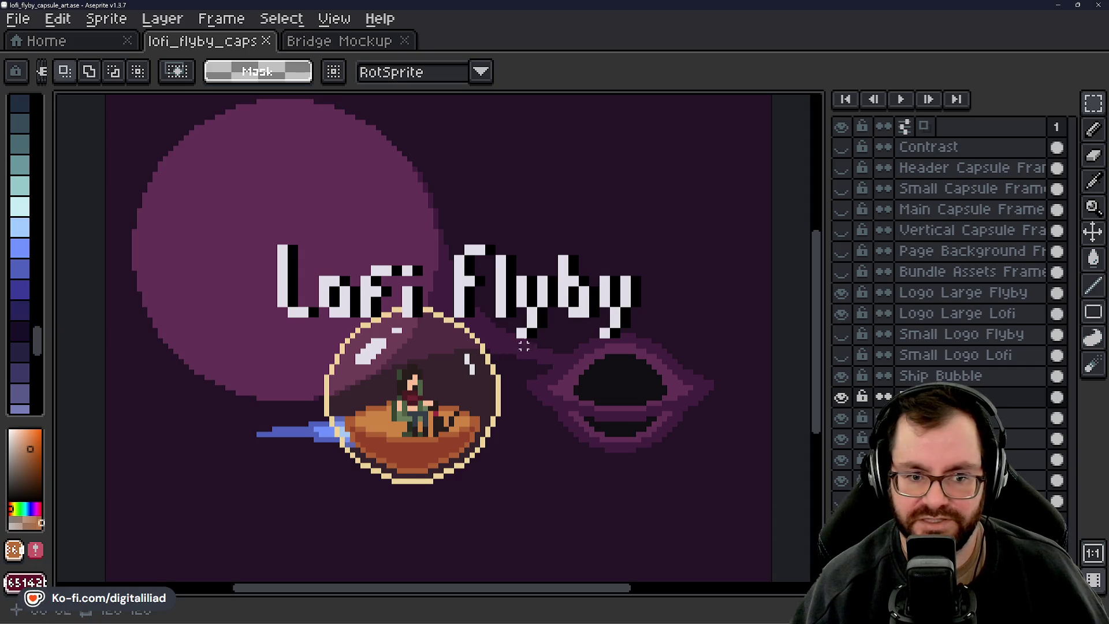
key(ctrl+s)
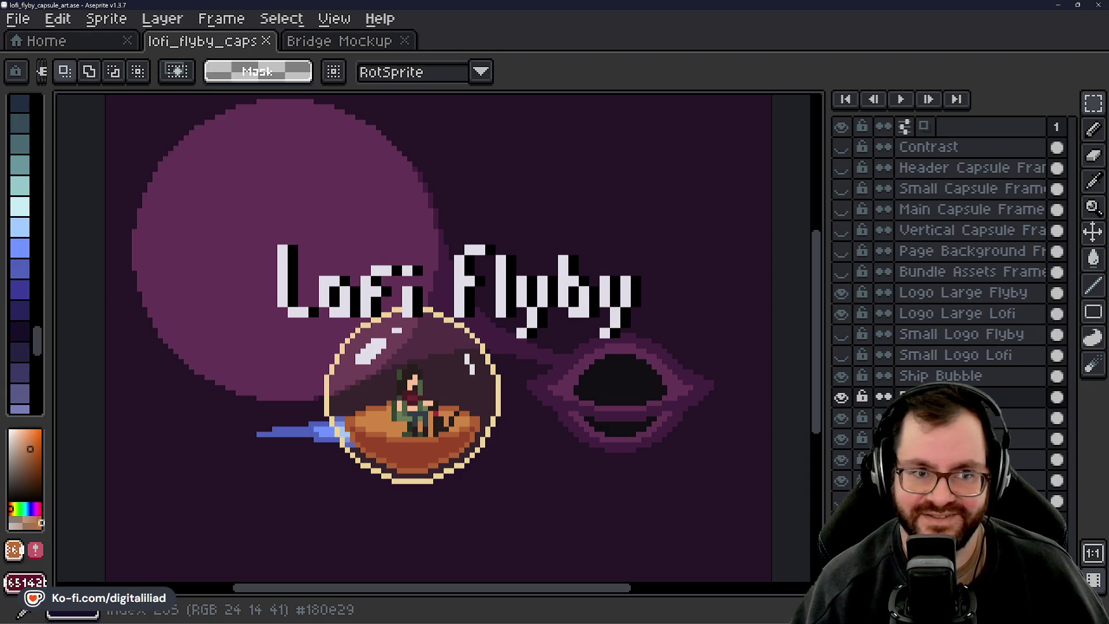
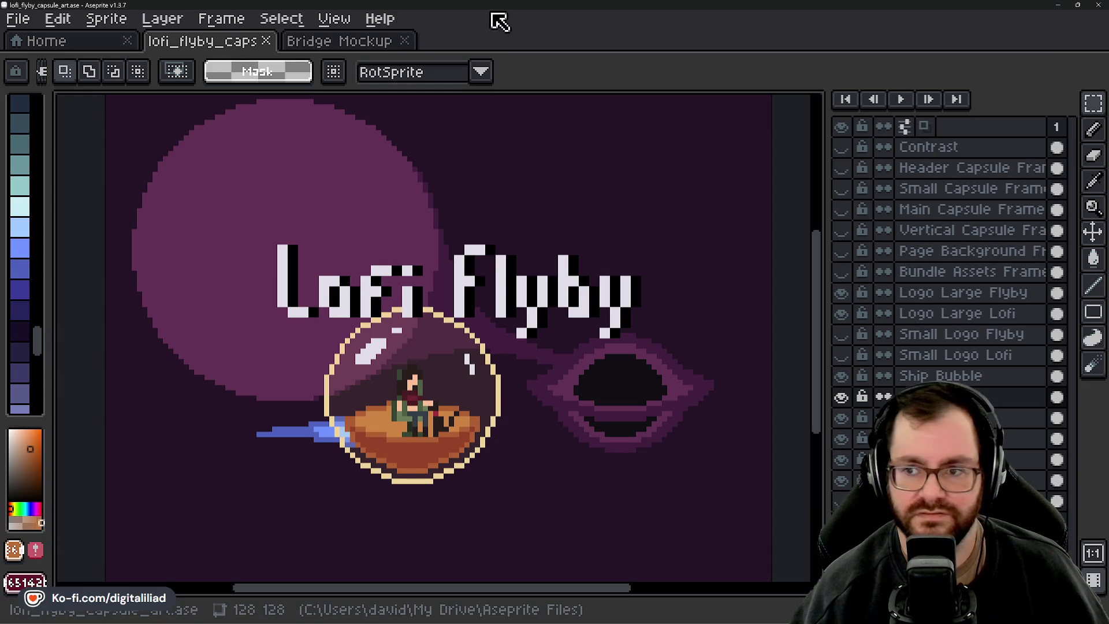
Save the Lofi Flyby capsule art .ase file with Ctrl+S
drag(529, 330, 507, 322)
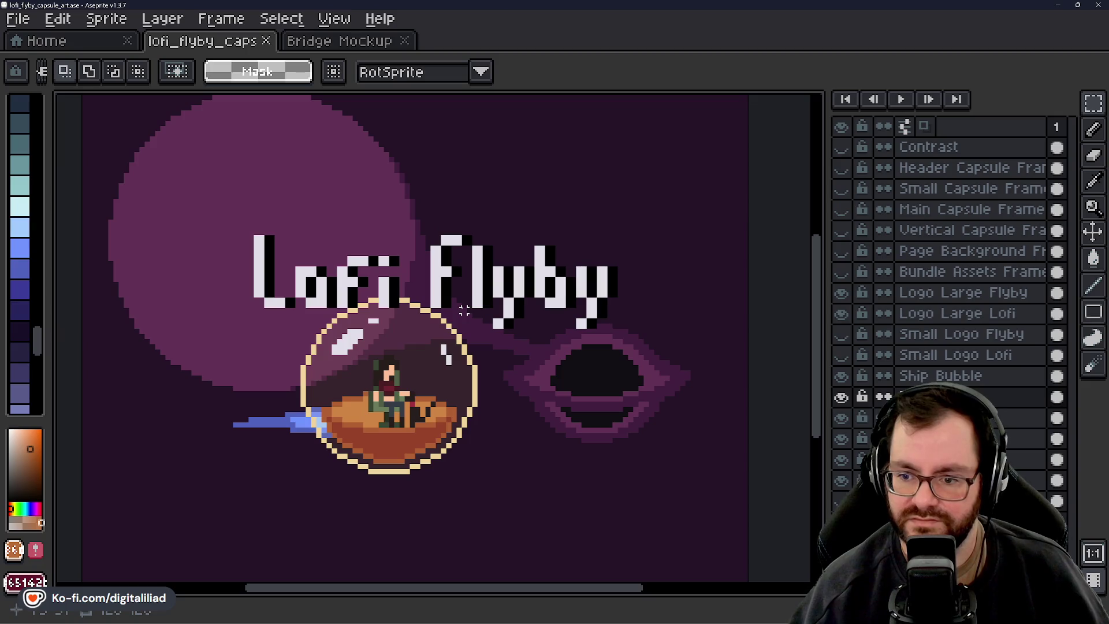
key(ctrl+s)
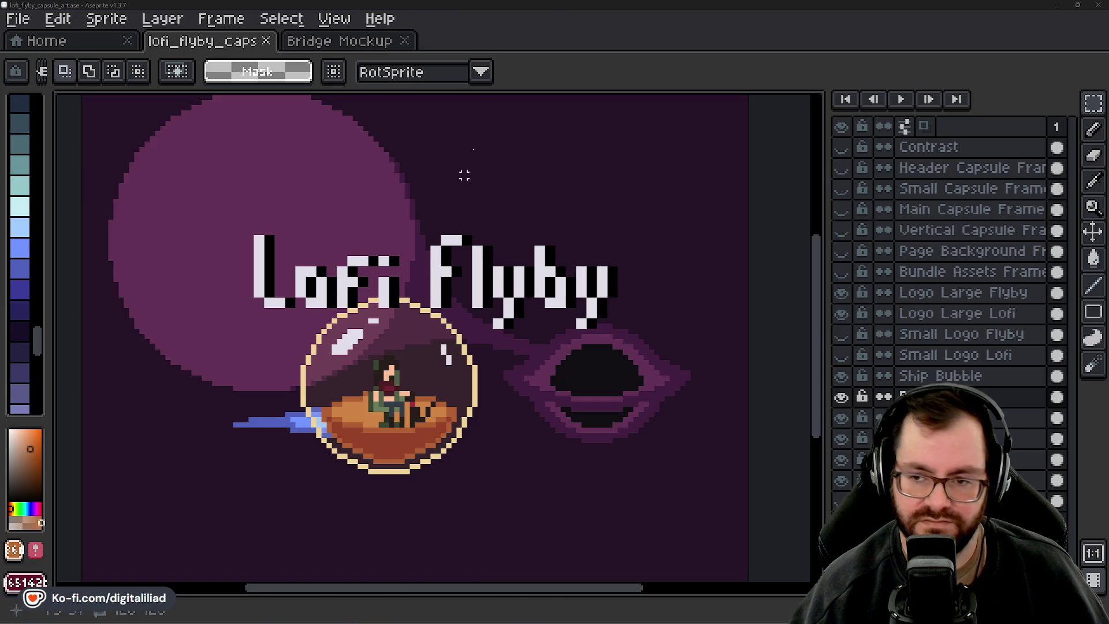
scroll(471, 279, up, 3)
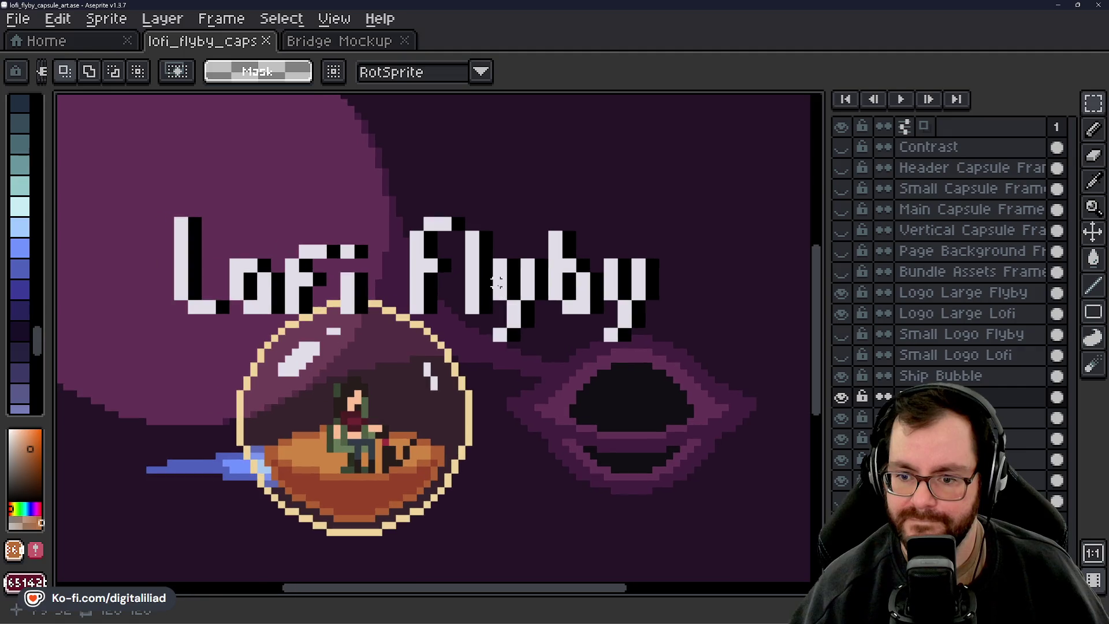
scroll(341, 351, up, 1)
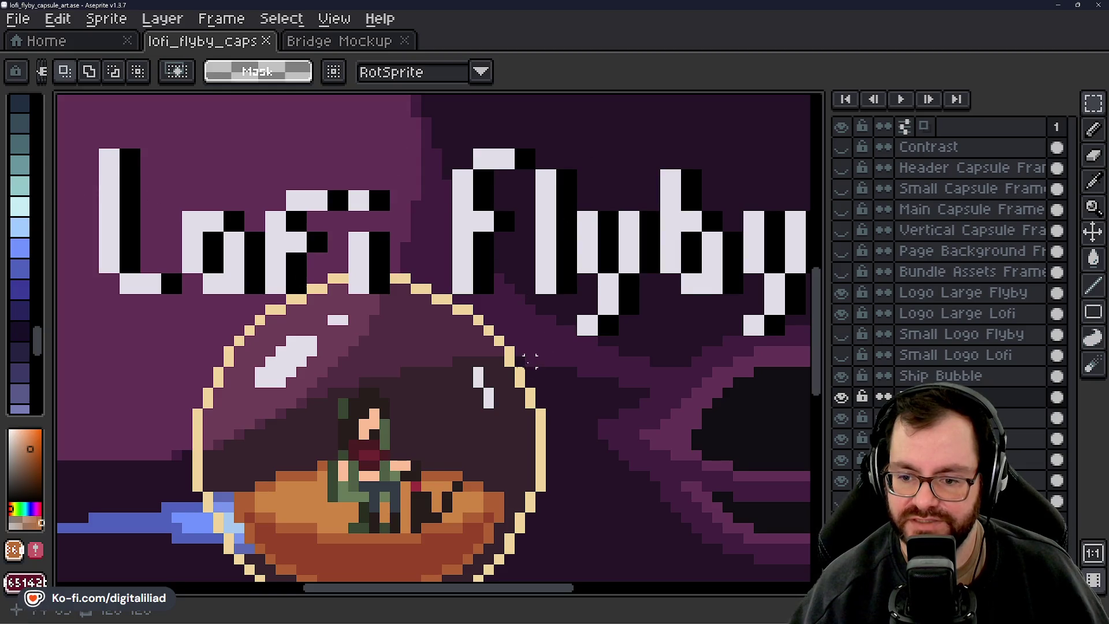
Zoom and pan around the canvas to inspect the bubble ship
drag(528, 359, 577, 265)
scroll(568, 265, down, 5)
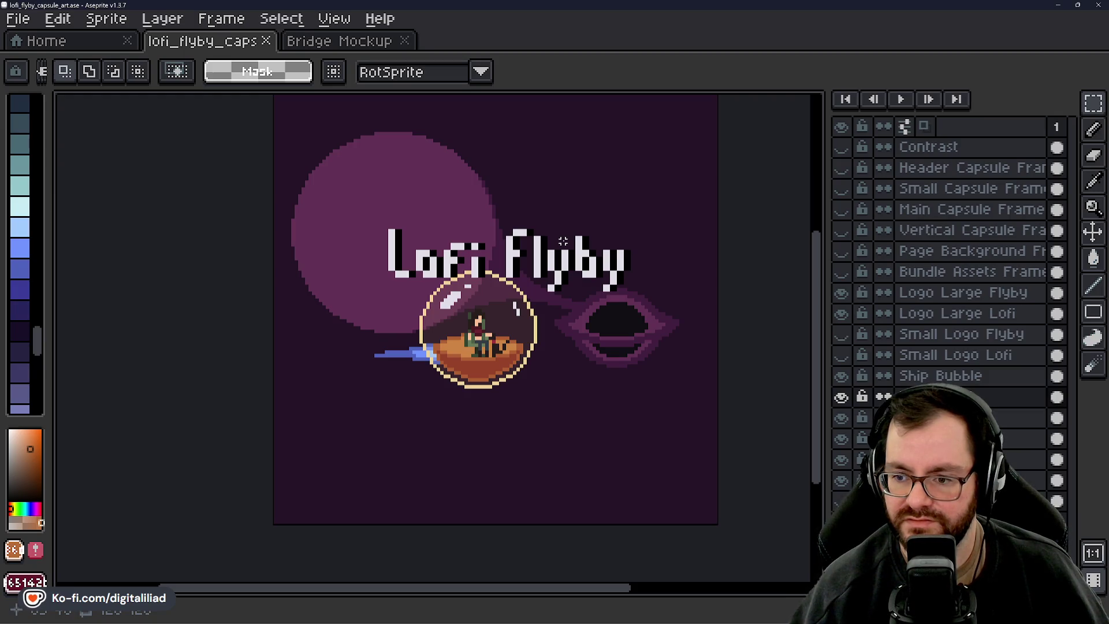
scroll(550, 280, up, 1)
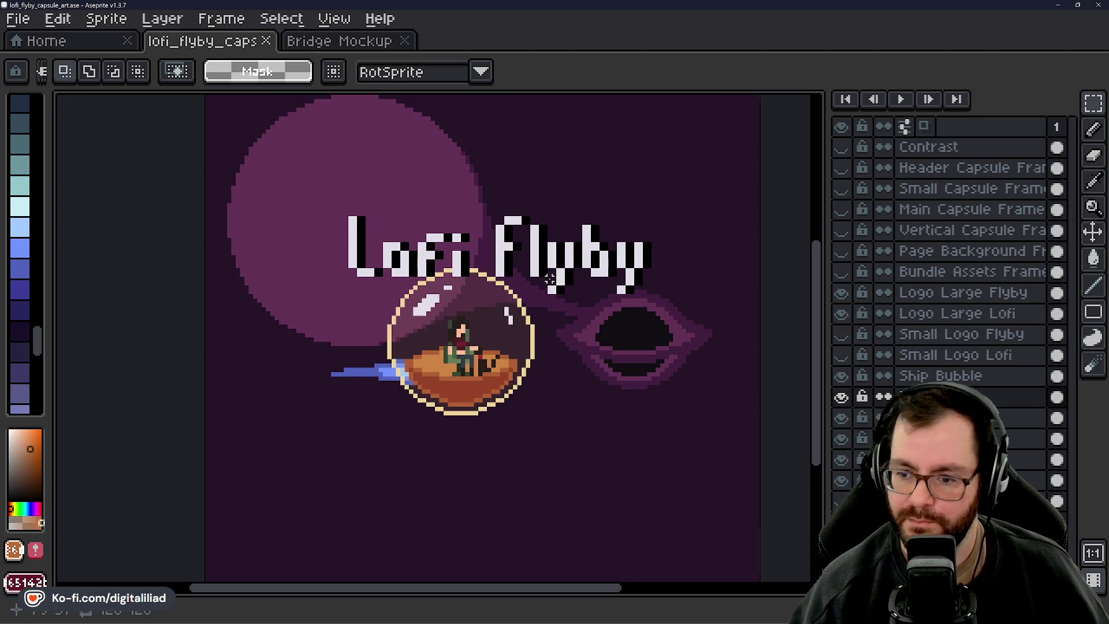
scroll(515, 330, up, 1)
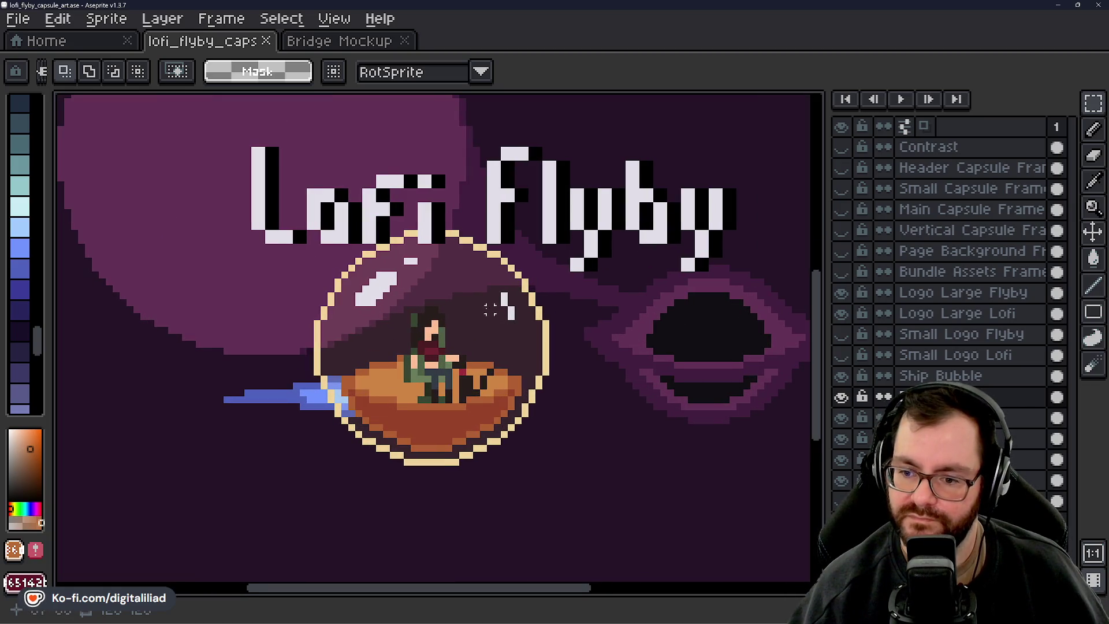
scroll(469, 310, down, 1)
scroll(469, 310, up, 1)
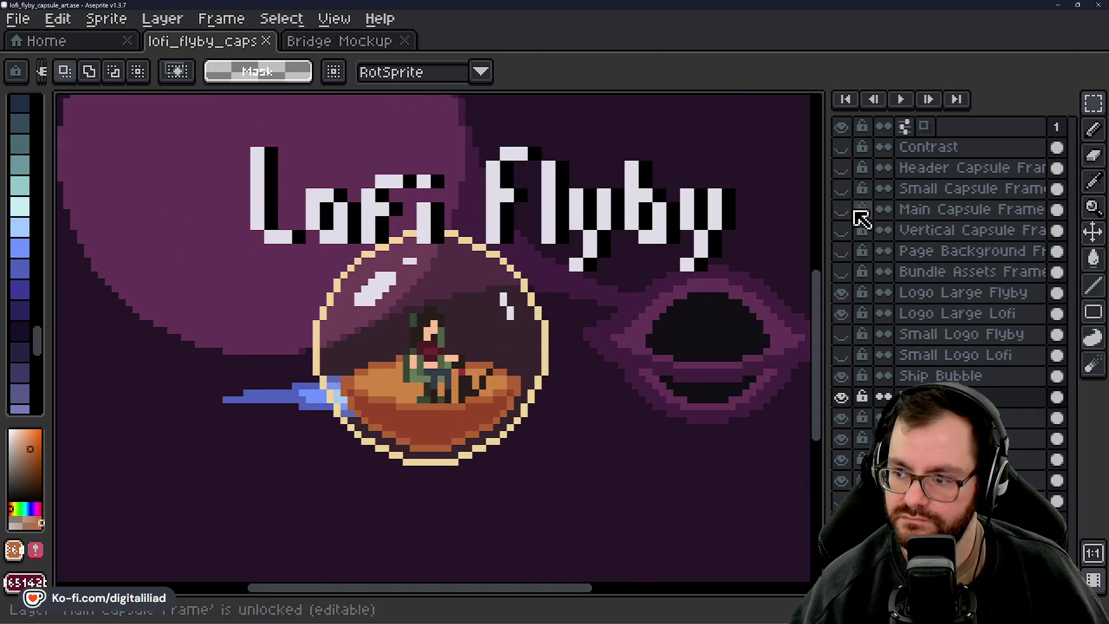
Briefly show the Main Capsule Frame overlay, then hide it again
click(841, 209)
drag(619, 278, 612, 302)
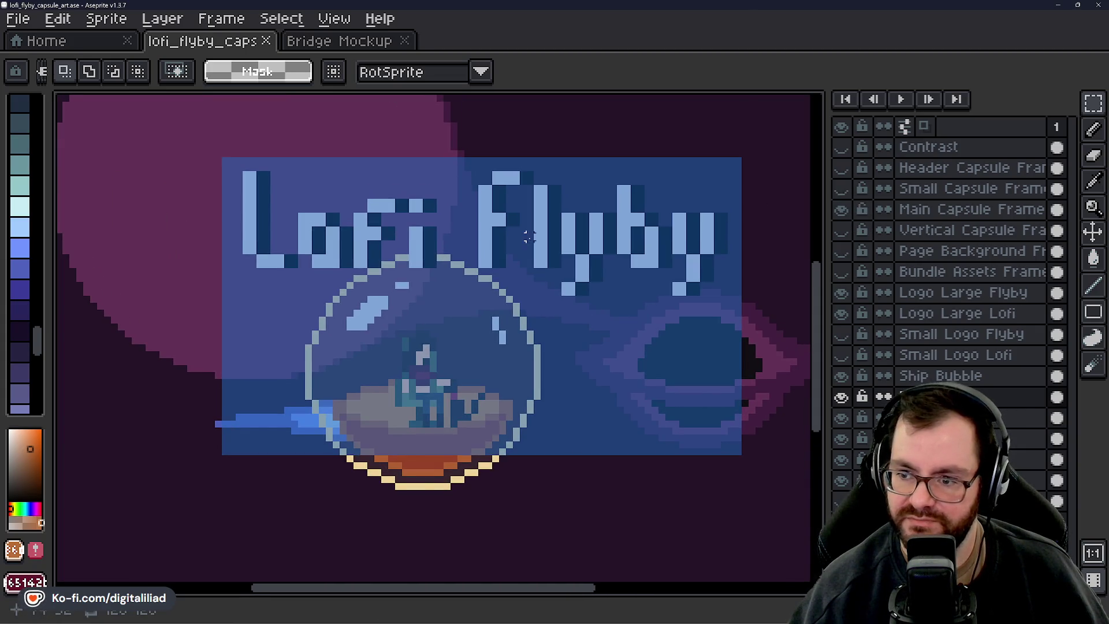
click(842, 209)
drag(475, 327, 420, 349)
Open View > Preview and pan the artwork inside the preview panel
click(334, 18)
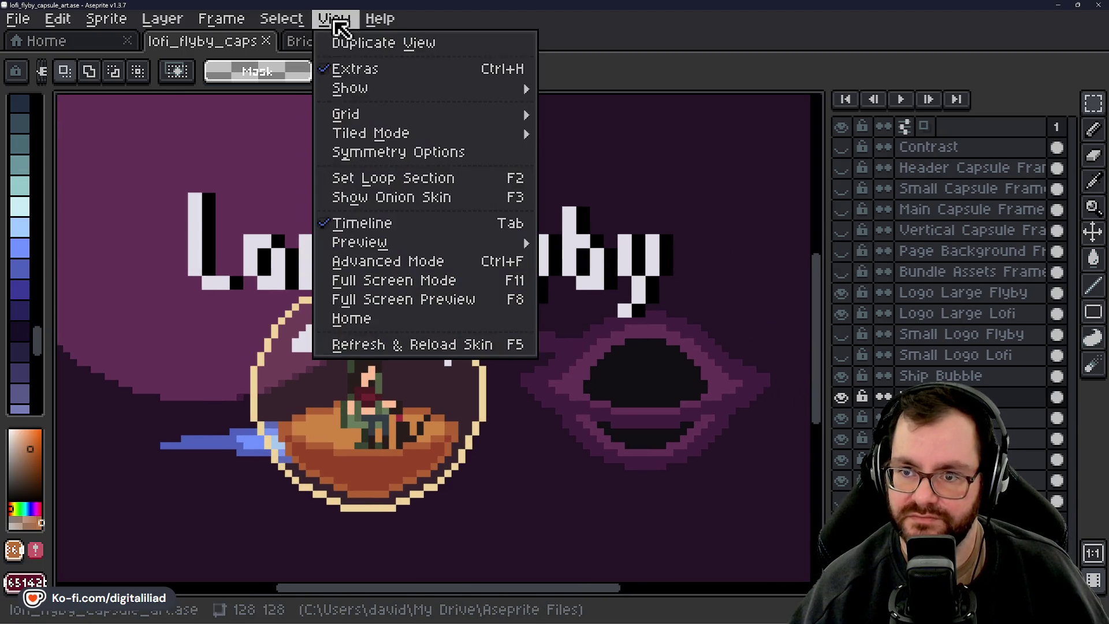
mouse_move(470, 250)
click(584, 241)
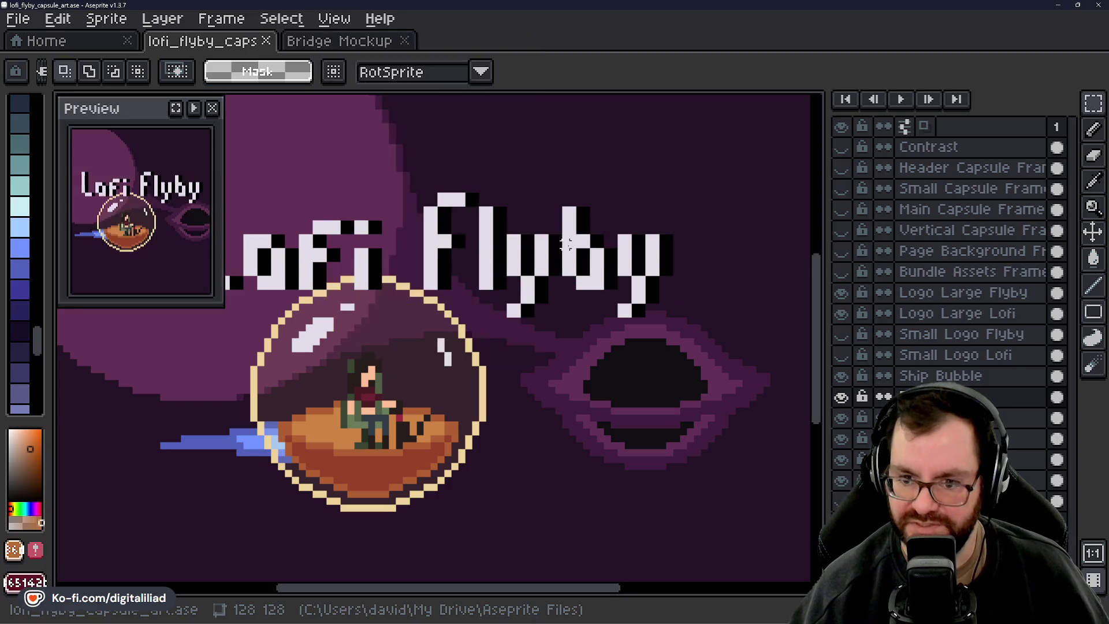
mouse_move(145, 177)
mouse_down()
mouse_move(129, 122)
mouse_move(156, 203)
mouse_up()
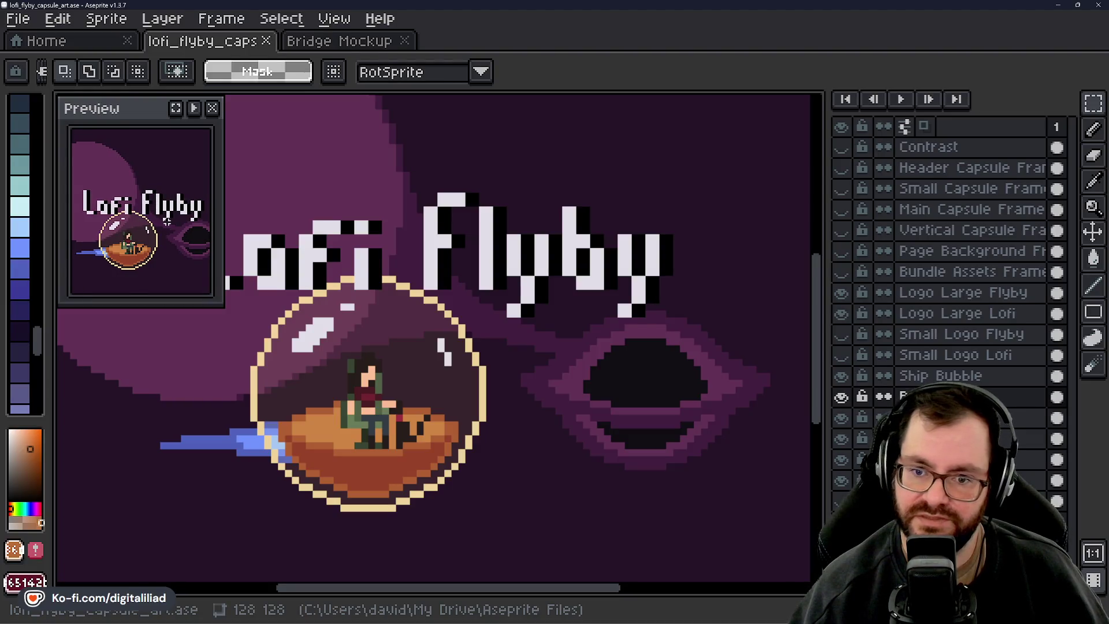
drag(174, 248, 167, 204)
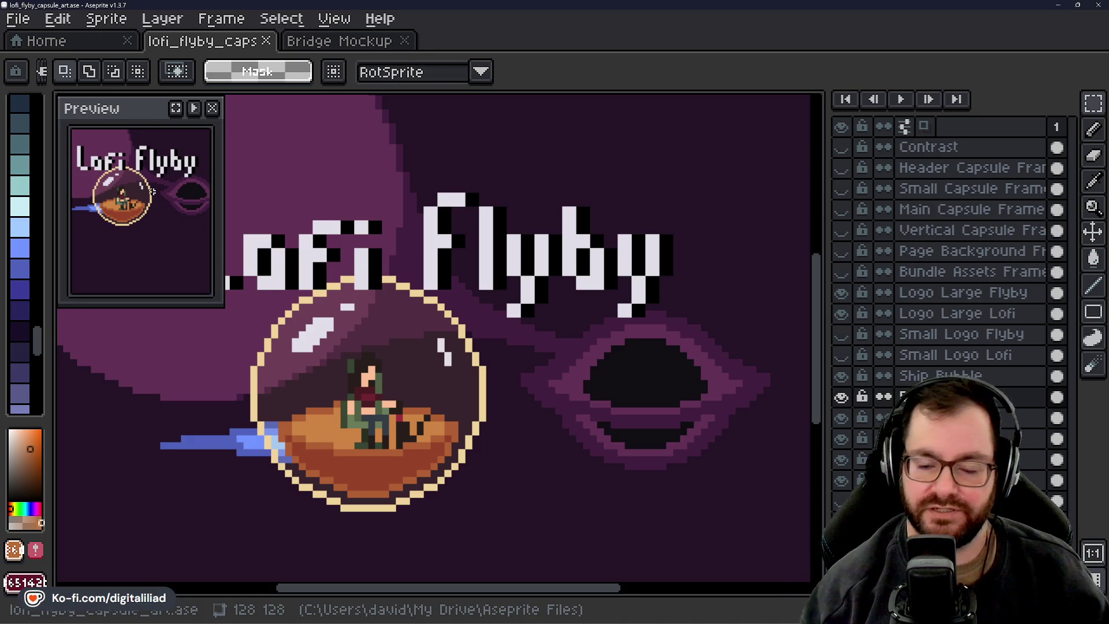
Close the Preview panel and zoom in on the title and ship bubble
click(213, 108)
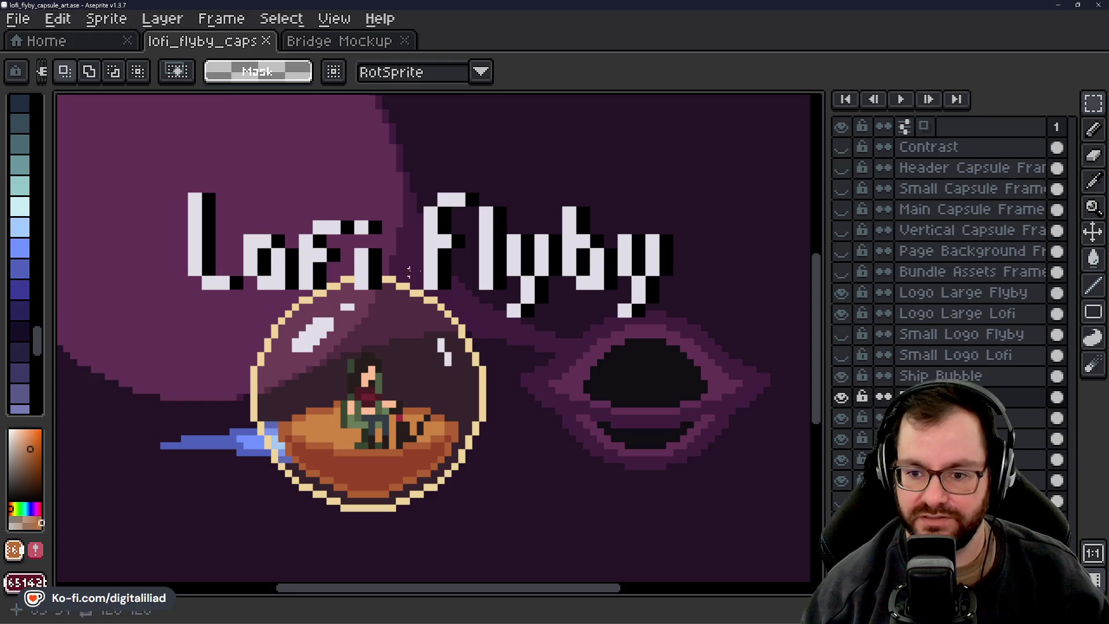
scroll(460, 325, up, 1)
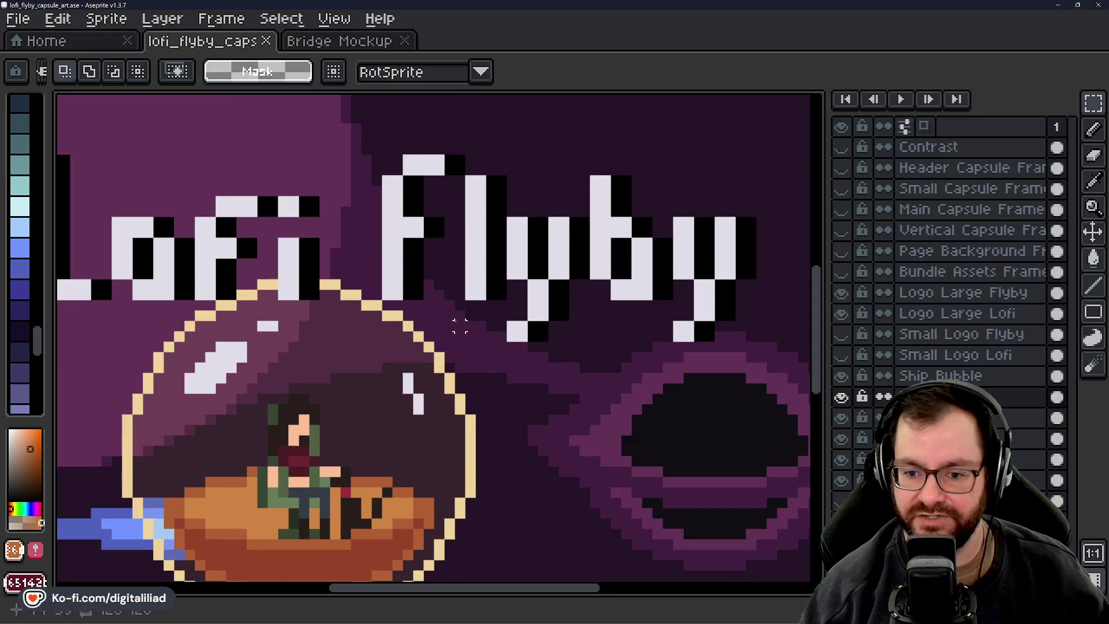
drag(460, 325, 506, 295)
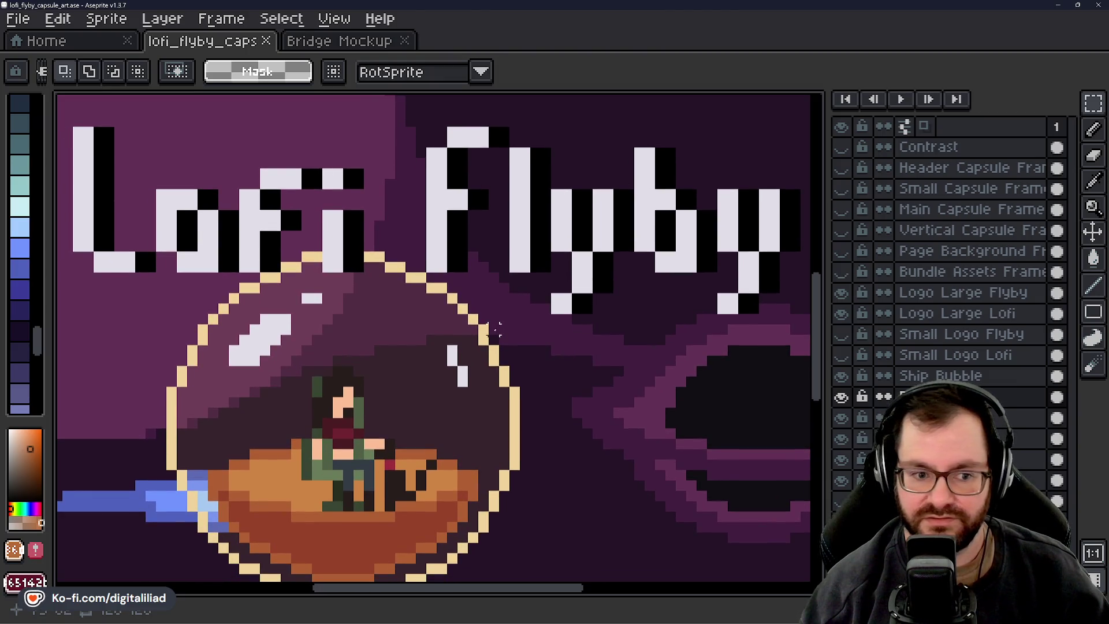
scroll(494, 330, down, 1)
drag(494, 331, 482, 295)
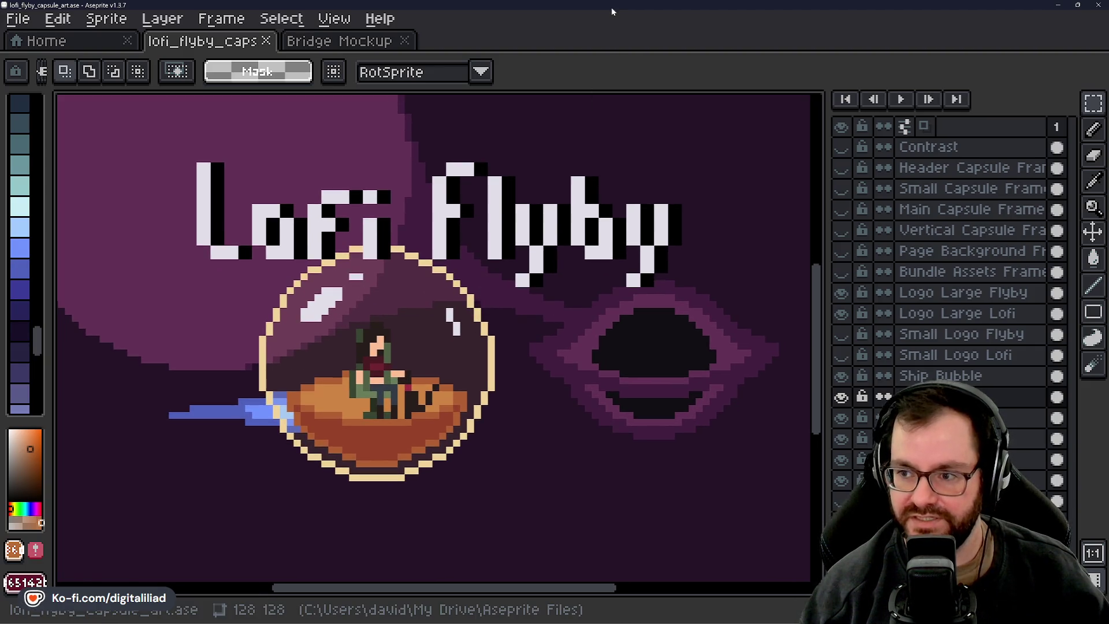
Save the capsule art file again
key(ctrl+s)
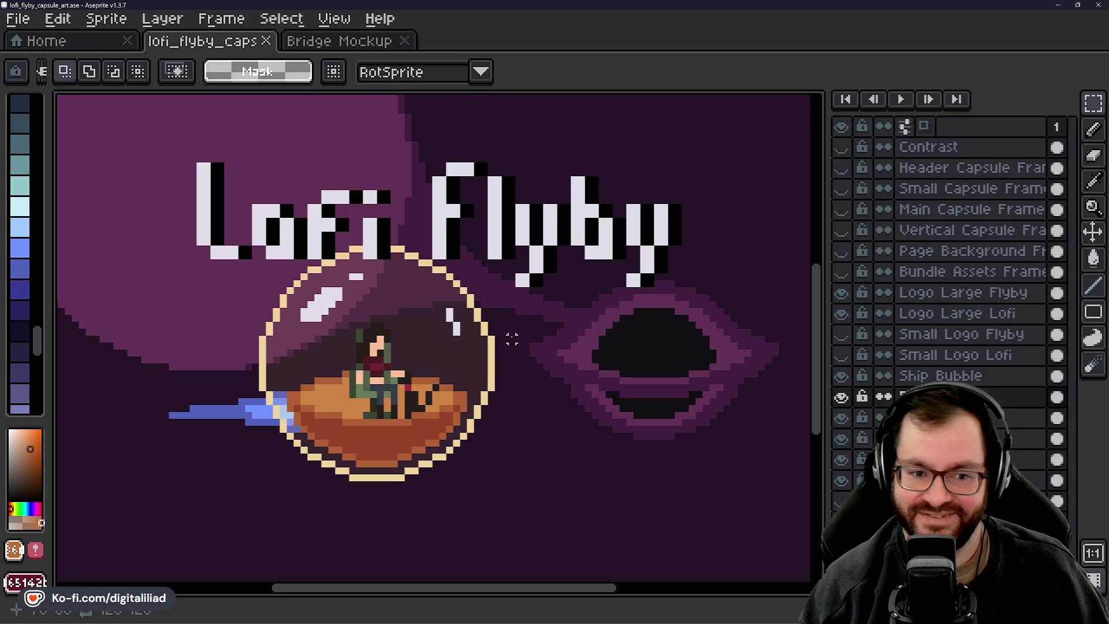
mouse_move(542, 354)
mouse_down()
mouse_move(530, 364)
mouse_move(527, 354)
mouse_up()
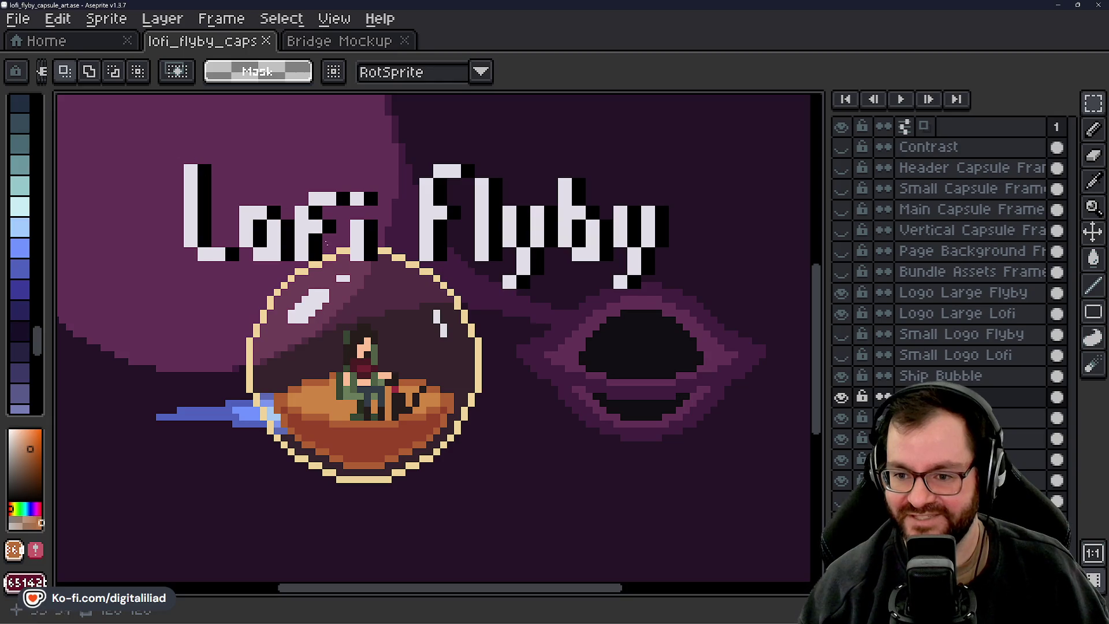
mouse_move(506, 621)
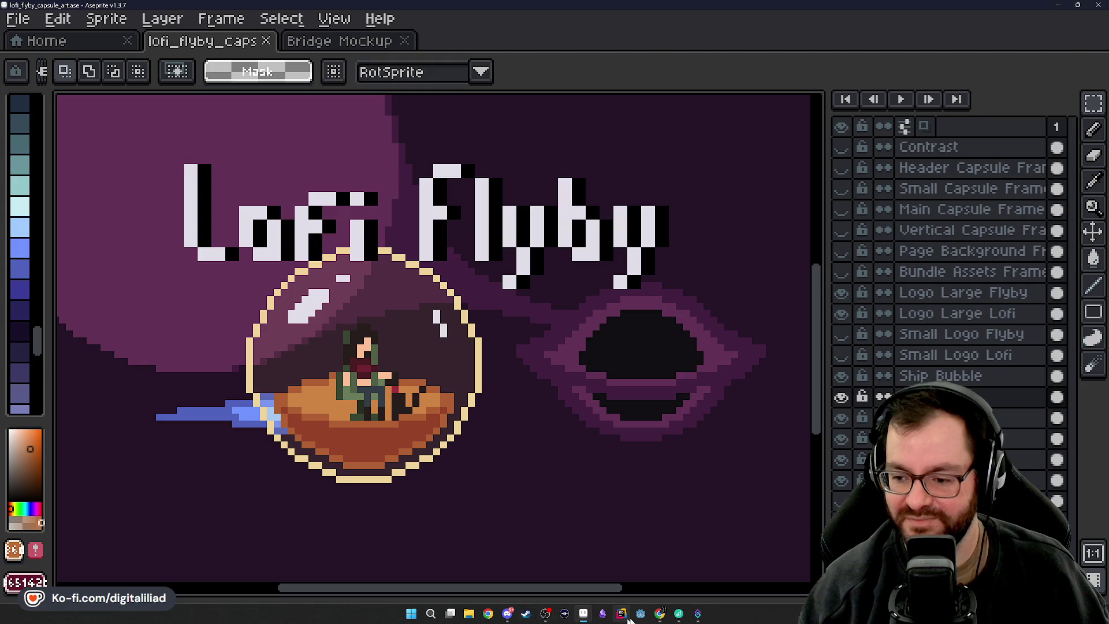
mouse_move(661, 613)
click(688, 563)
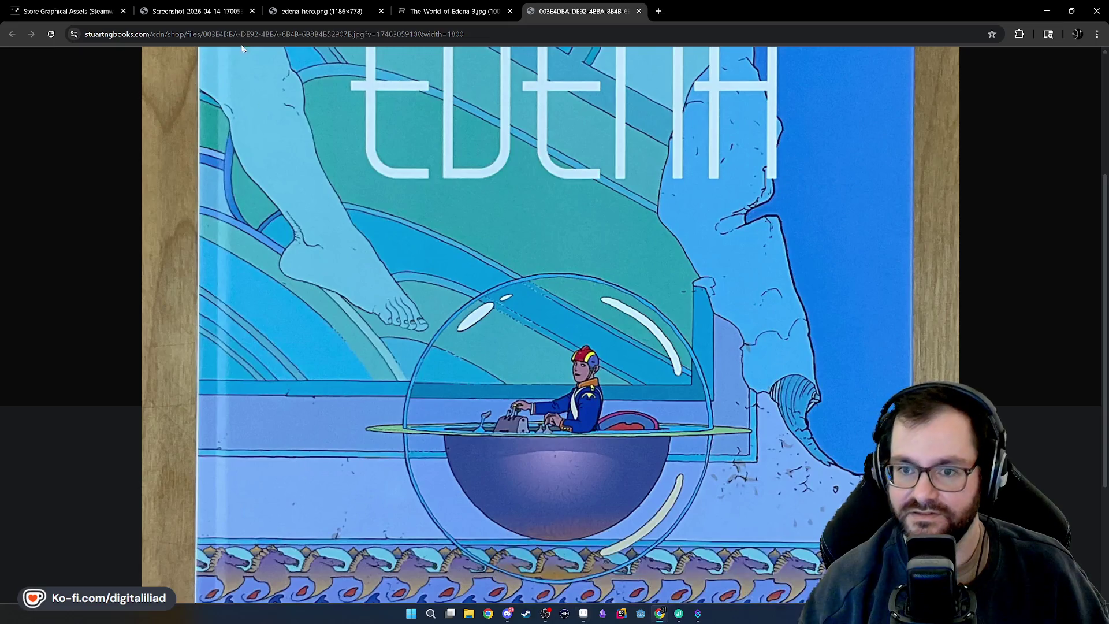
click(197, 11)
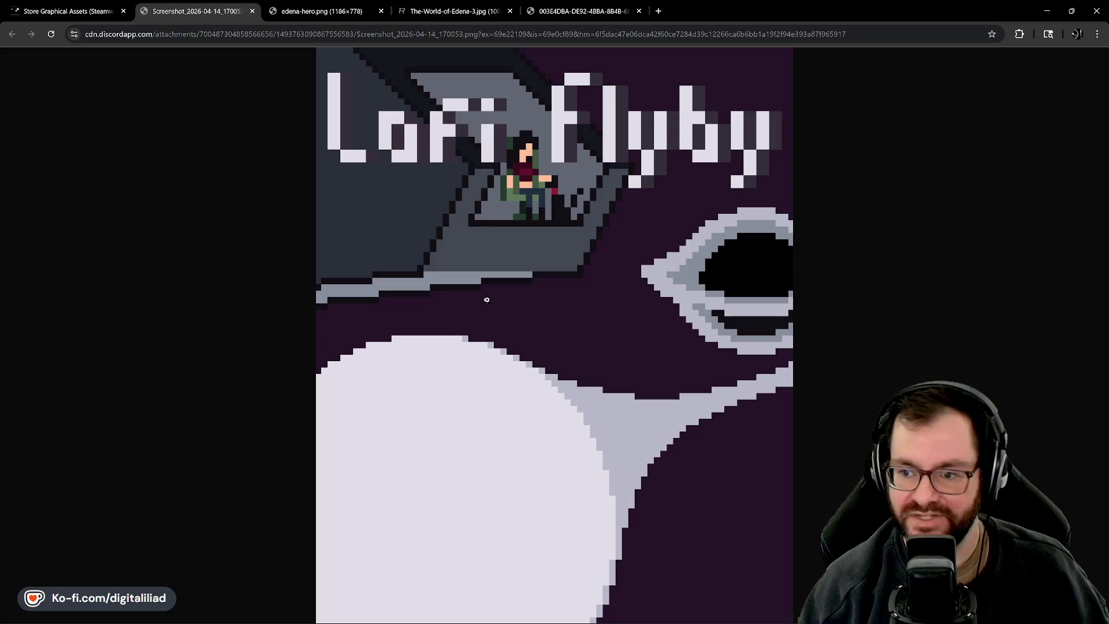
click(430, 13)
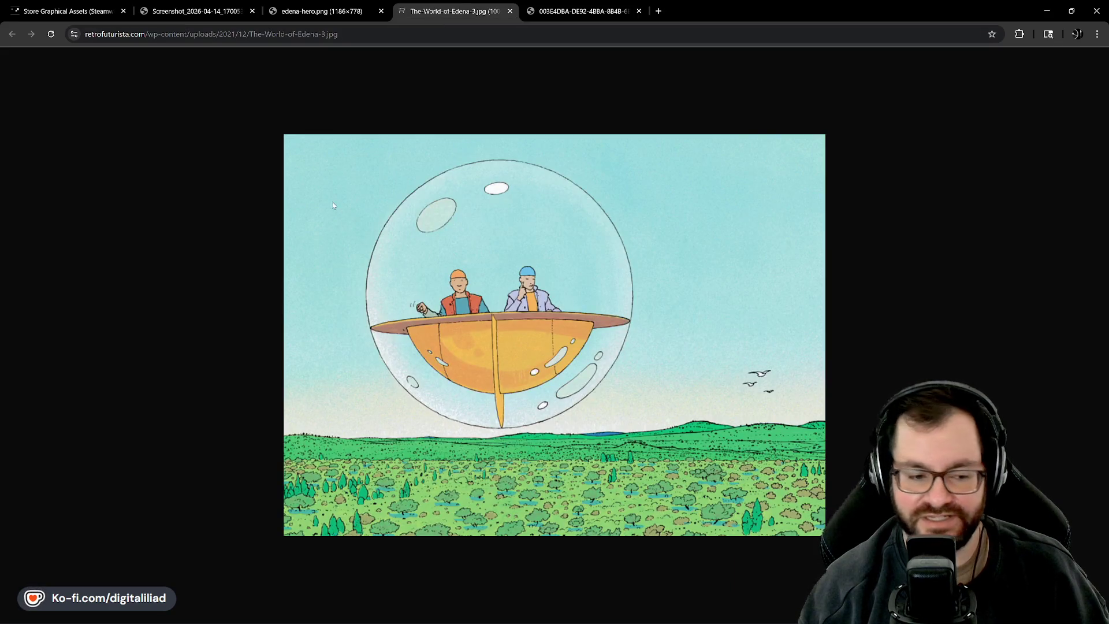
click(349, 13)
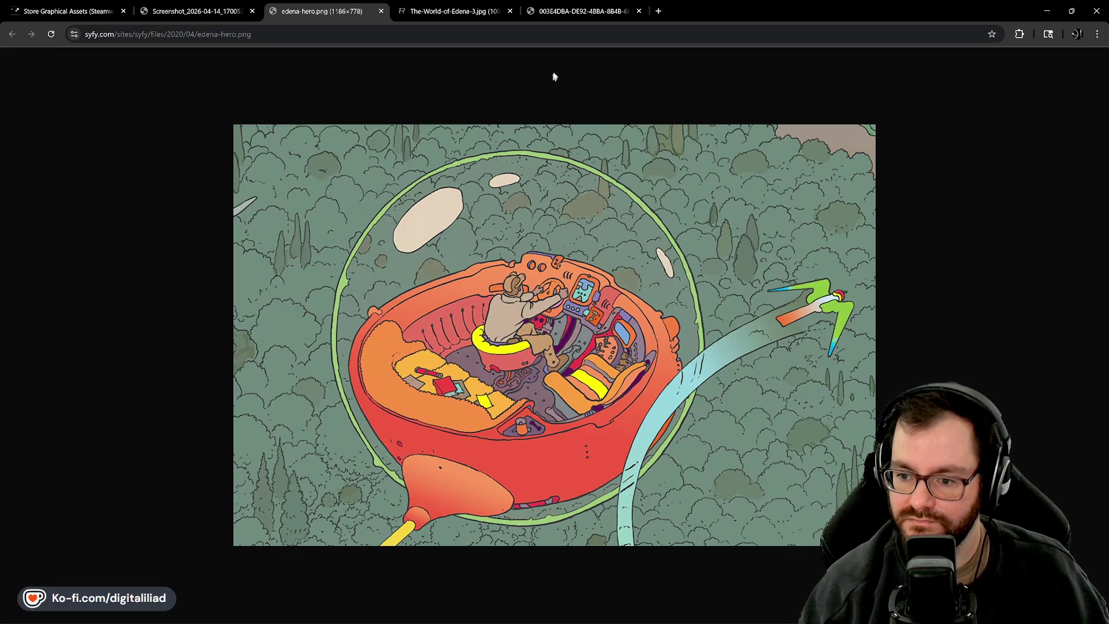
click(584, 11)
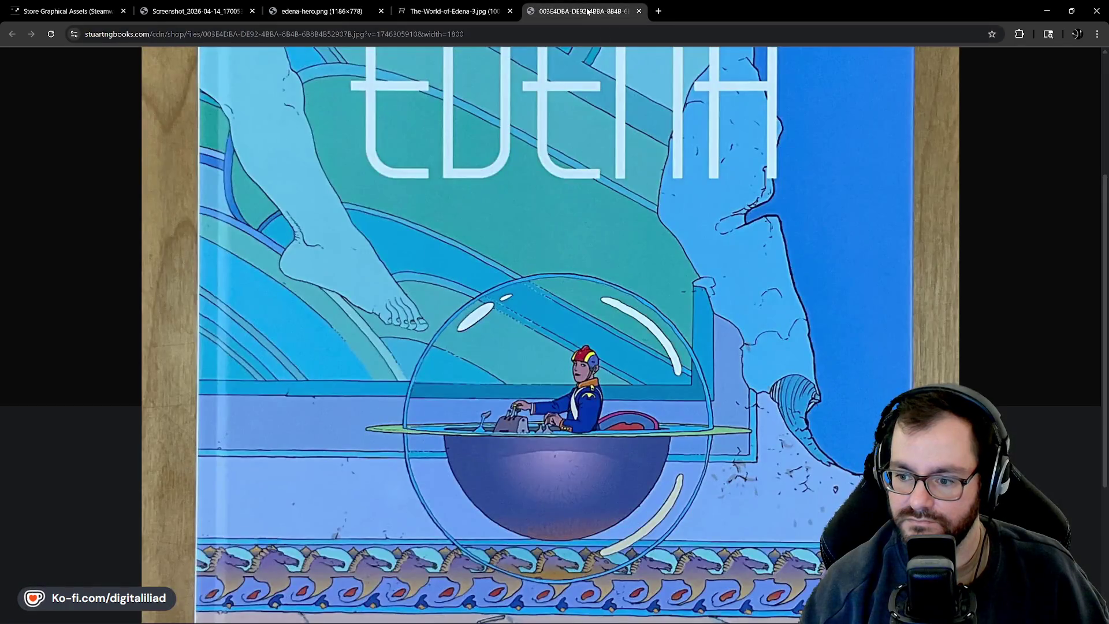
click(479, 17)
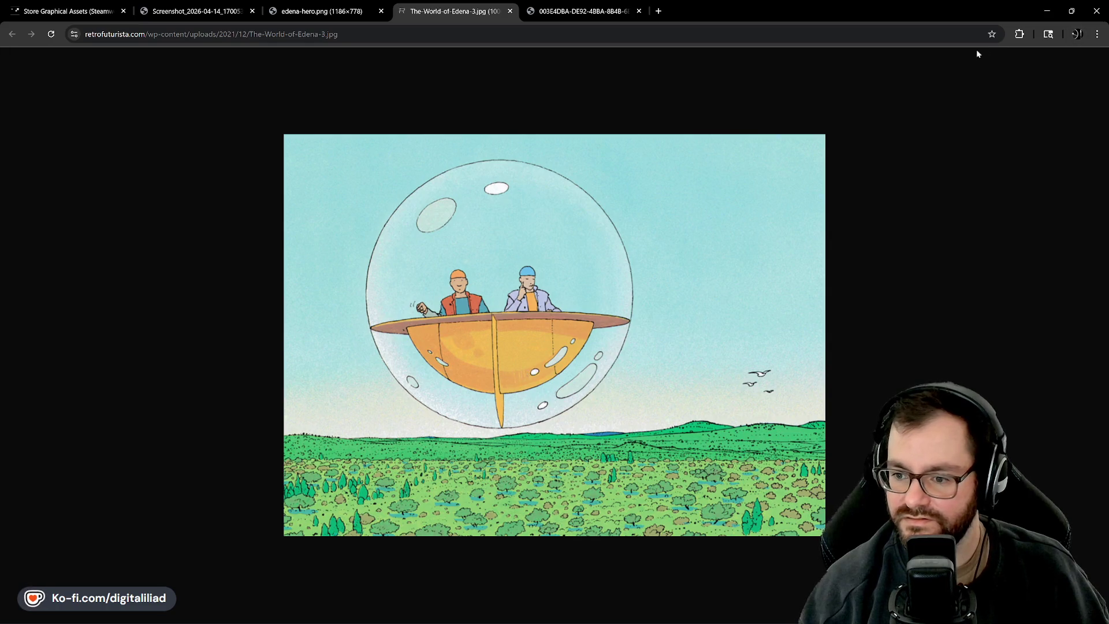
click(1047, 10)
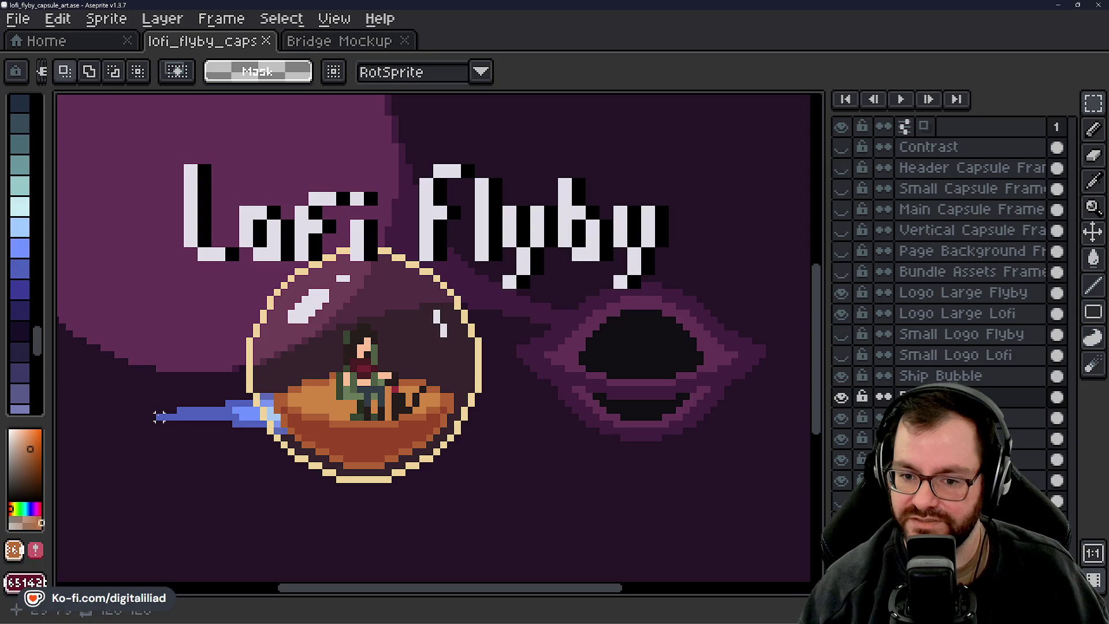
Reposition the view and drag a rectangular marquee around the piloted bubble ship
scroll(370, 408, down, 3)
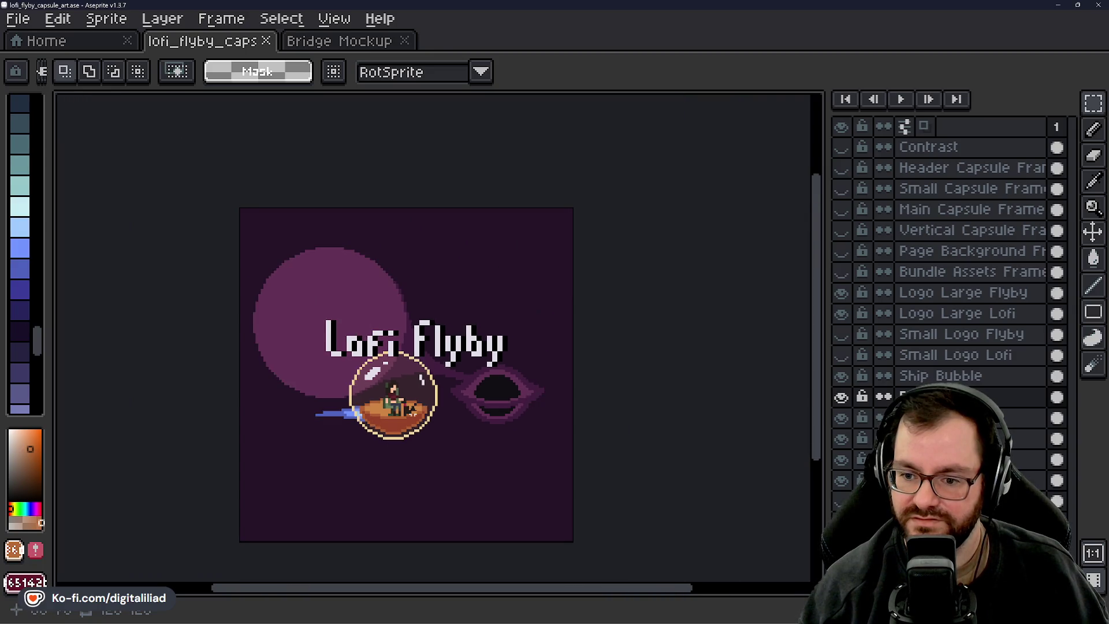
scroll(412, 413, up, 3)
scroll(447, 404, up, 1)
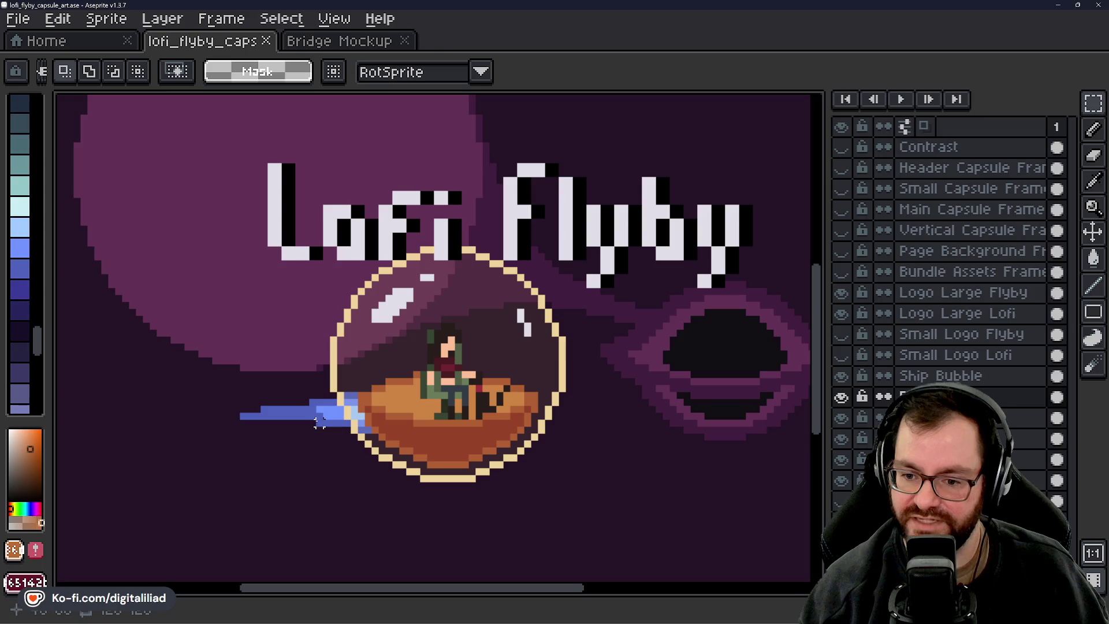
scroll(299, 415, down, 3)
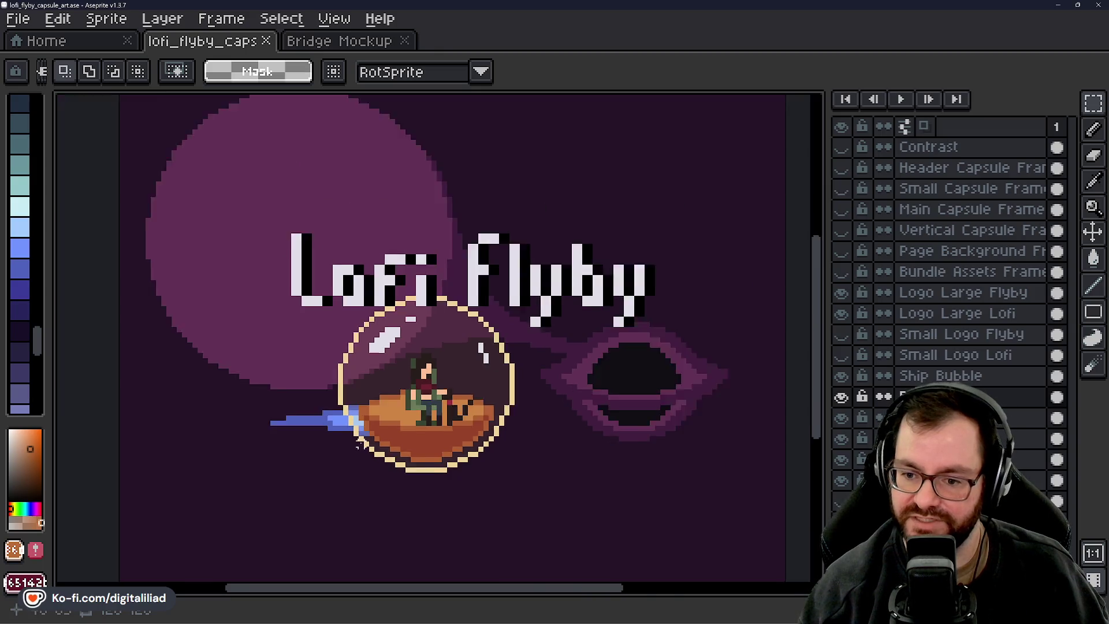
scroll(379, 438, up, 2)
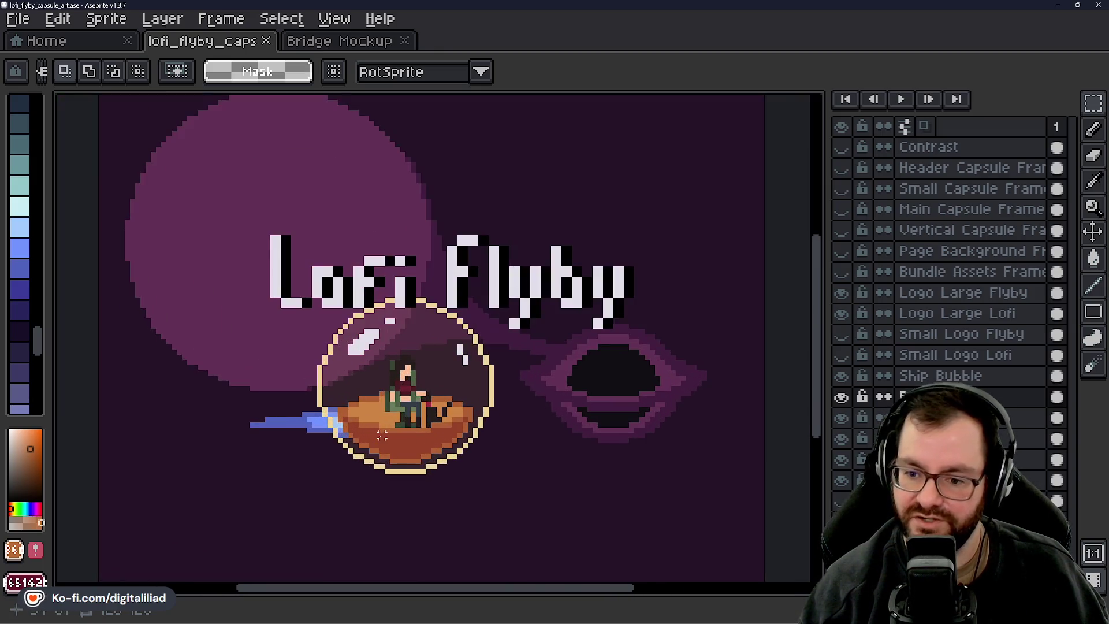
drag(387, 420, 377, 438)
scroll(360, 431, up, 1)
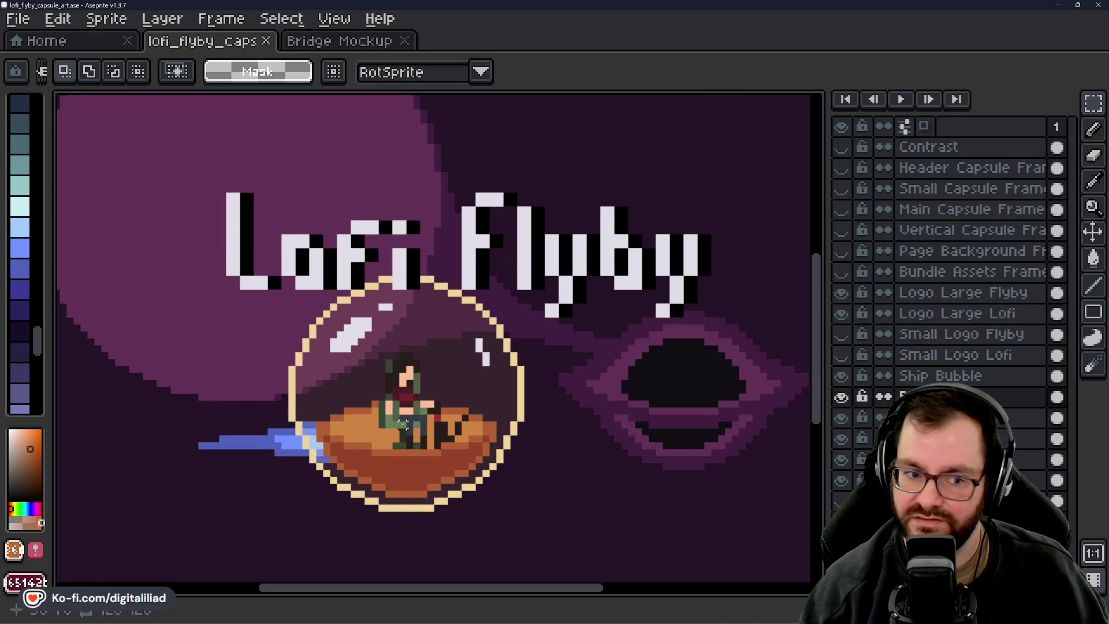
mouse_move(406, 427)
mouse_down()
mouse_move(391, 439)
mouse_move(399, 430)
mouse_up()
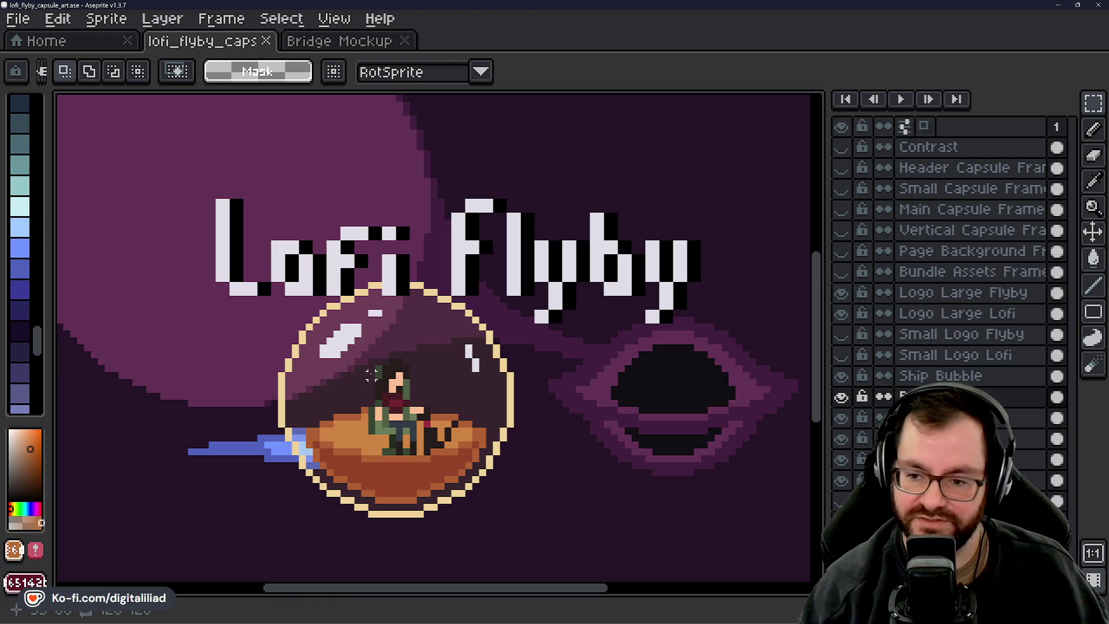
drag(371, 375, 338, 373)
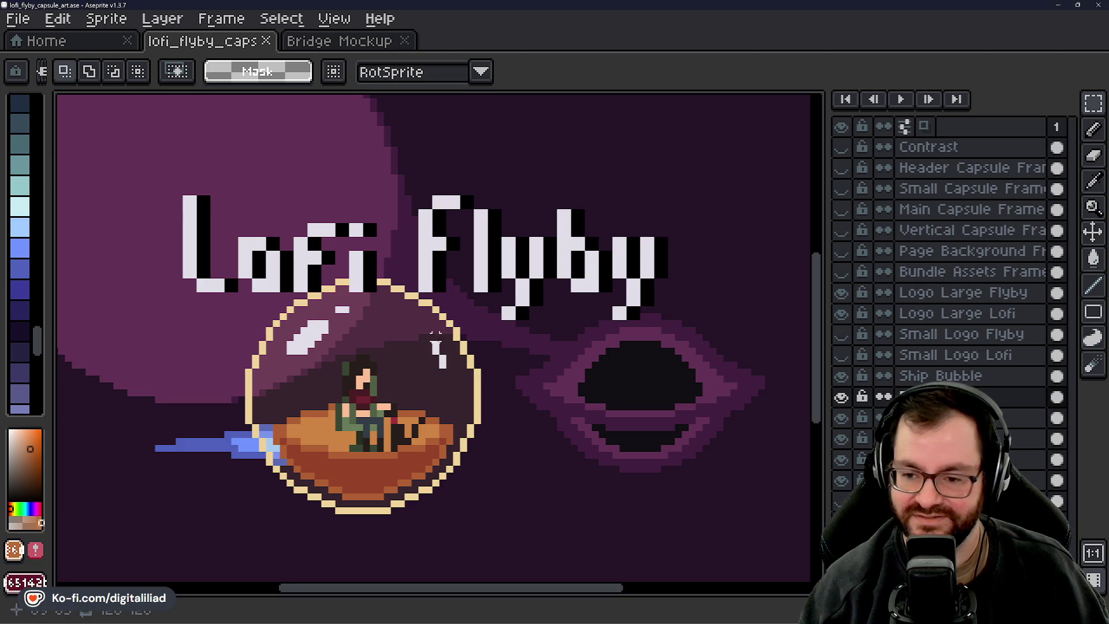
drag(436, 335, 425, 318)
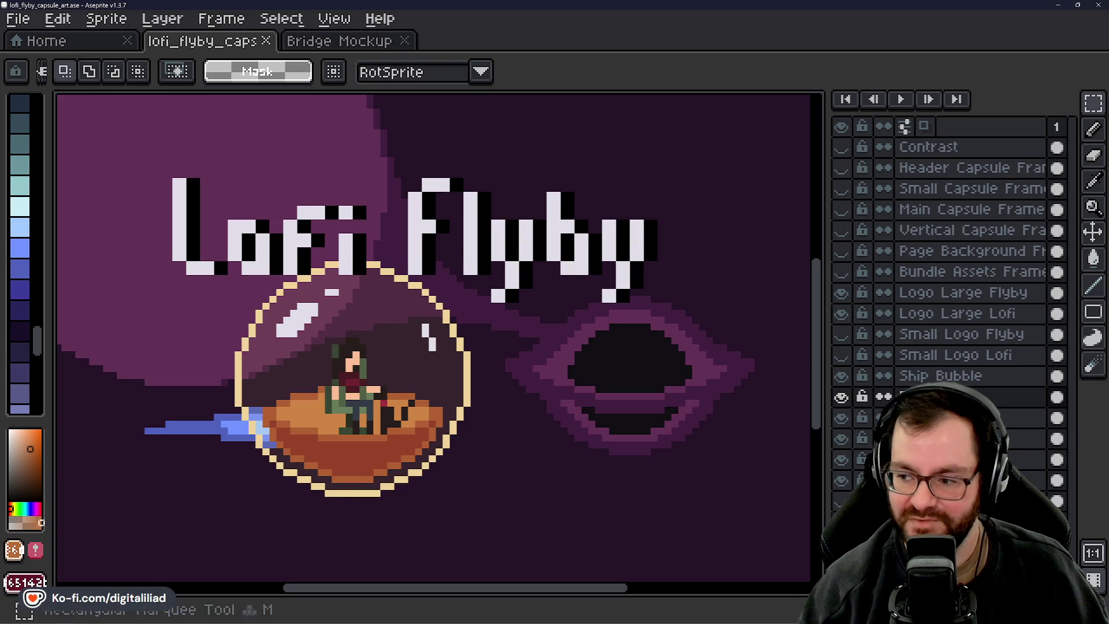
mouse_move(181, 257)
mouse_down()
mouse_move(485, 457)
mouse_move(498, 512)
mouse_up()
click(348, 375)
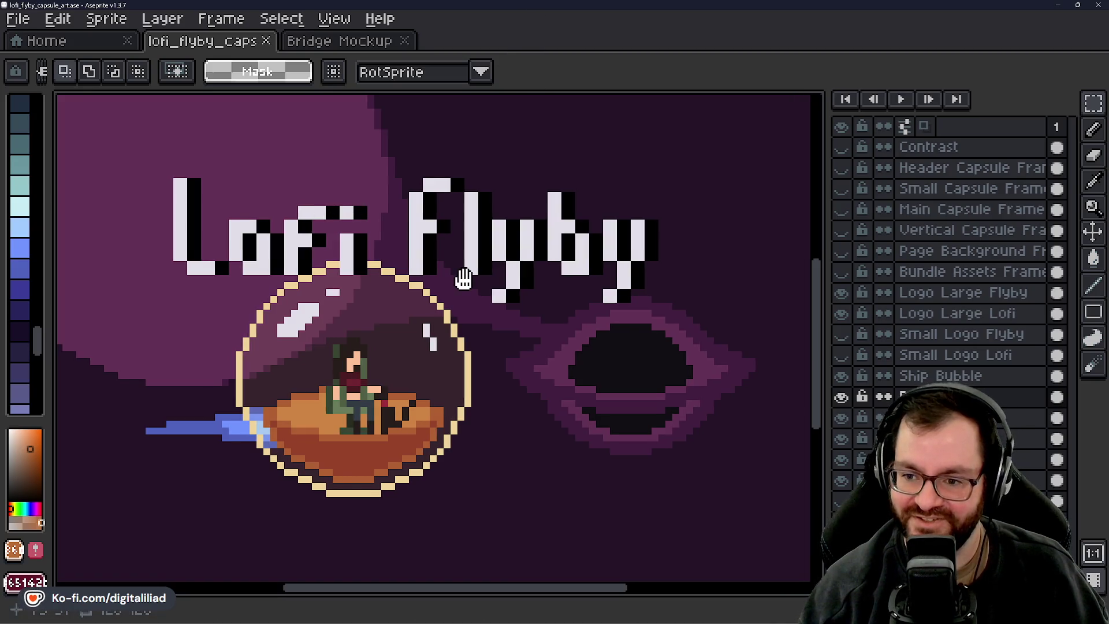
drag(466, 278, 469, 281)
drag(461, 348, 457, 345)
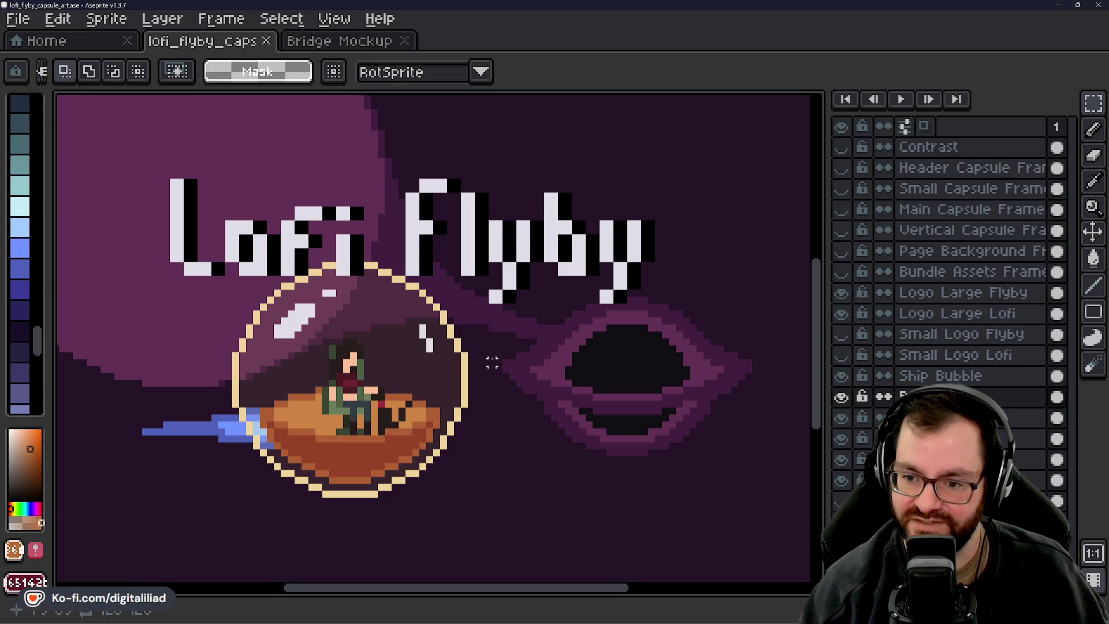
key(ctrl+z)
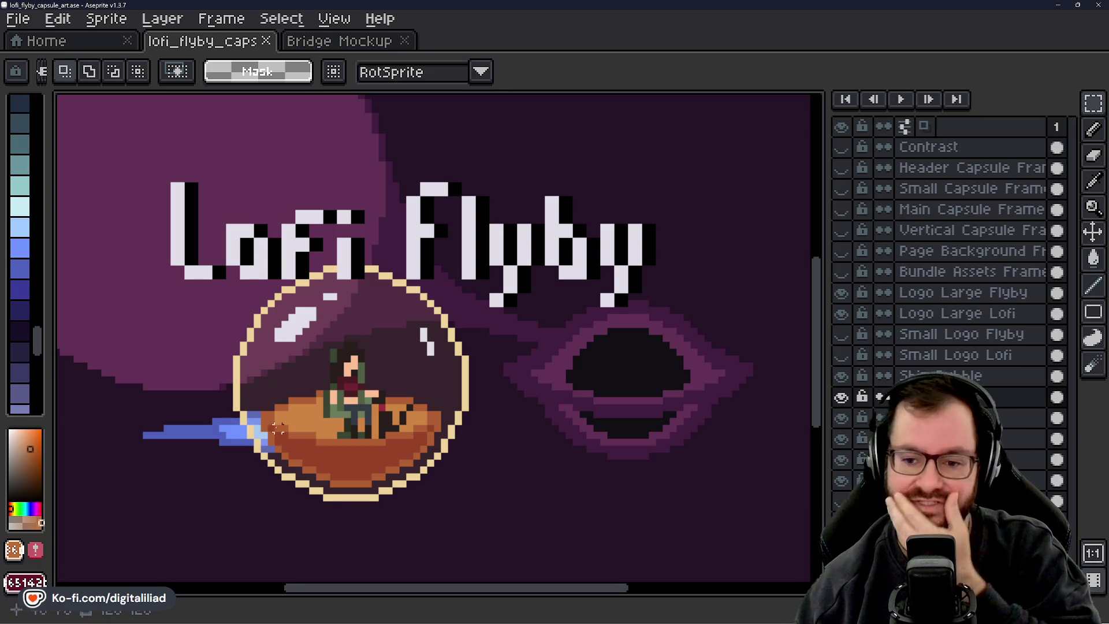
scroll(278, 429, up, 1)
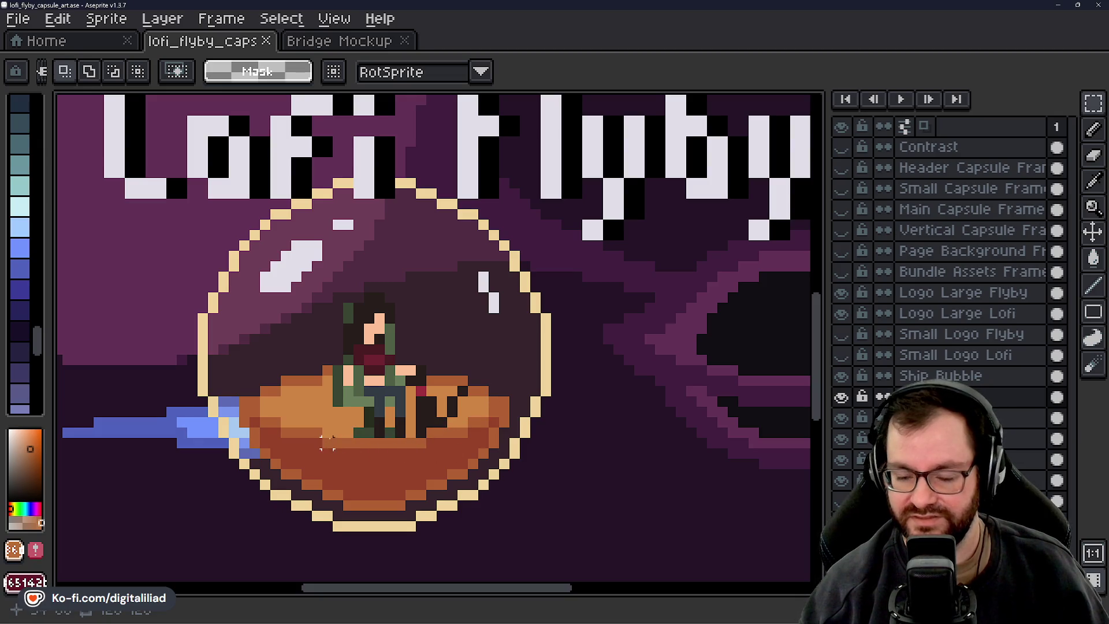
Sample a darker colour from the canvas and move three layers down
alt+click(309, 434)
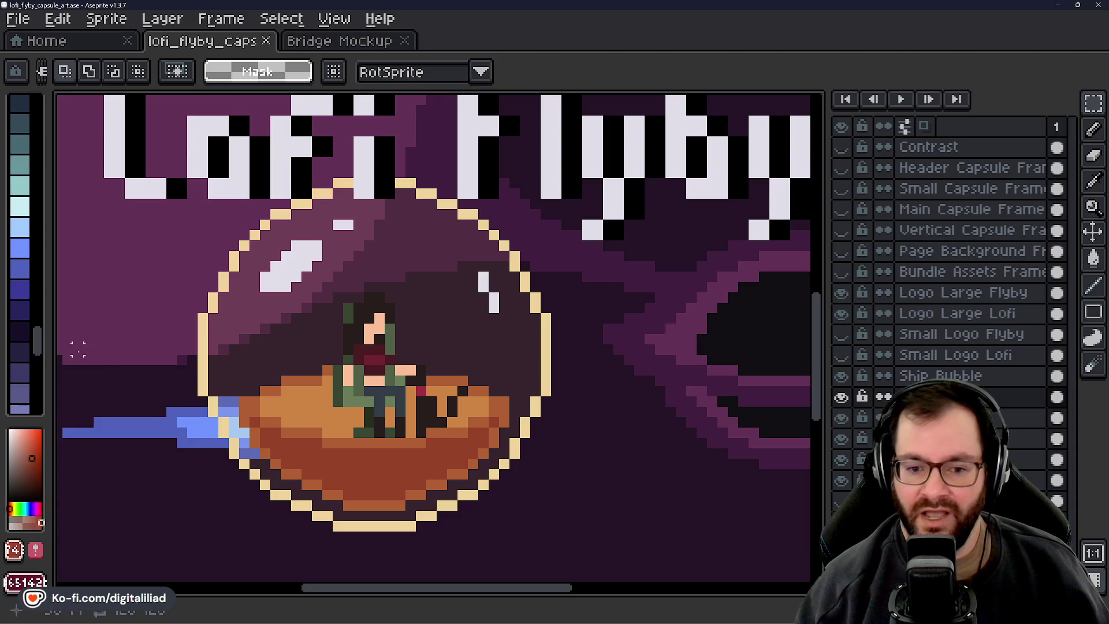
scroll(37, 324, down, 5)
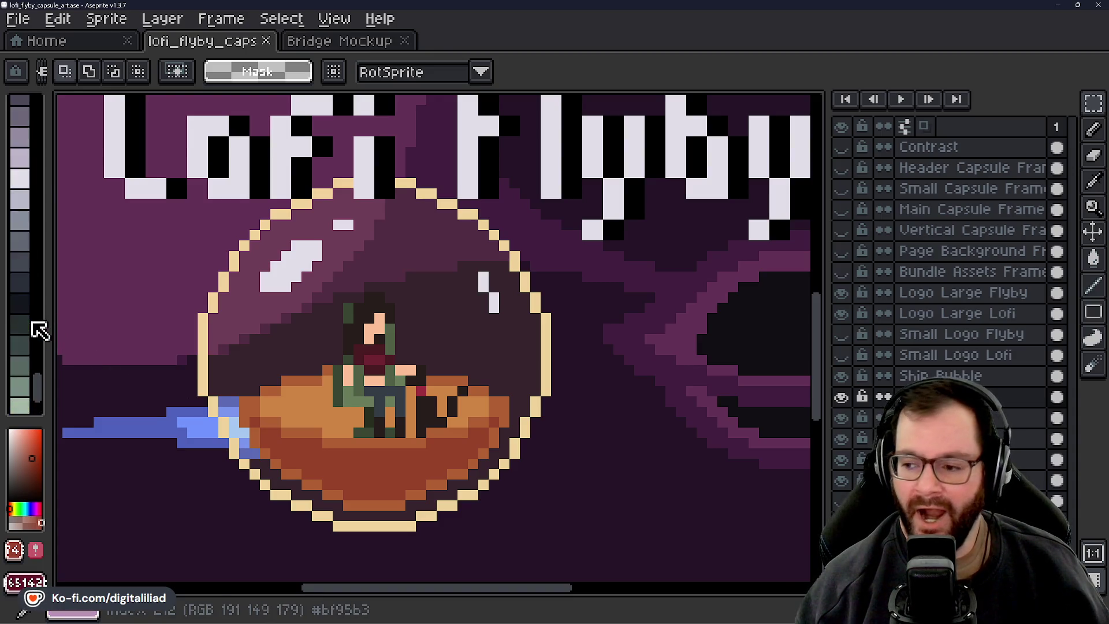
key(Down)
key(Down)
key(Down)
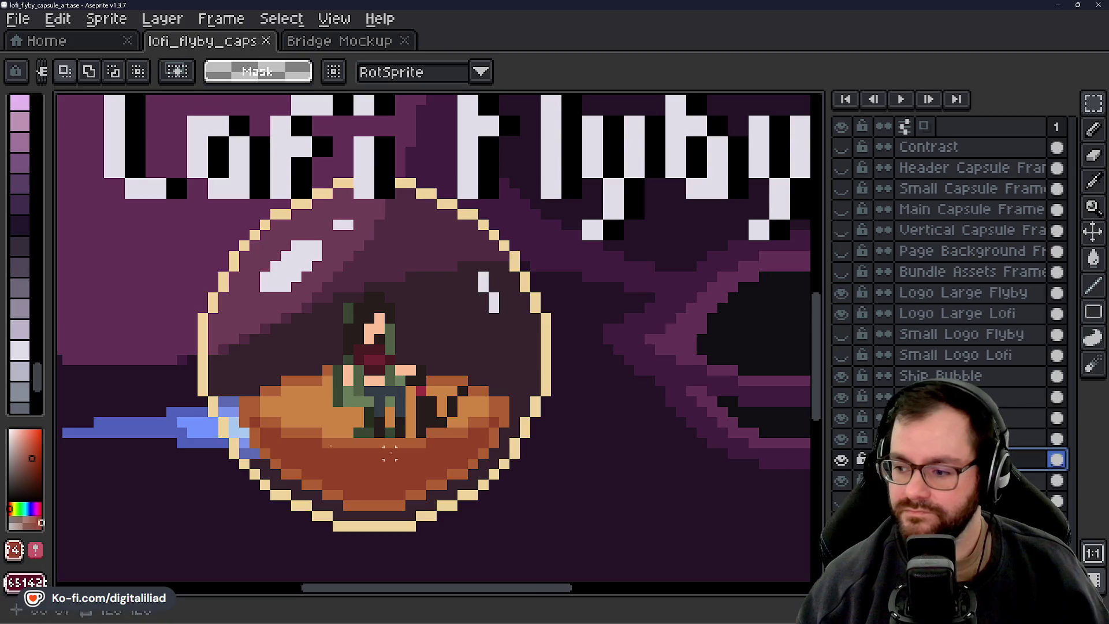
scroll(35, 335, up, 10)
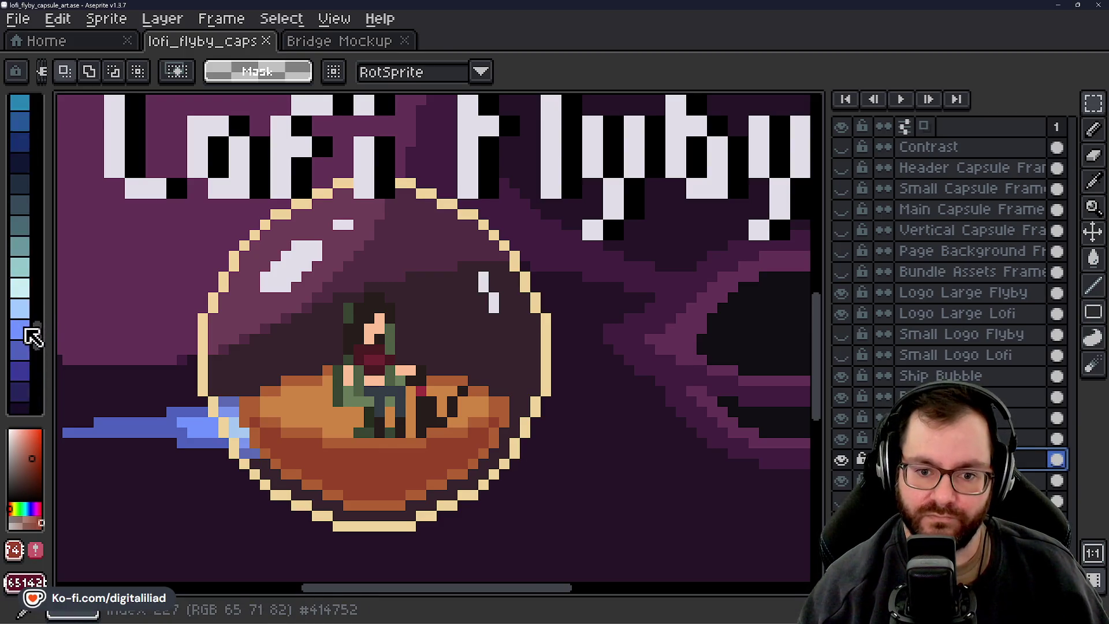
scroll(32, 341, up, 3)
key(i)
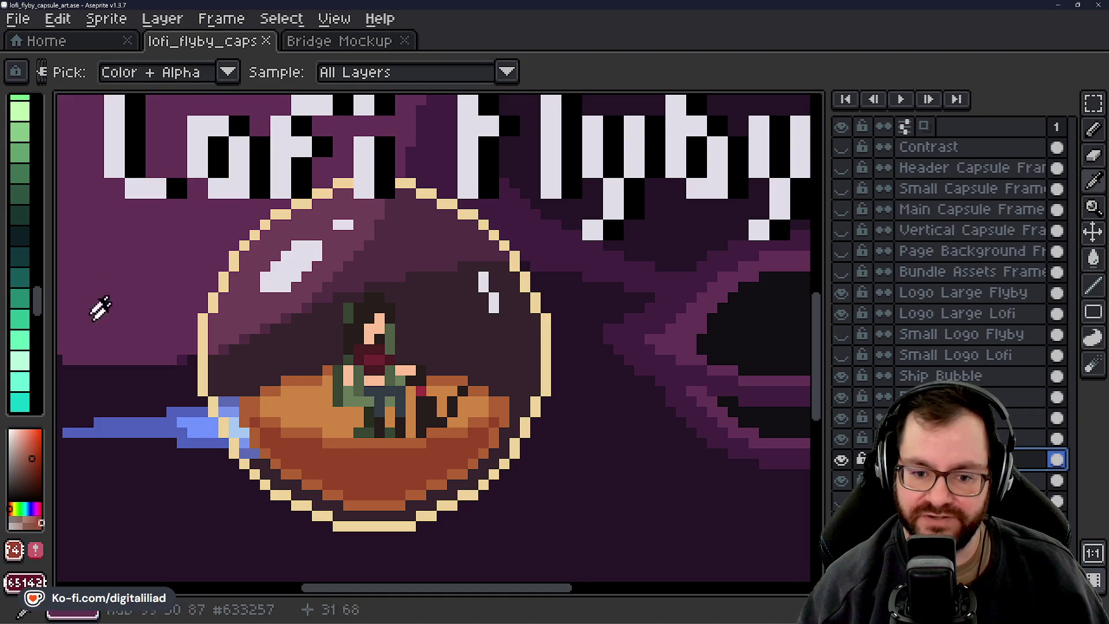
key(m)
scroll(26, 270, up, 5)
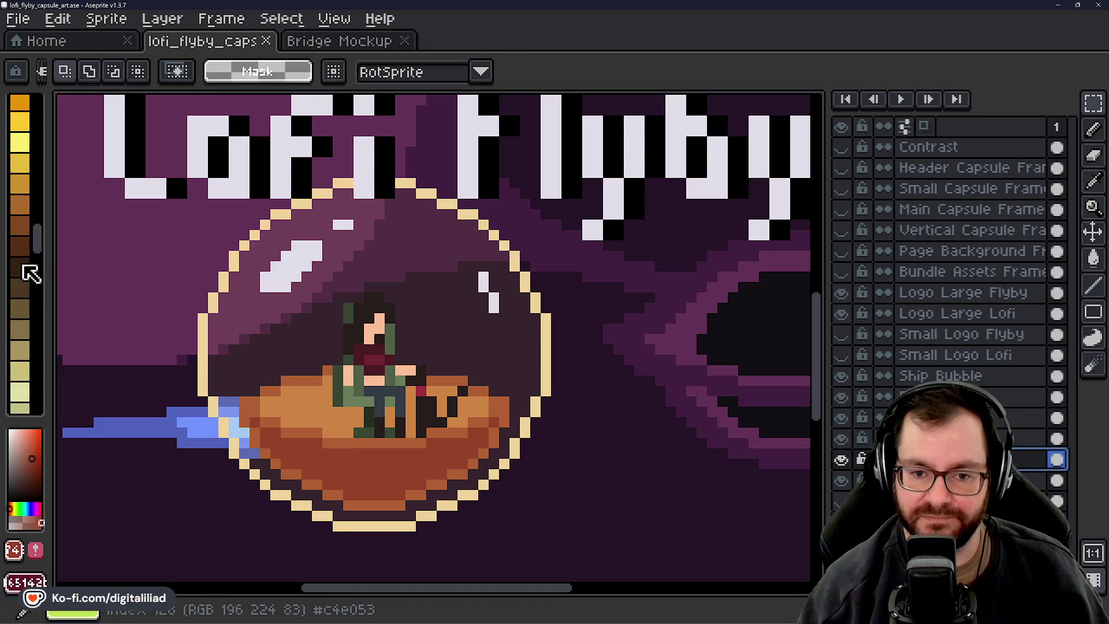
Hide the Bubble Fill layer and pick the boat's dark brown as drawing colour
click(842, 398)
alt+click(307, 438)
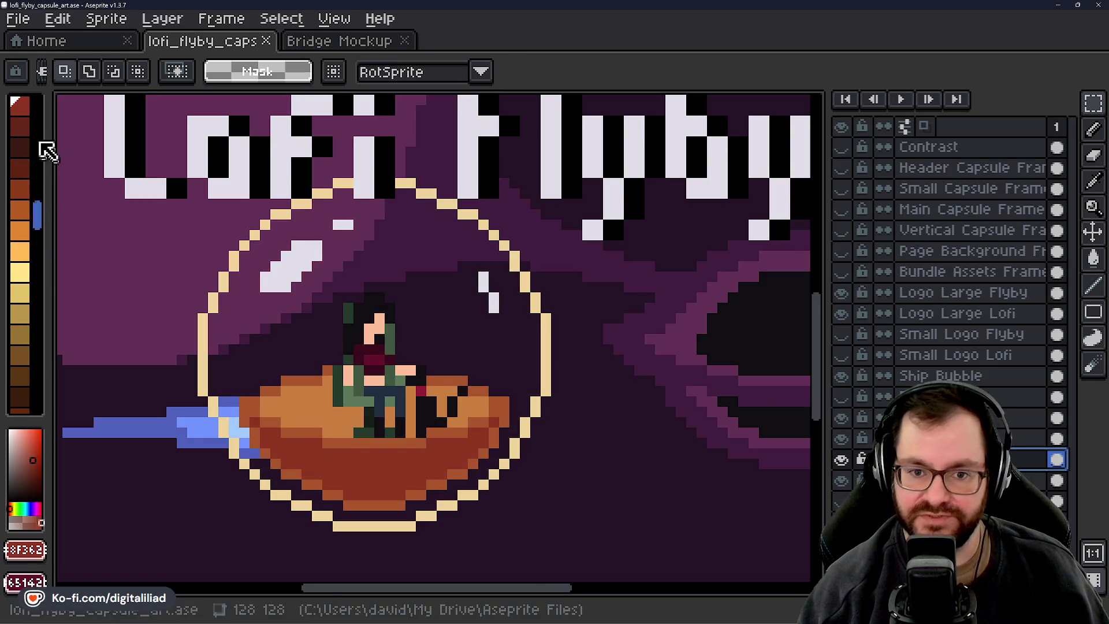
scroll(36, 166, up, 3)
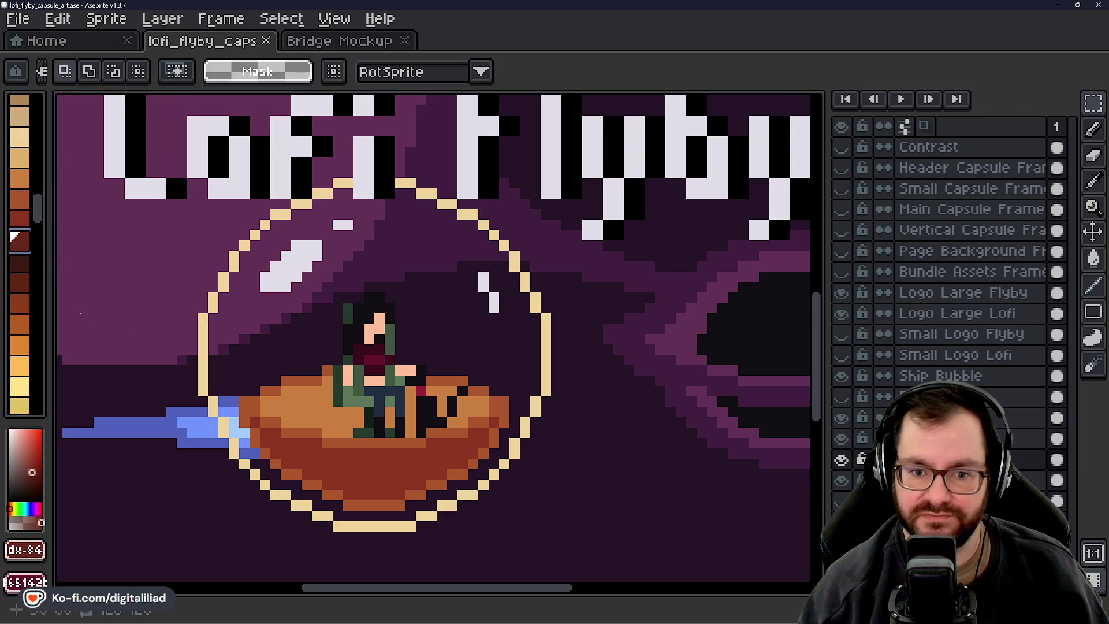
Pencil dark-brown pixels on the boat's left edge, lighter band and across the hull, saving
scroll(201, 384, up, 1)
key(b)
drag(286, 403, 286, 416)
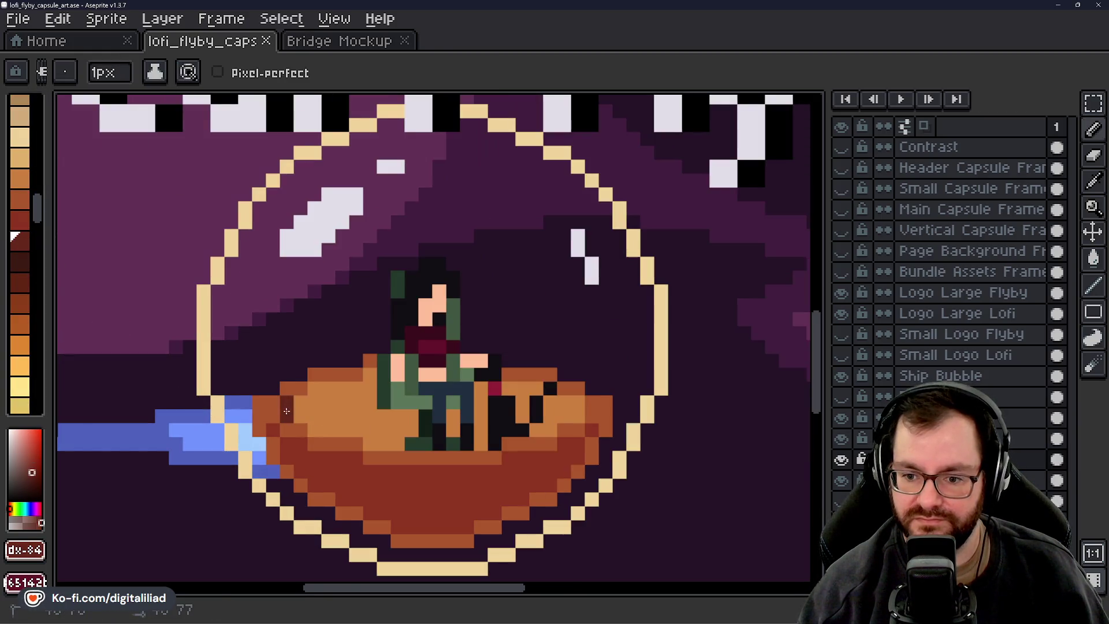
click(368, 449)
scroll(433, 475, down, 9)
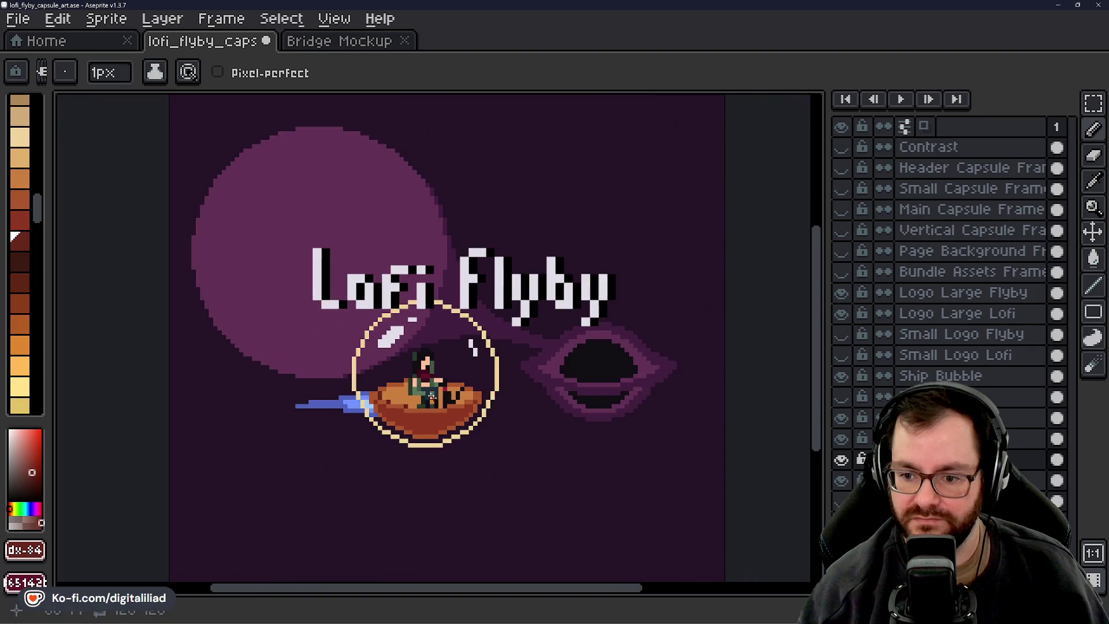
scroll(445, 432, up, 3)
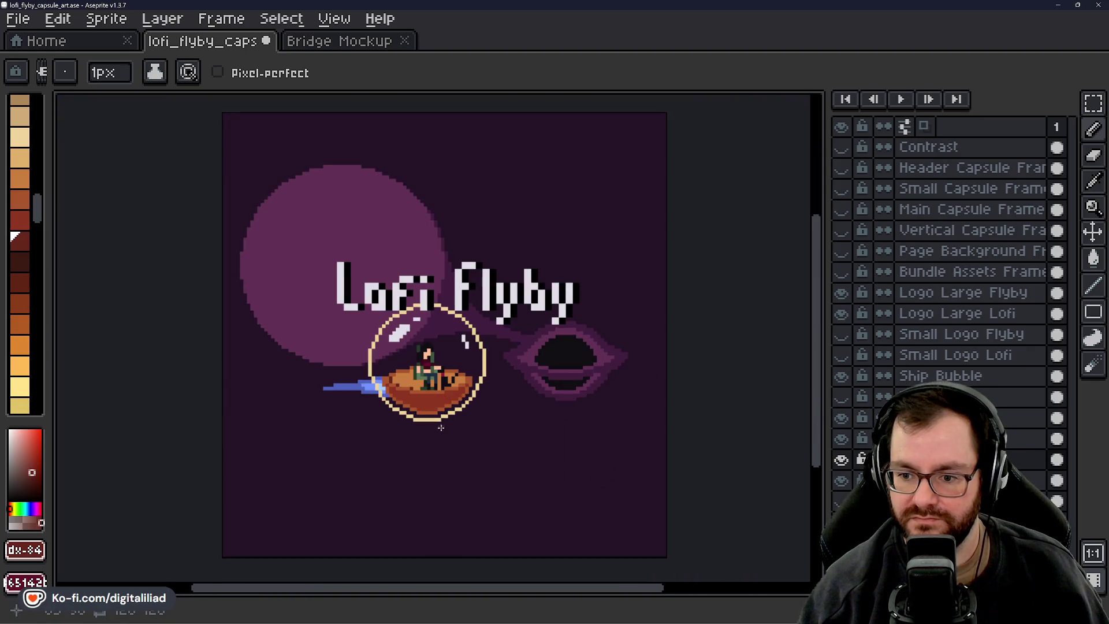
scroll(402, 371, up, 3)
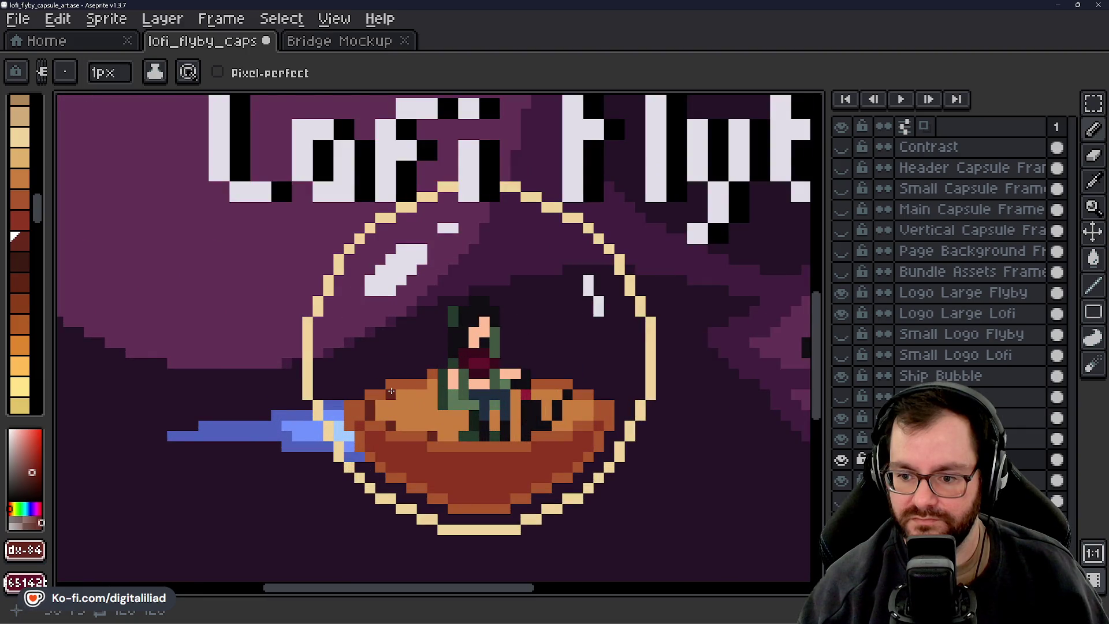
key(ctrl+s)
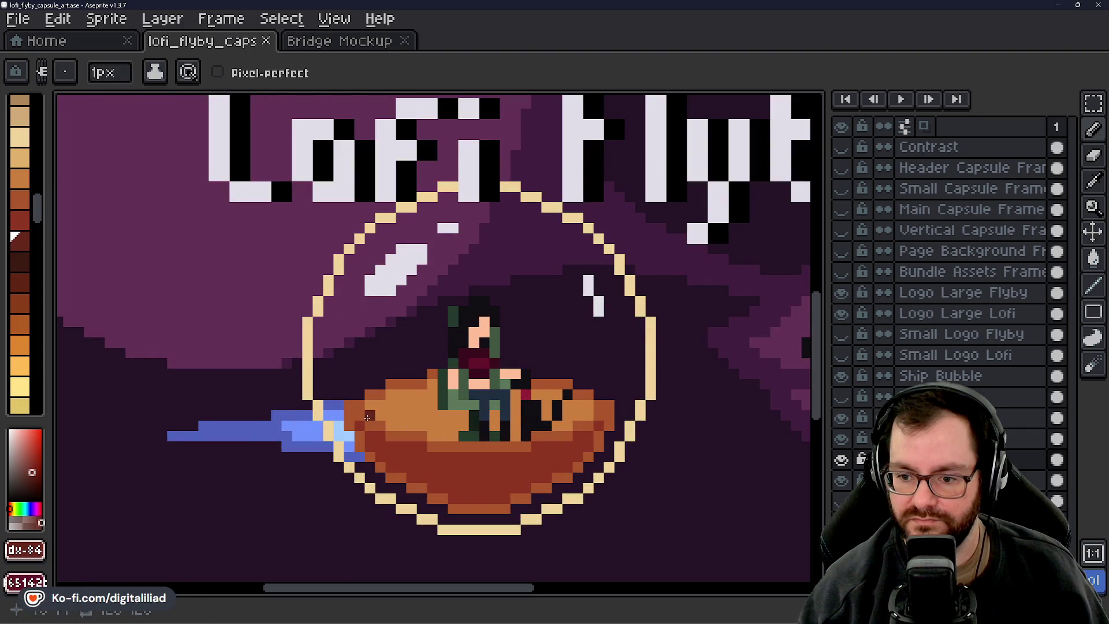
drag(367, 417, 421, 426)
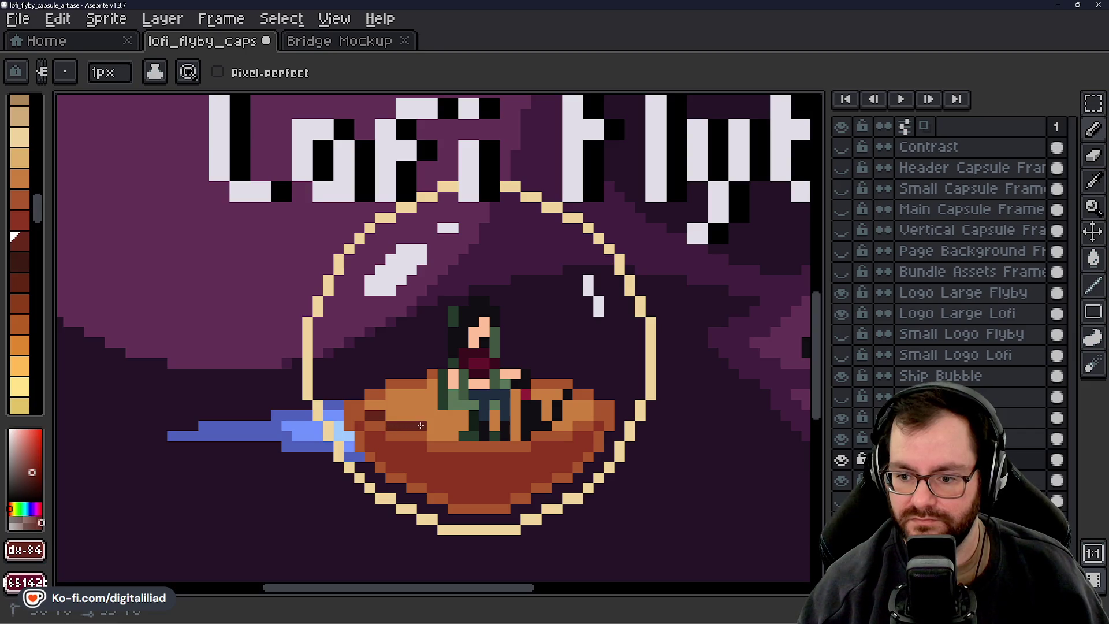
scroll(471, 457, down, 3)
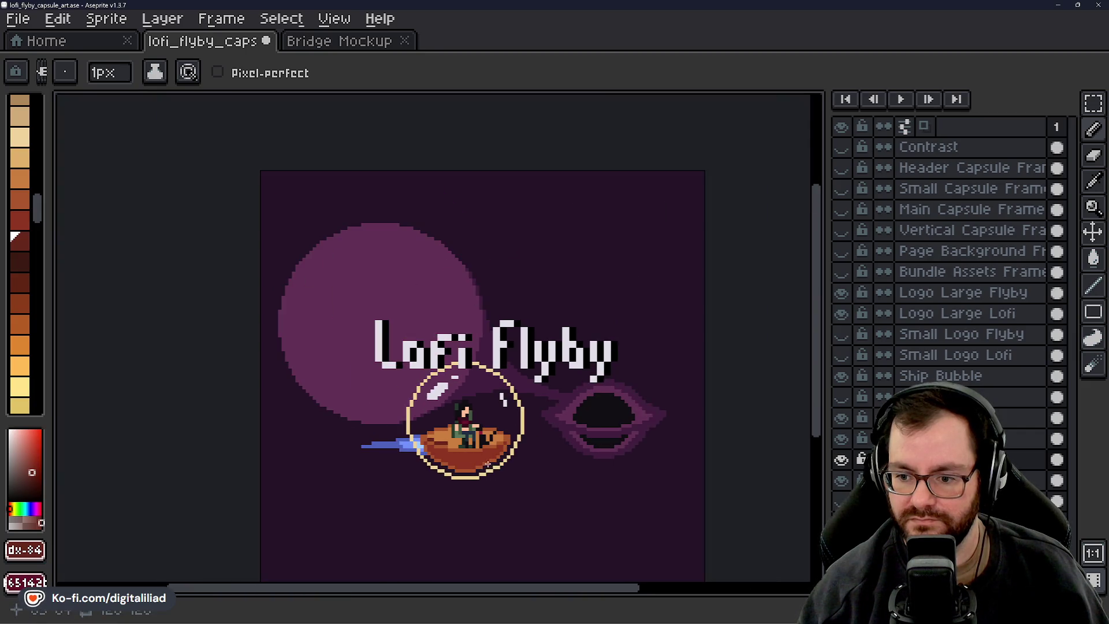
key(ctrl+s)
scroll(479, 463, up, 3)
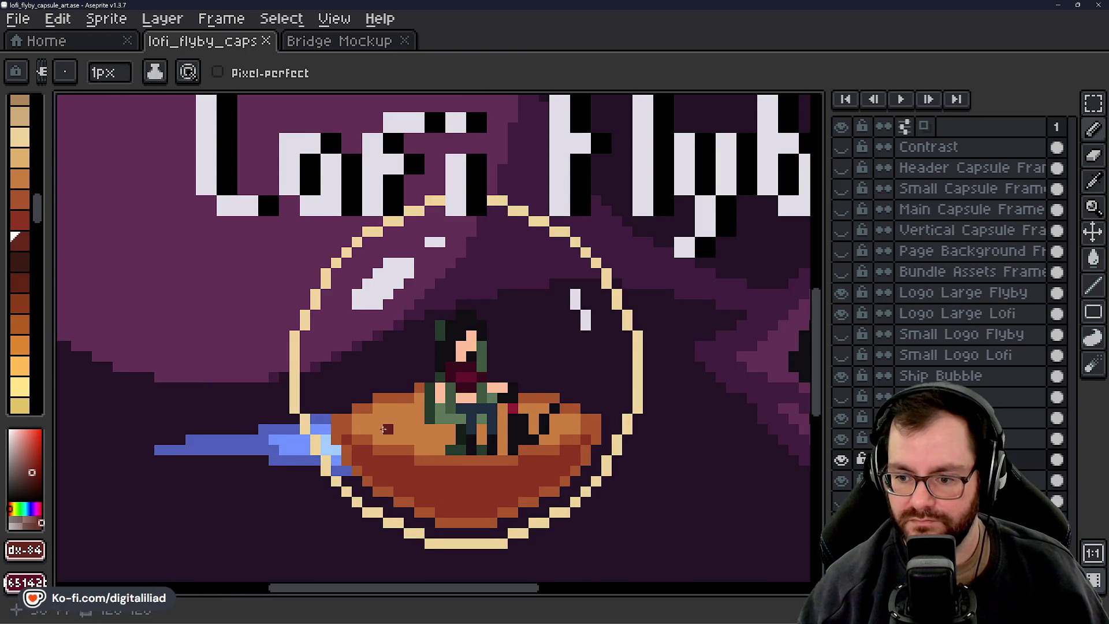
Darken the hull's tan pixels along a line and to the right of the pilot
mouse_move(378, 440)
mouse_down()
mouse_move(406, 439)
mouse_move(420, 426)
mouse_move(439, 451)
mouse_move(444, 431)
mouse_move(502, 432)
mouse_move(504, 453)
mouse_up()
click(390, 430)
click(479, 431)
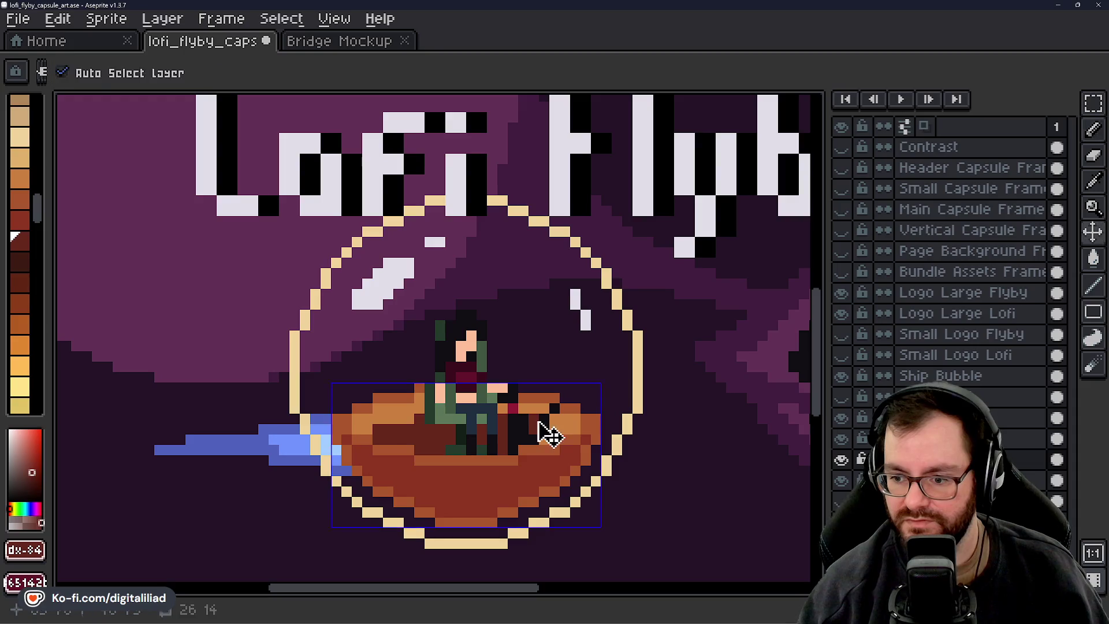
click(536, 427)
drag(544, 434, 556, 430)
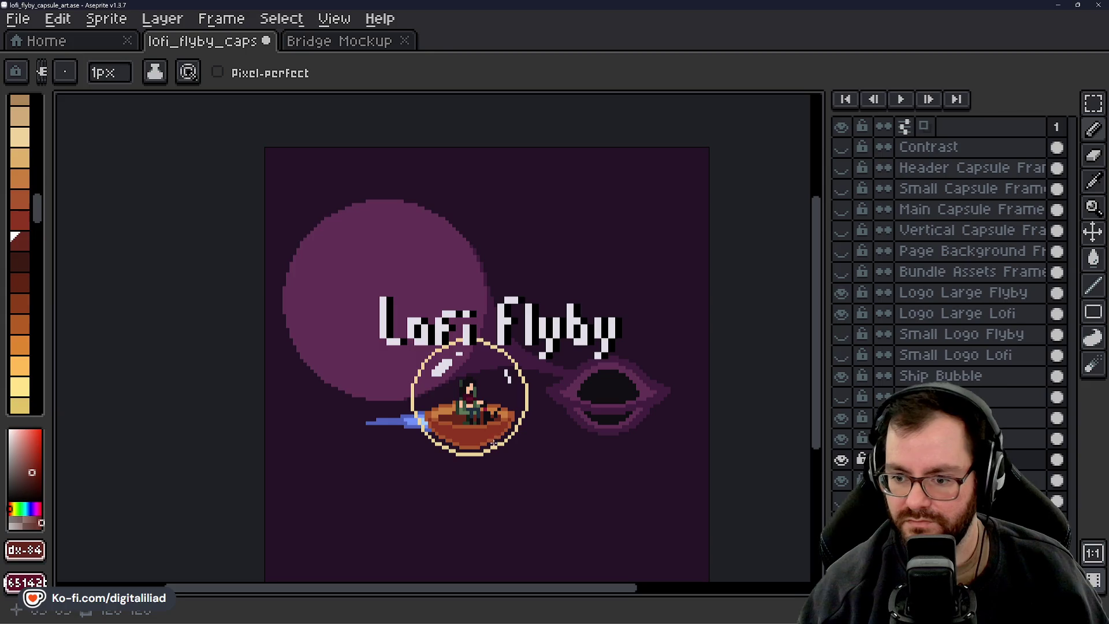
scroll(497, 430, up, 5)
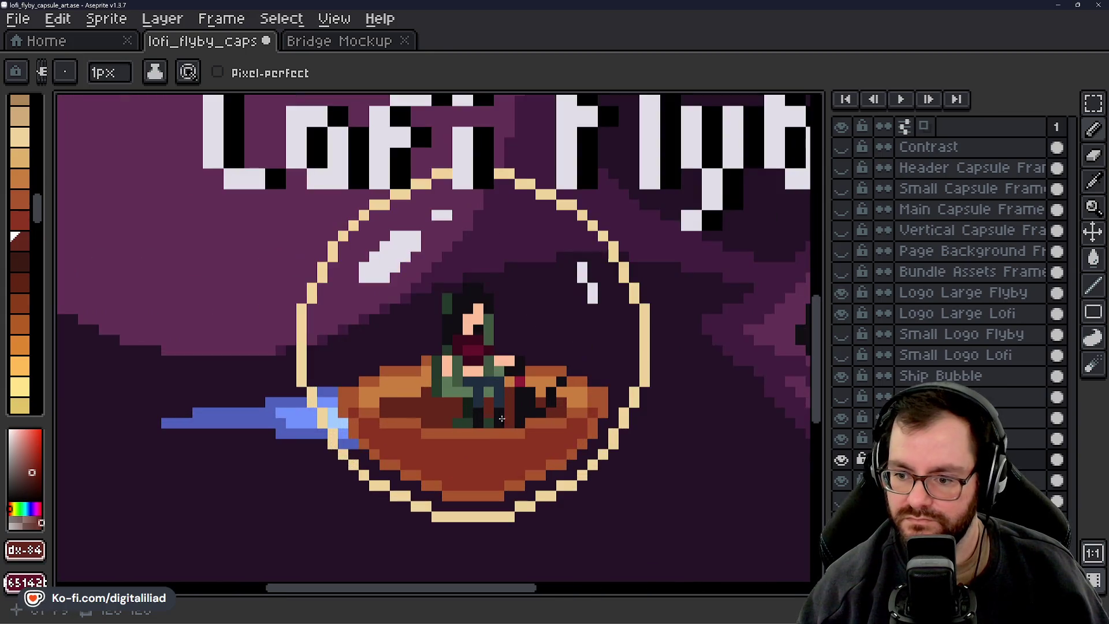
scroll(417, 315, down, 4)
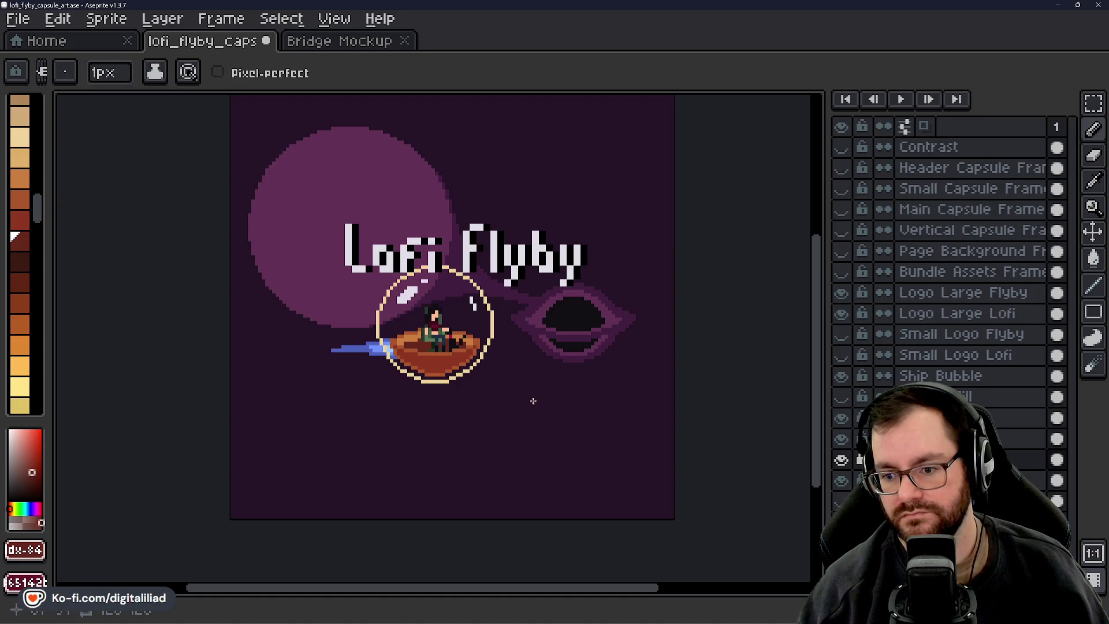
scroll(356, 351, up, 3)
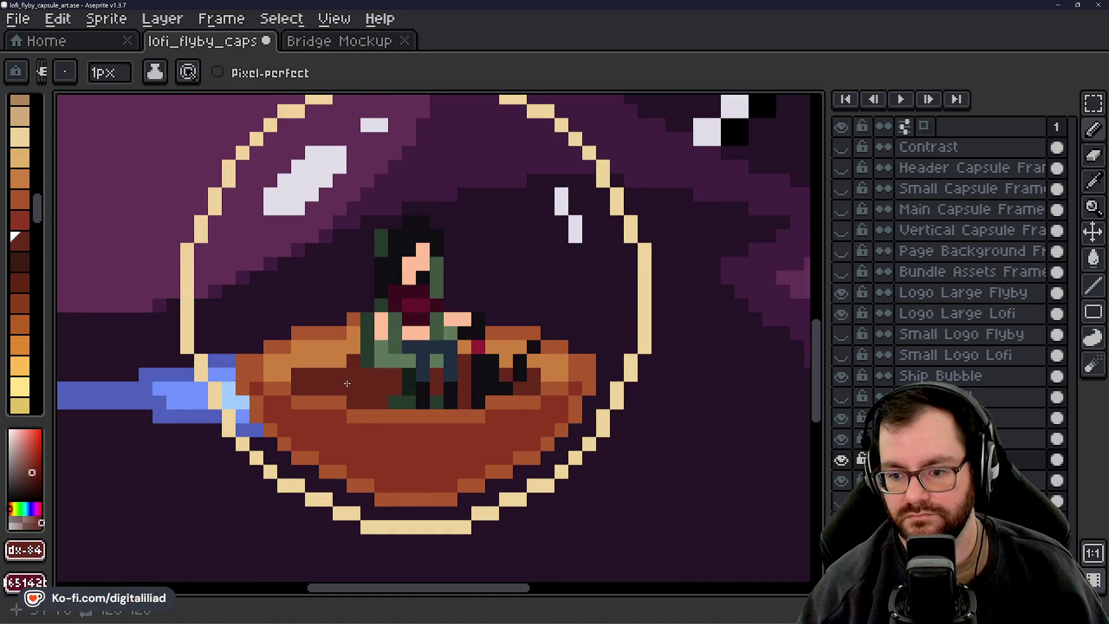
Flood-fill the hull's light-orange pixels with dark brown using the Paint Bucket
key(g)
click(318, 356)
scroll(462, 439, down, 3)
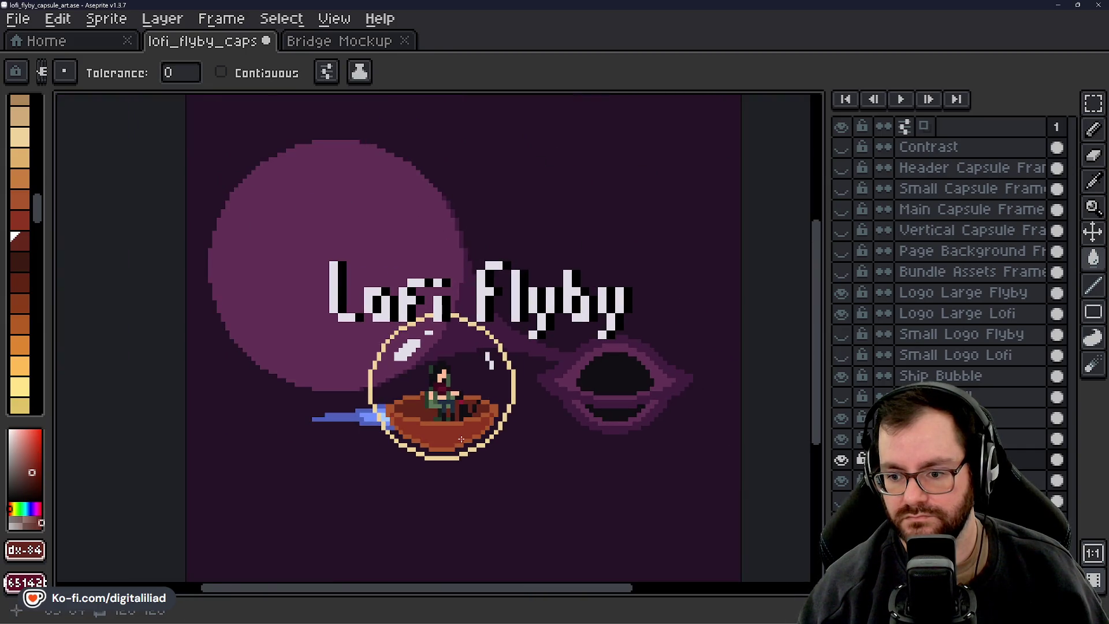
Recolour the boat-edge pixels left of the pilot darker, then undo the change
scroll(461, 440, up, 3)
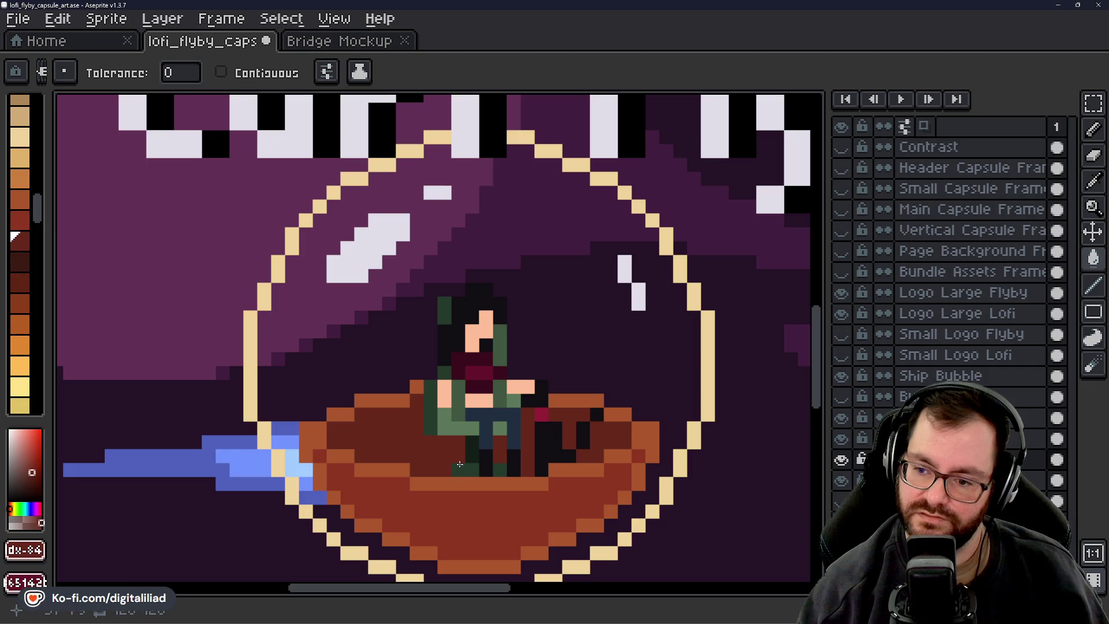
click(404, 400)
click(418, 386)
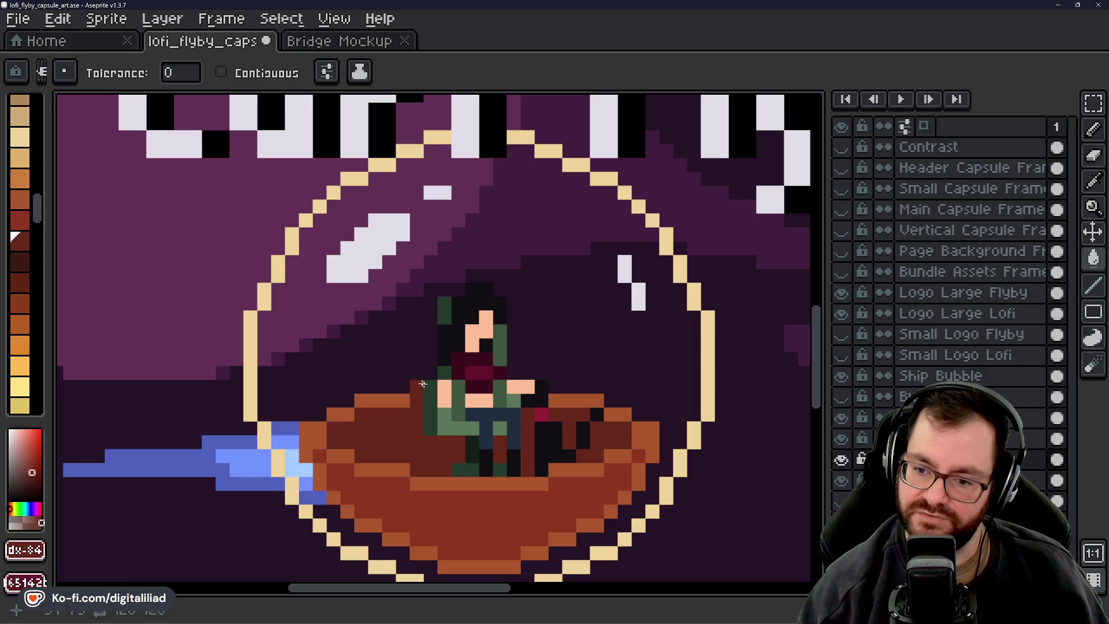
scroll(433, 464, down, 6)
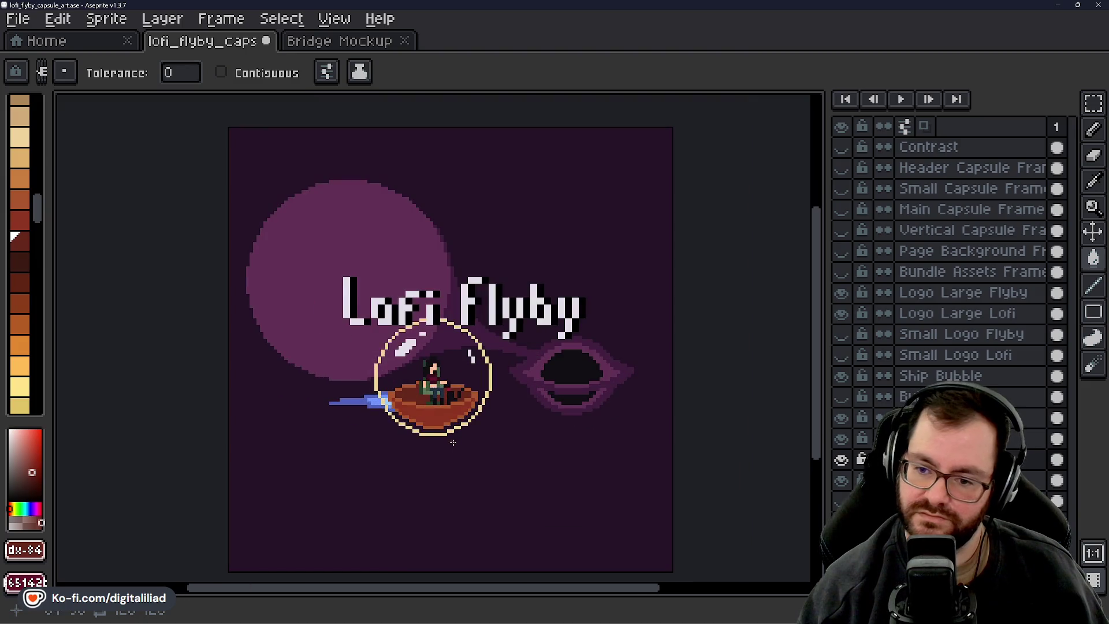
key(ctrl)
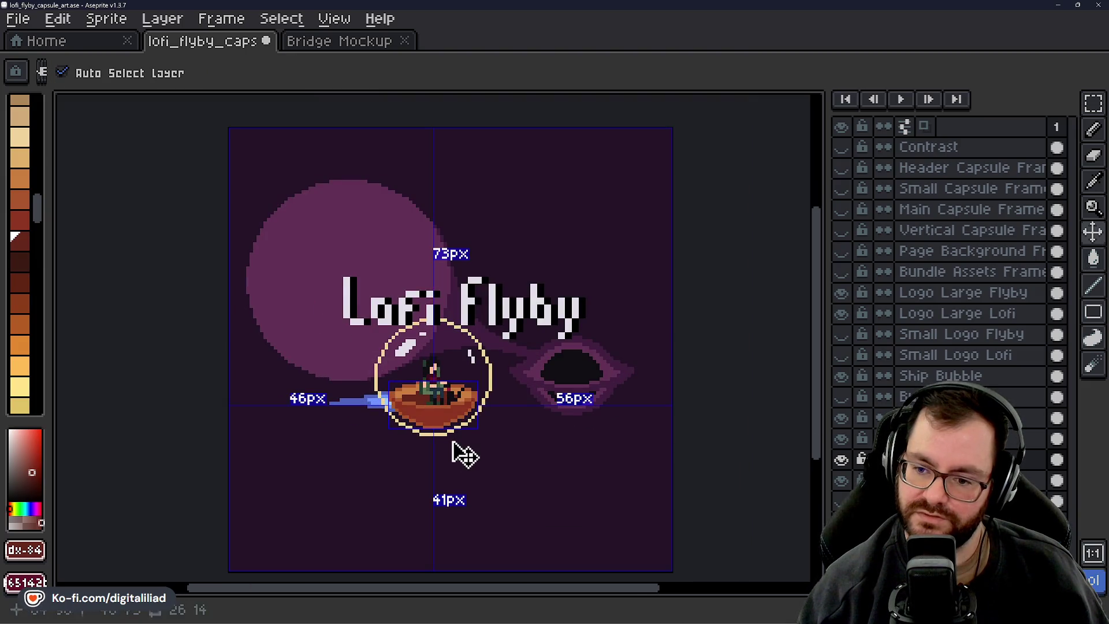
key(ctrl+z)
scroll(427, 399, up, 5)
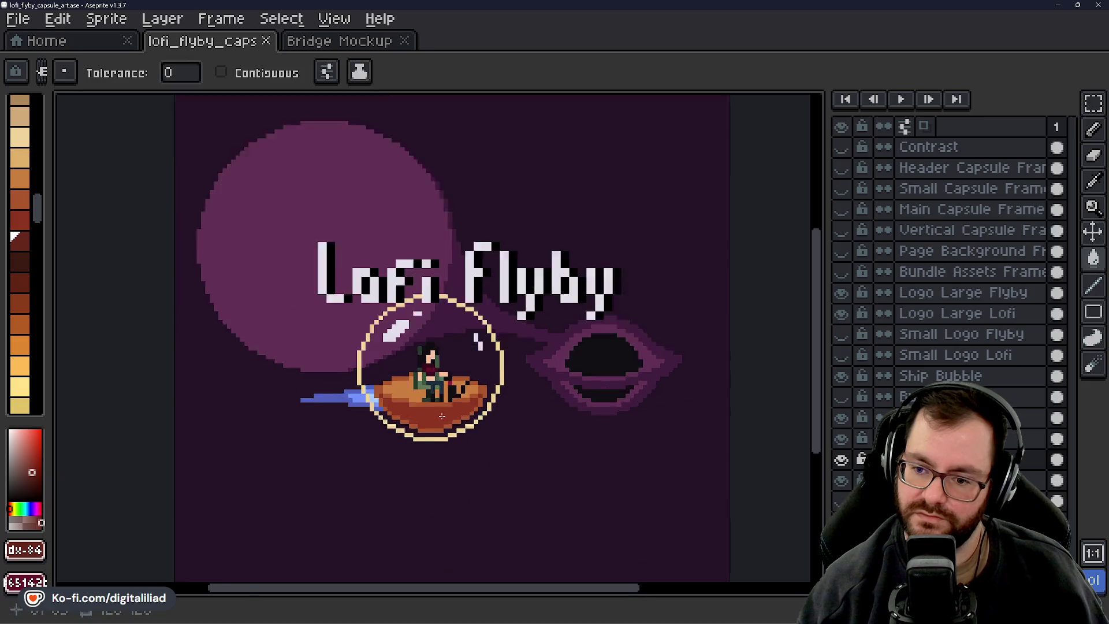
Fill part of the hull darker, save, then try a darker red hull fill
click(414, 387)
scroll(414, 387, down, 5)
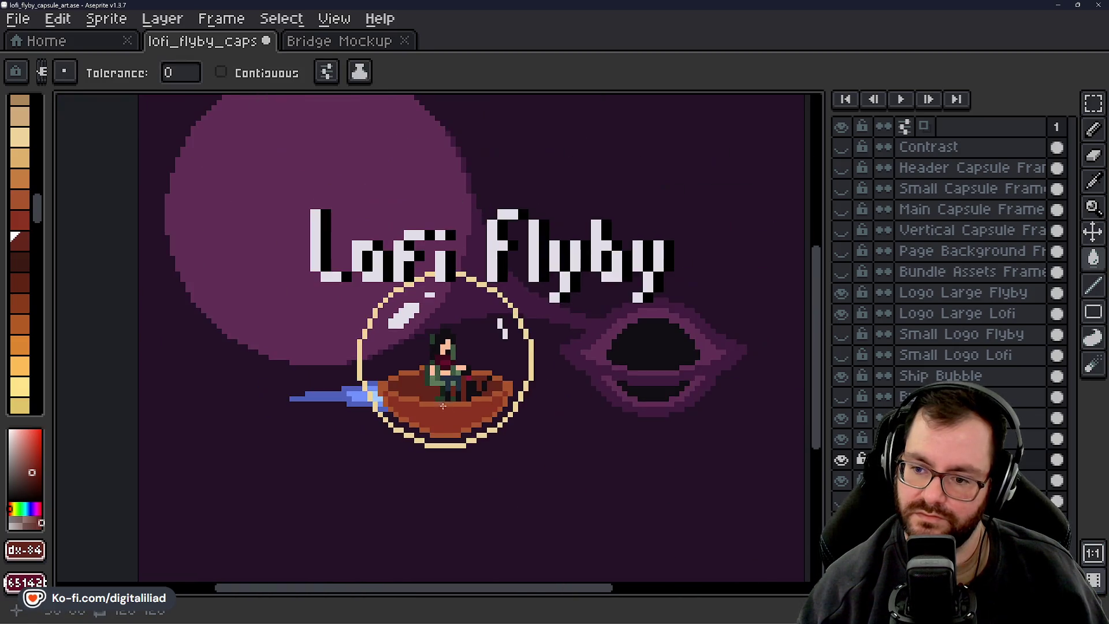
key(ctrl)
key(ctrl+s)
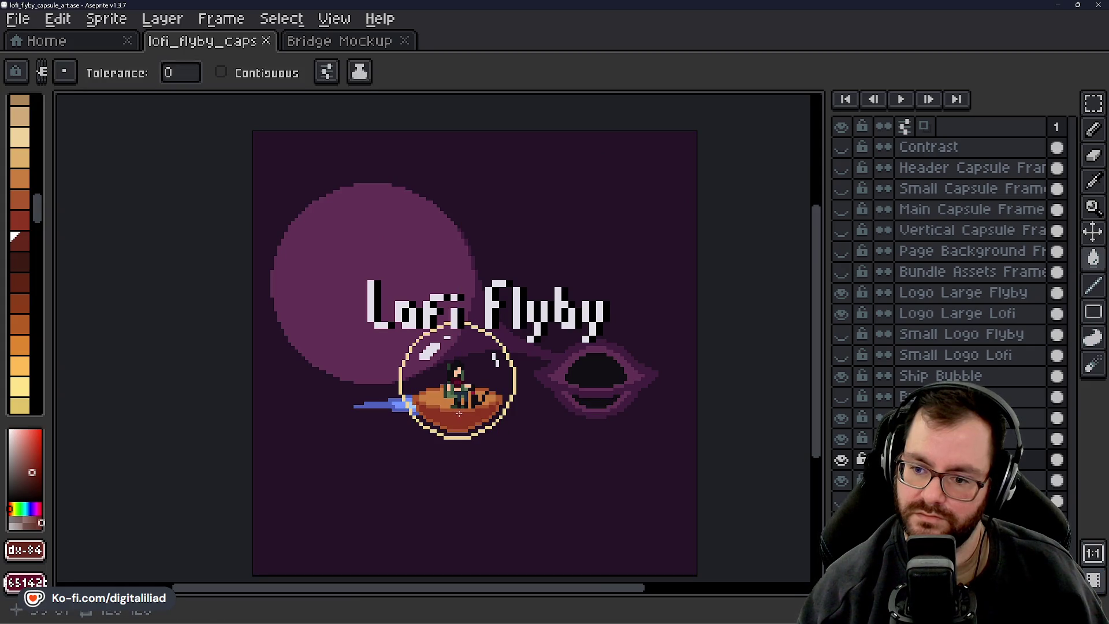
scroll(456, 425, up, 2)
click(439, 398)
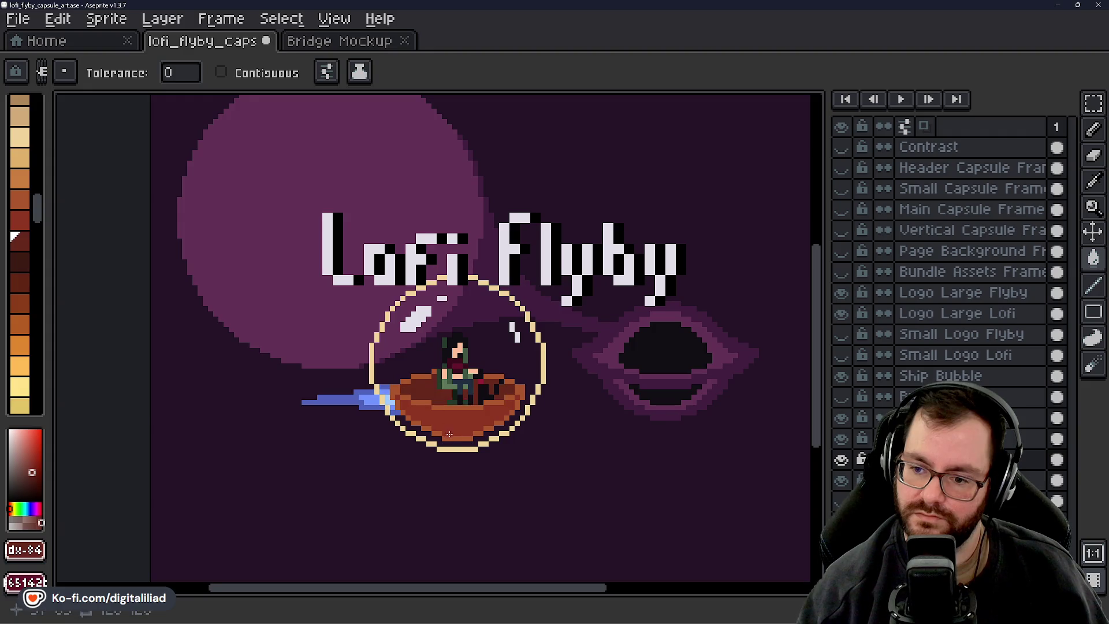
scroll(460, 439, down, 2)
Check values with the Contrast layer, undo the darker hull fill, and save
click(841, 147)
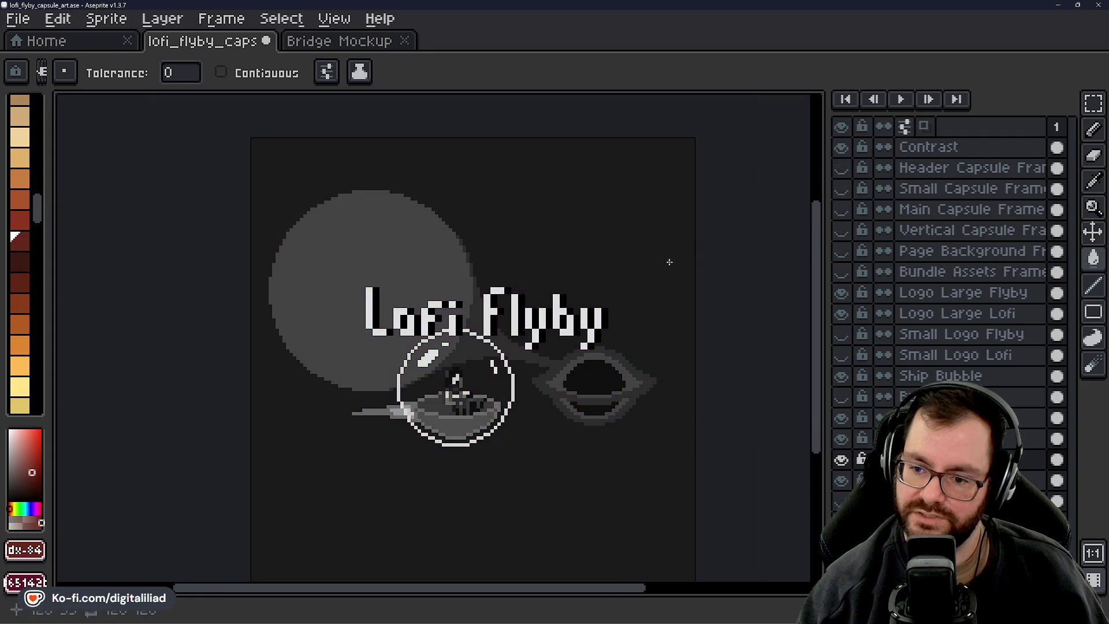
scroll(472, 376, up, 1)
scroll(473, 376, up, 1)
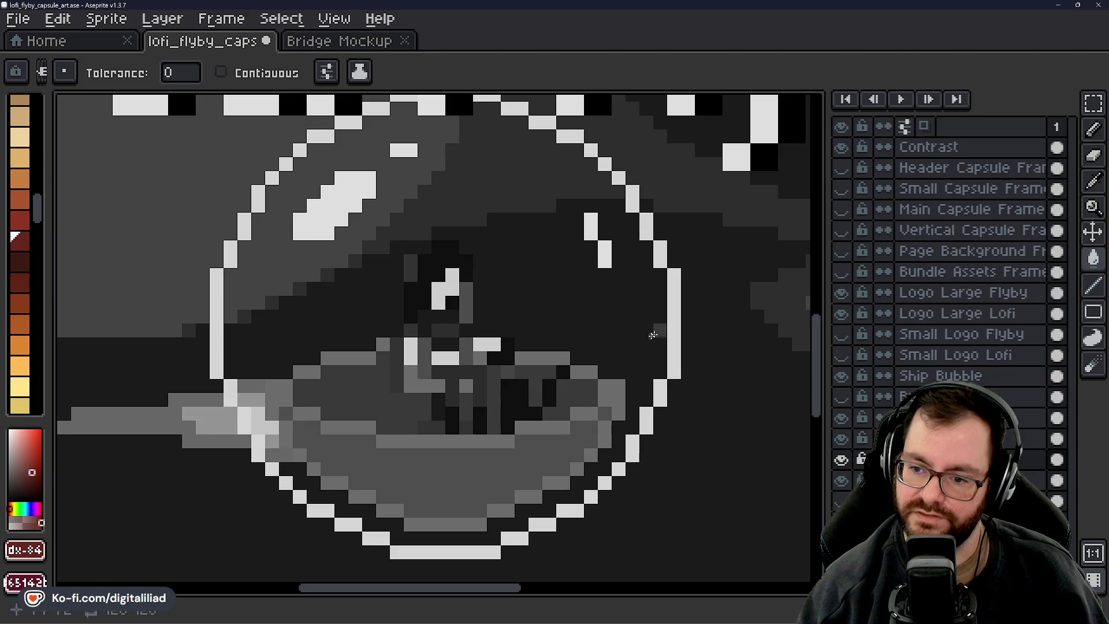
click(841, 147)
scroll(528, 364, down, 1)
key(ctrl+z)
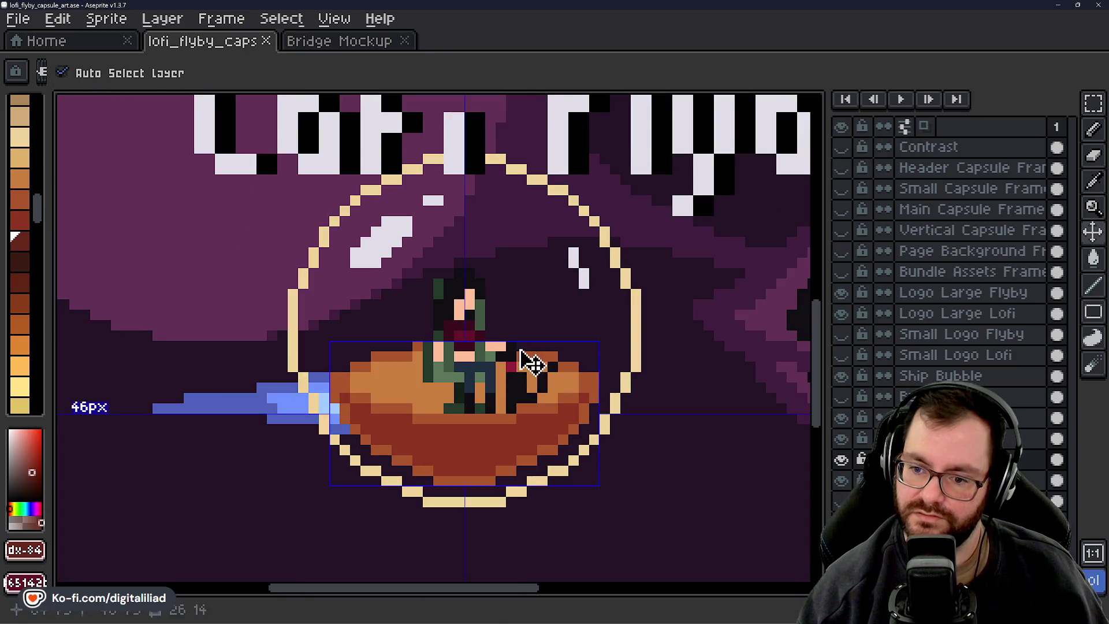
key(ctrl+s)
scroll(504, 369, down, 1)
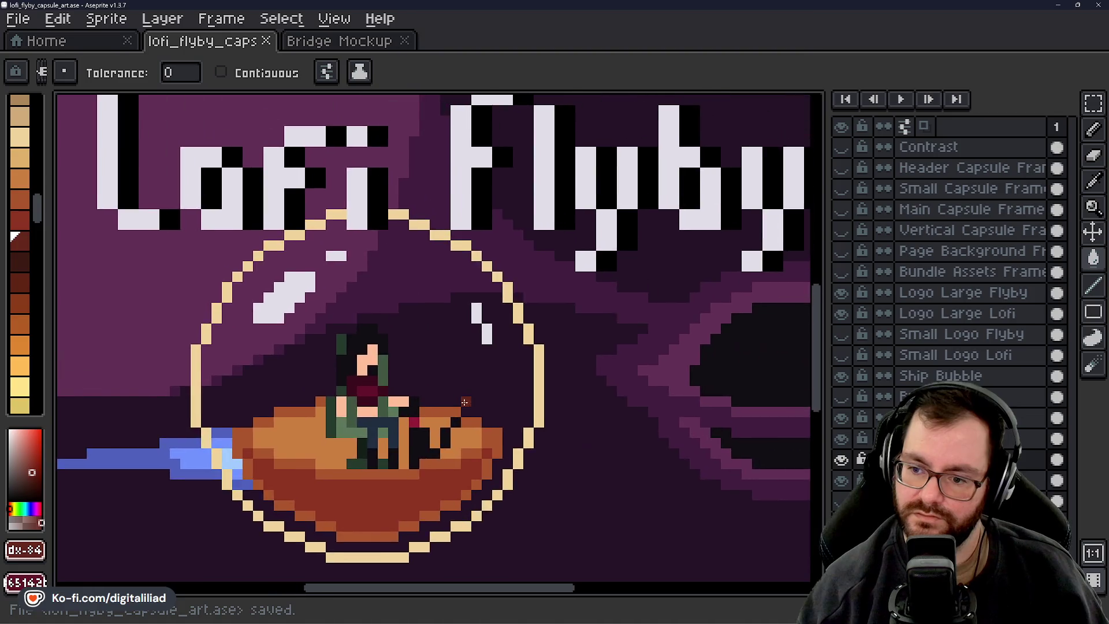
scroll(505, 368, right, 2)
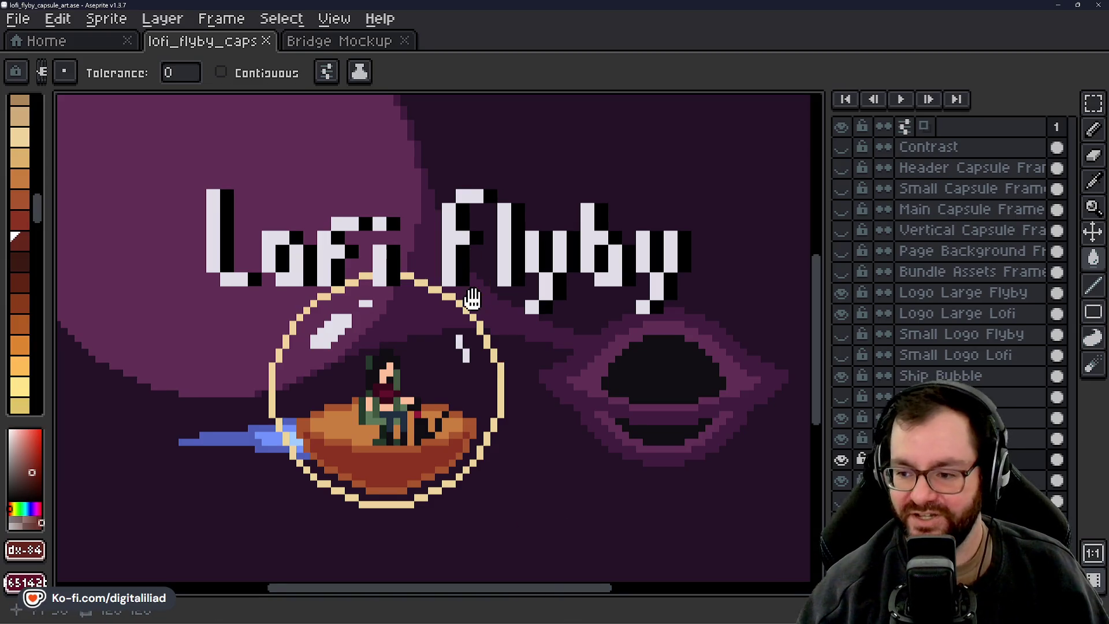
drag(465, 297, 444, 297)
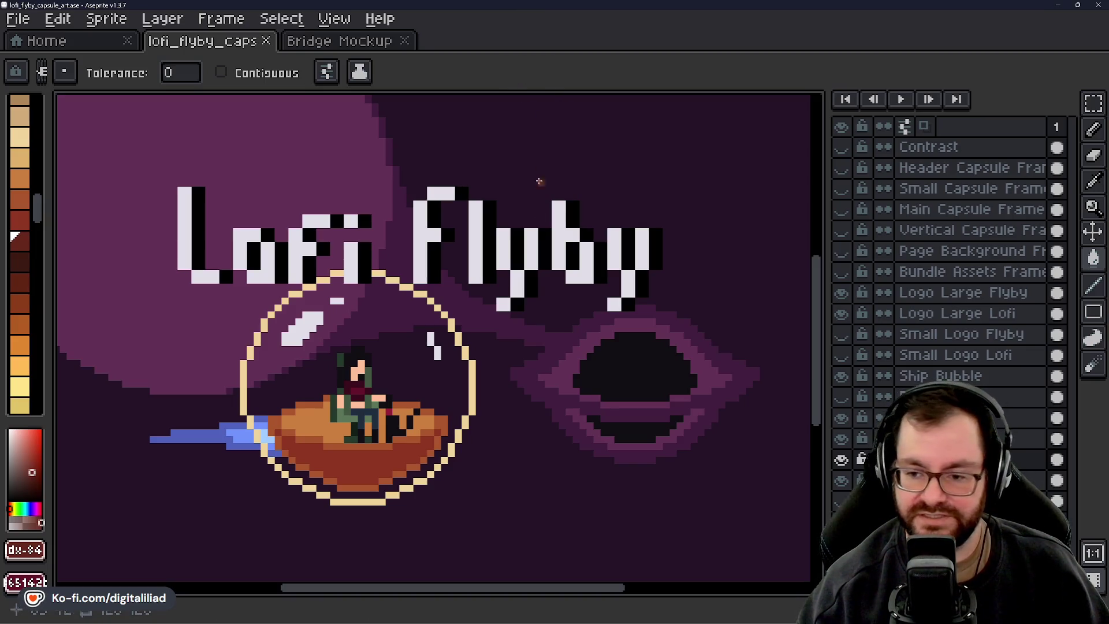
drag(540, 281, 547, 285)
key(ctrl+s)
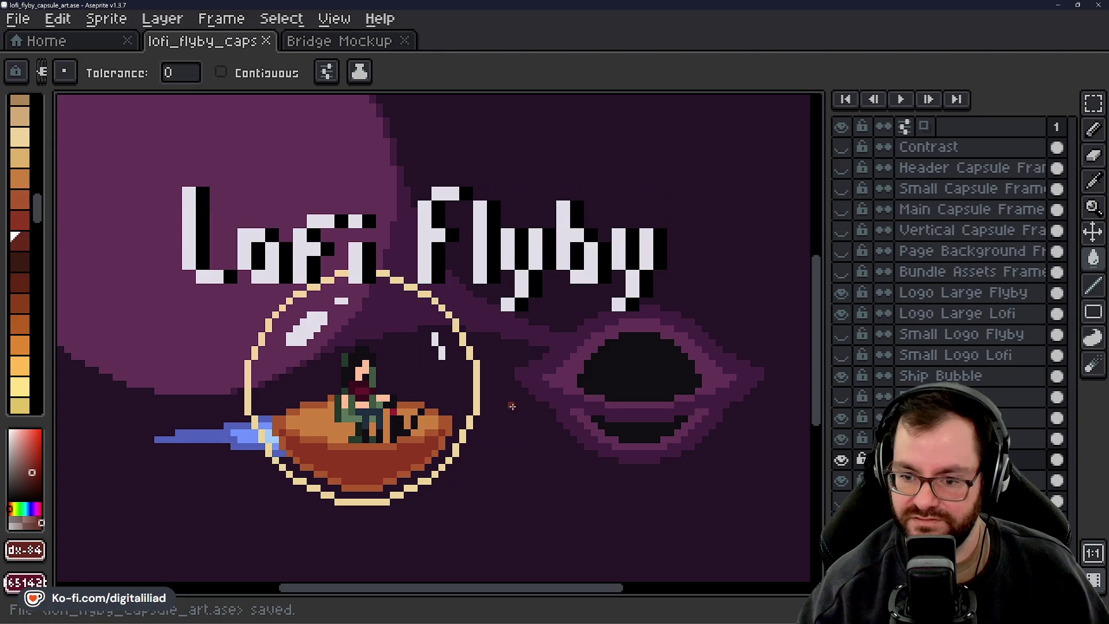
scroll(495, 326, down, 4)
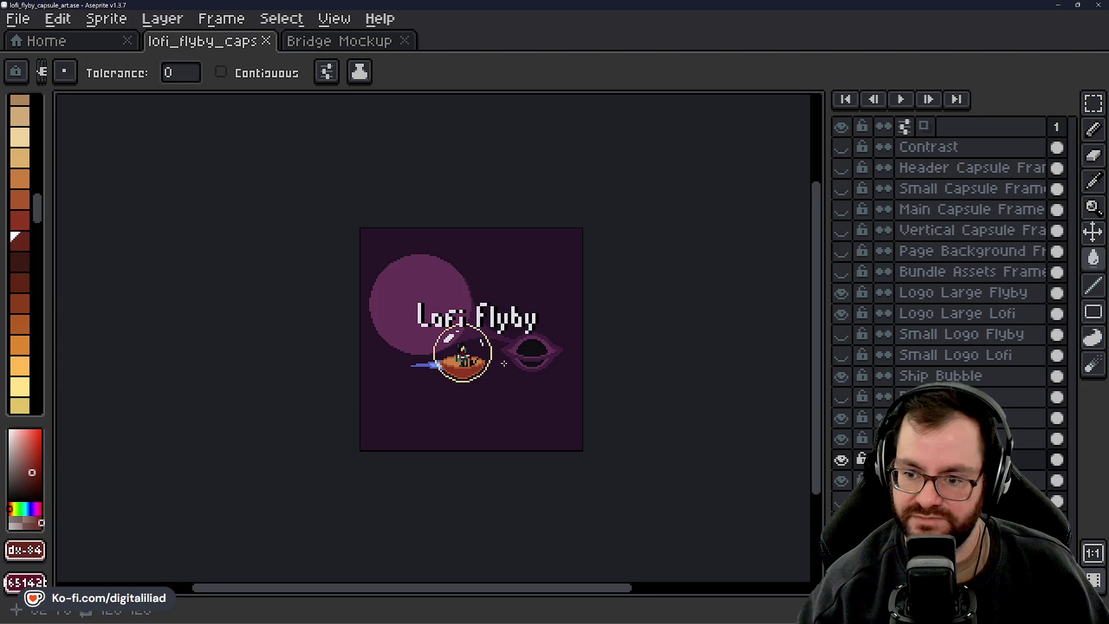
scroll(504, 363, up, 2)
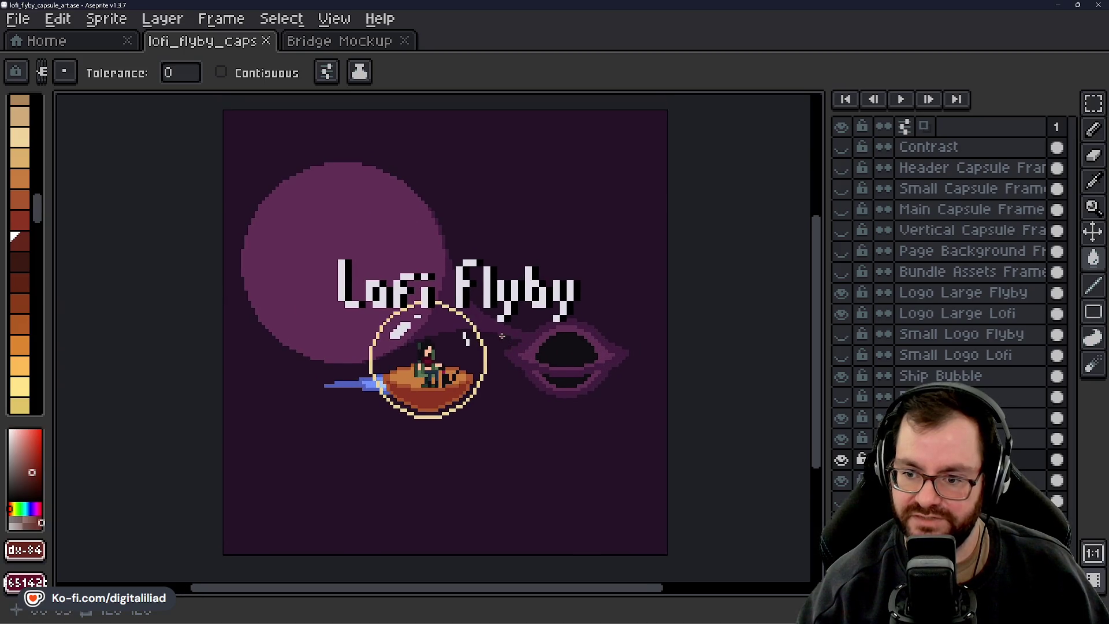
scroll(502, 335, down, 4)
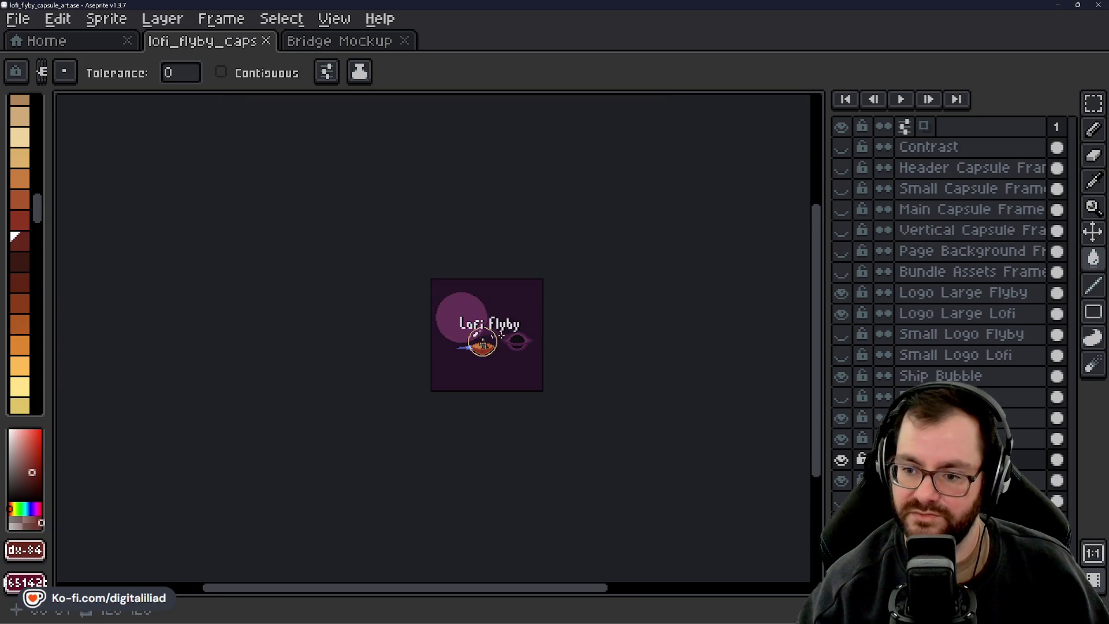
scroll(502, 335, up, 3)
scroll(497, 341, up, 2)
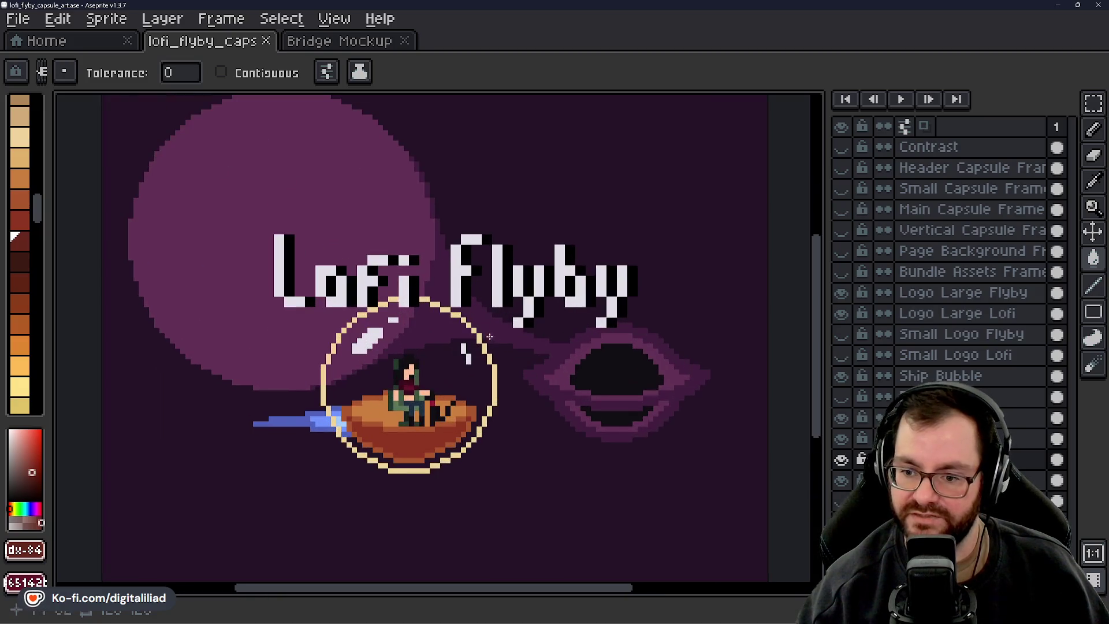
scroll(508, 342, up, 3)
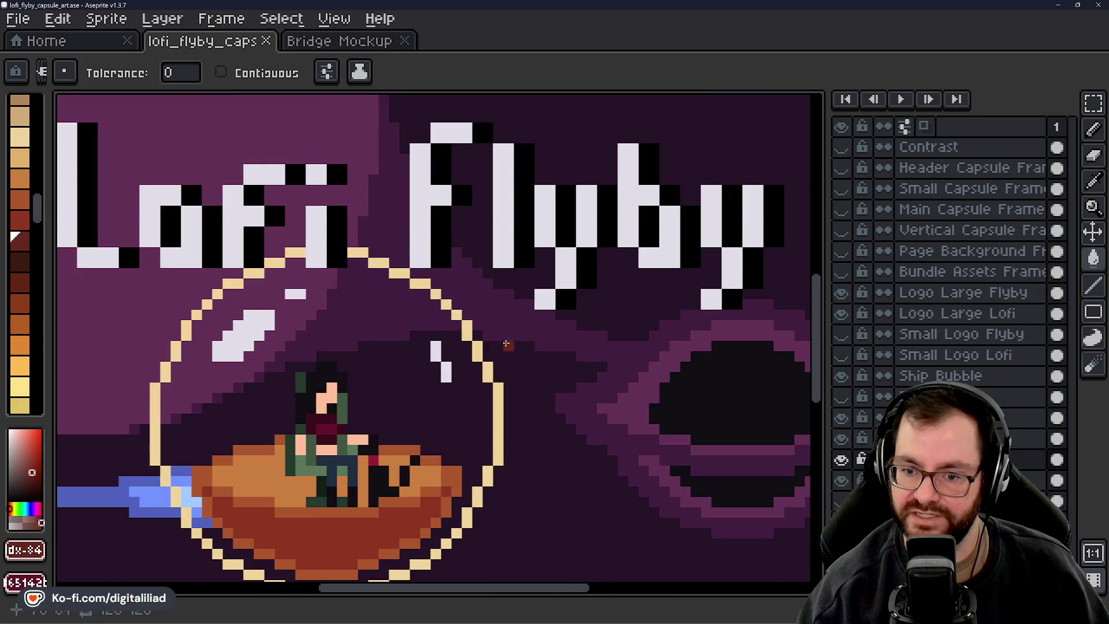
mouse_move(509, 342)
mouse_down()
mouse_move(550, 342)
mouse_move(529, 357)
mouse_up()
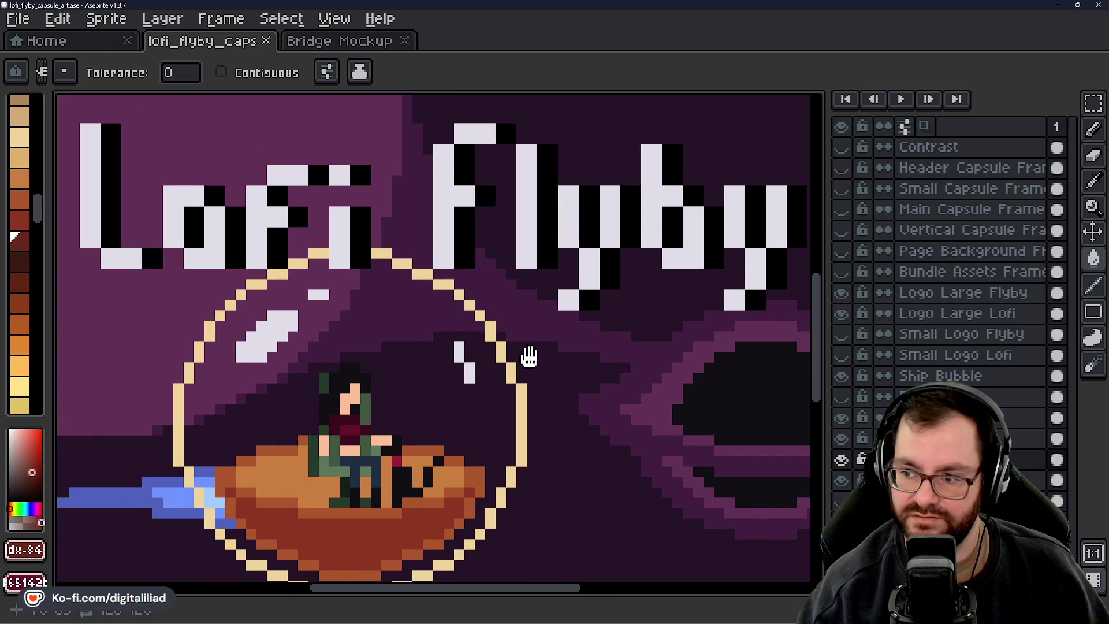
scroll(530, 350, down, 1)
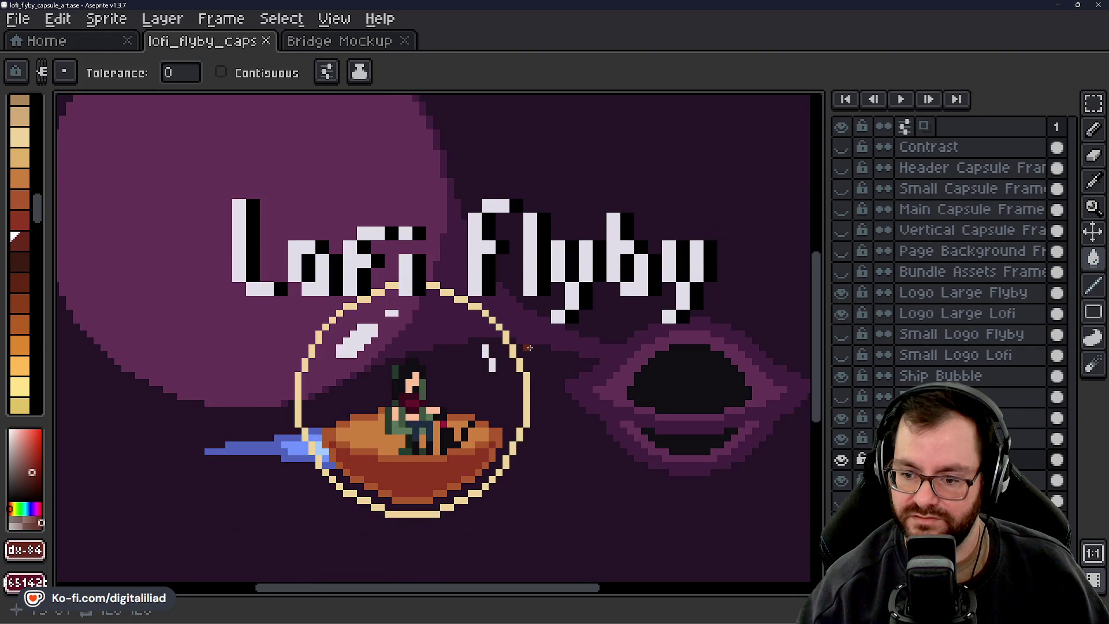
mouse_move(530, 348)
mouse_down()
mouse_move(527, 371)
mouse_move(496, 334)
mouse_move(481, 343)
mouse_up()
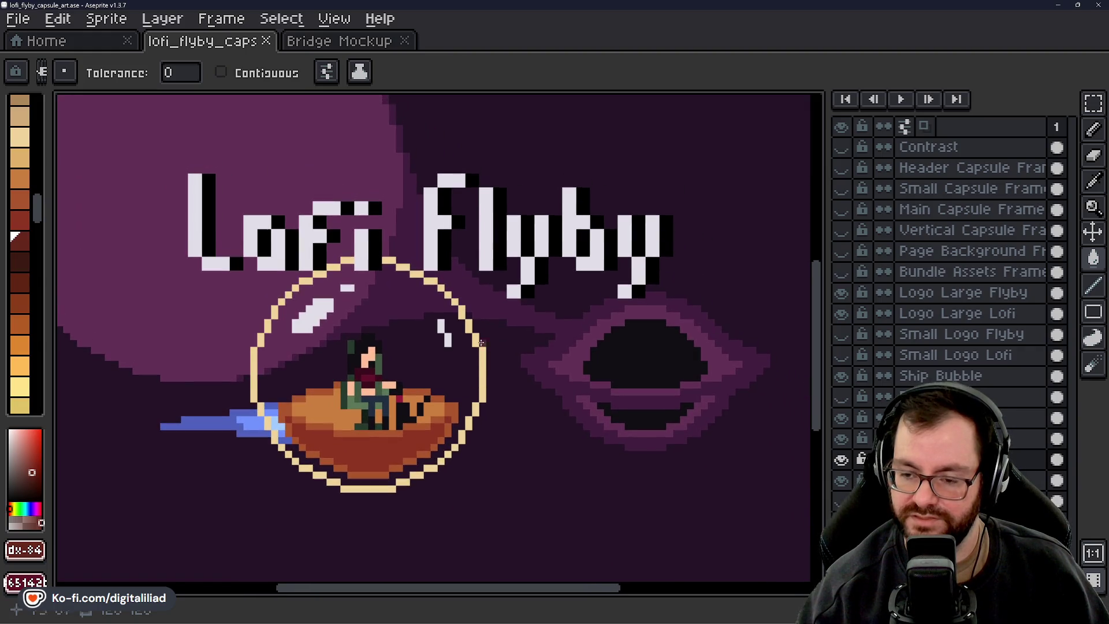
Toggle the Bubble Fill layer repeatedly to compare the bubble, leaving it visible
drag(515, 419, 524, 423)
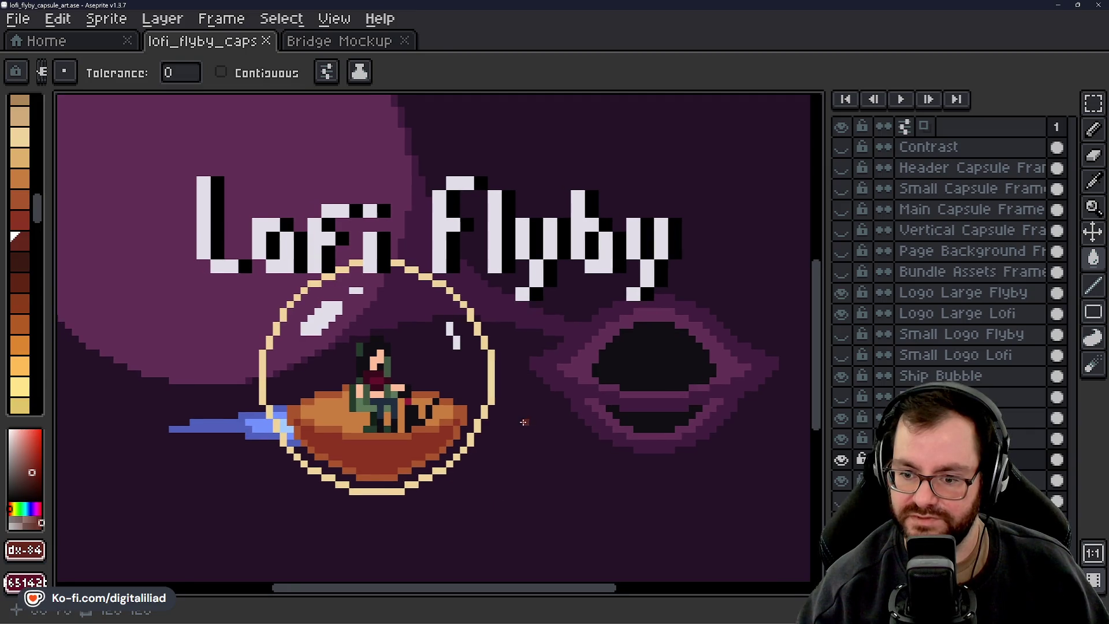
click(842, 398)
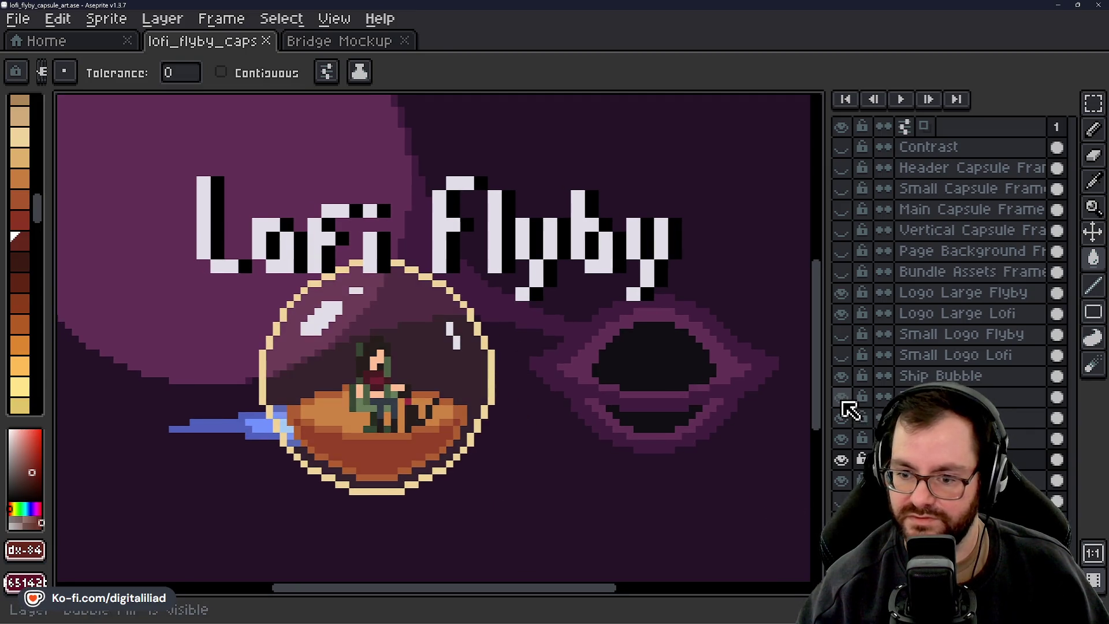
click(842, 398)
click(841, 399)
click(842, 399)
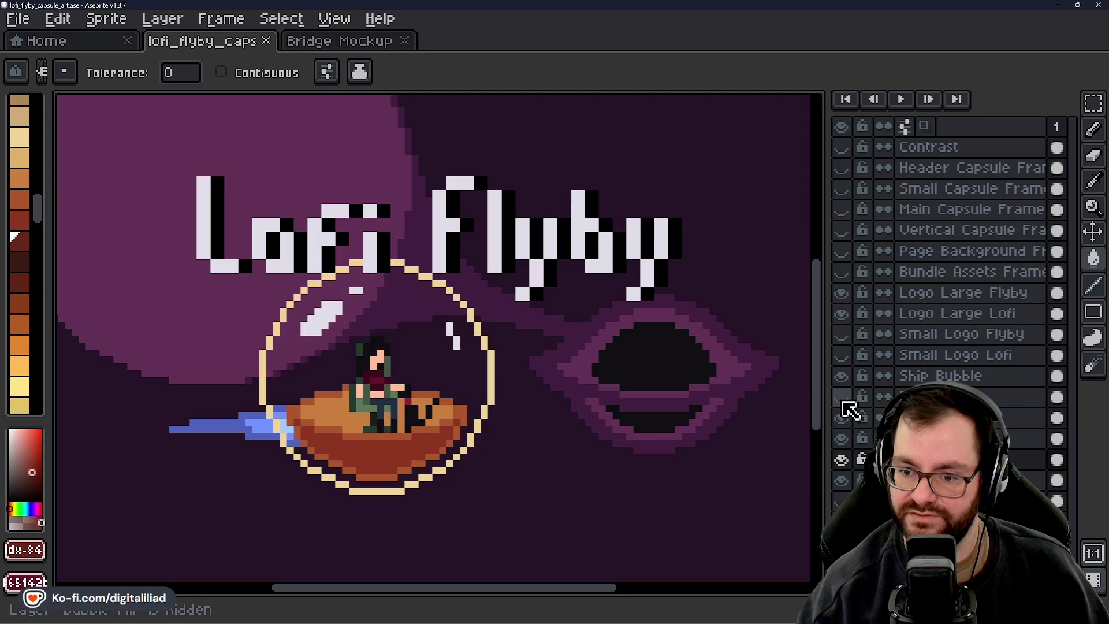
click(842, 398)
click(842, 399)
click(843, 400)
click(842, 399)
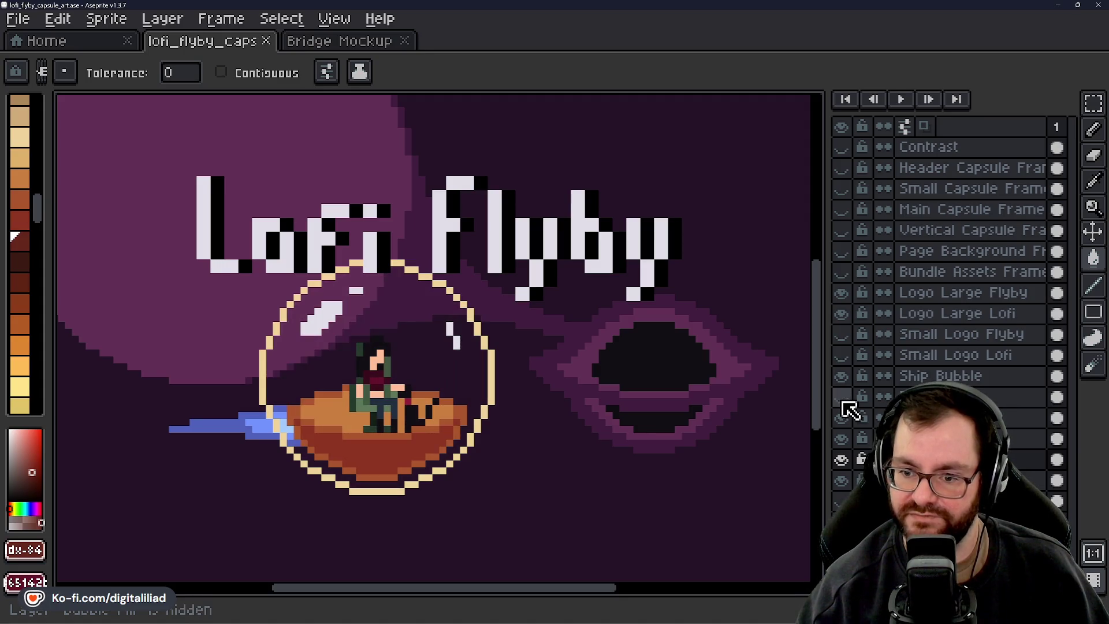
click(842, 400)
click(843, 400)
click(843, 400)
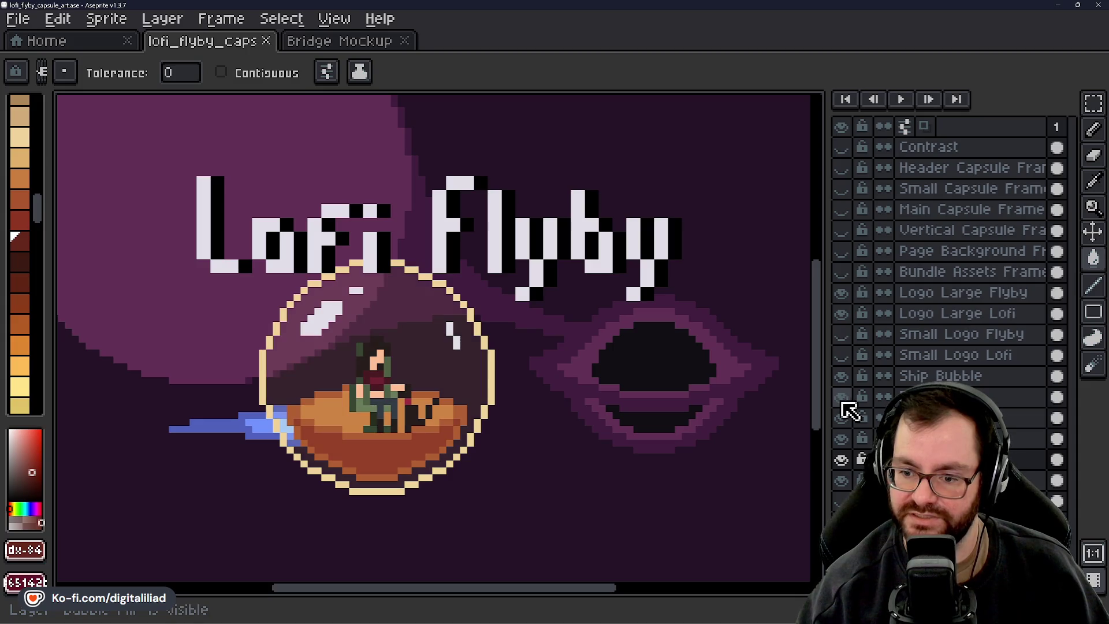
click(843, 403)
click(843, 404)
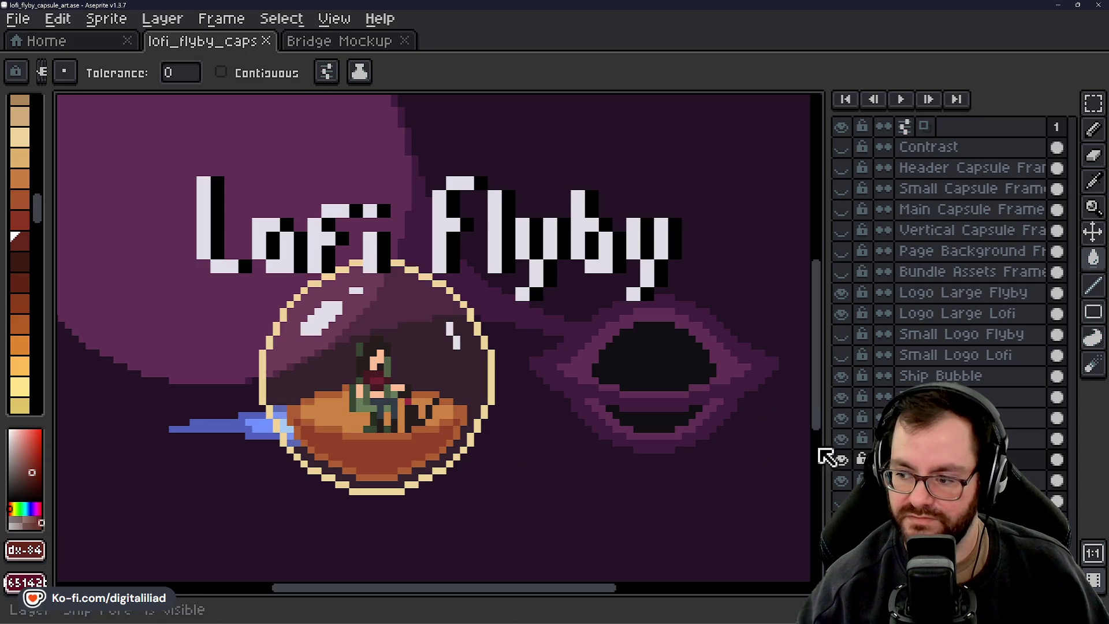
Fill part of the boat deck darker and save the file
scroll(508, 427, up, 3)
click(509, 427)
scroll(525, 446, down, 4)
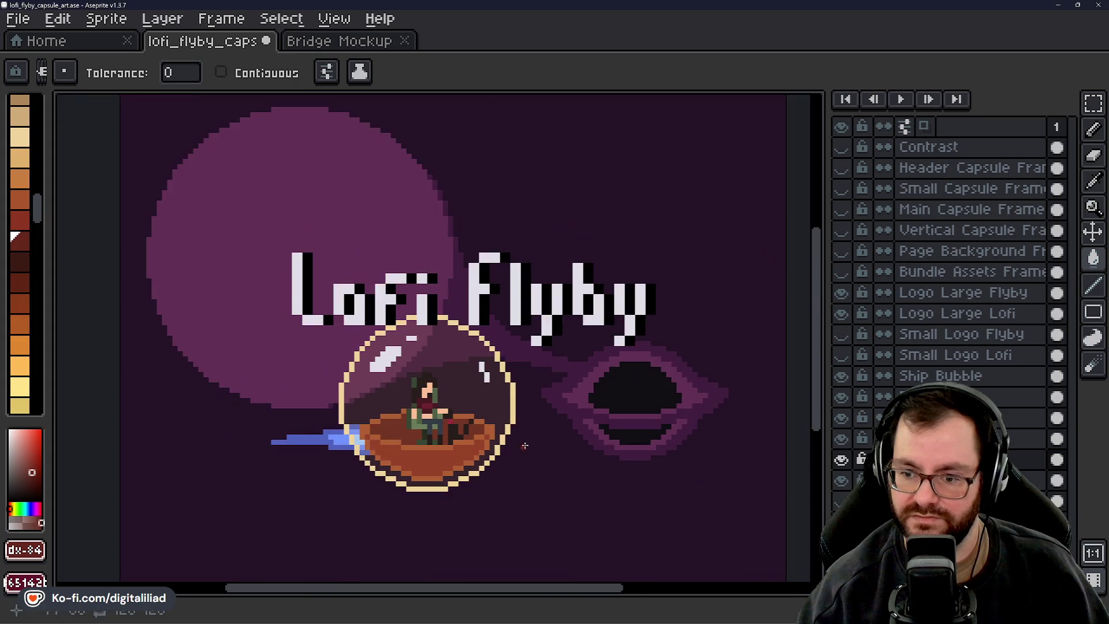
scroll(525, 445, down, 2)
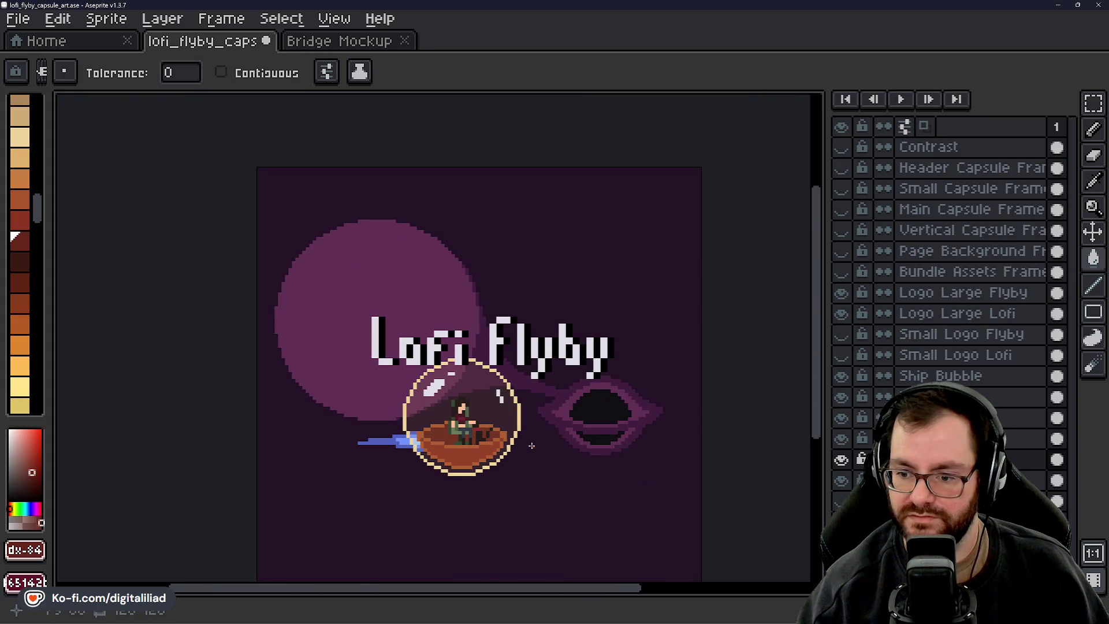
key(ctrl+s)
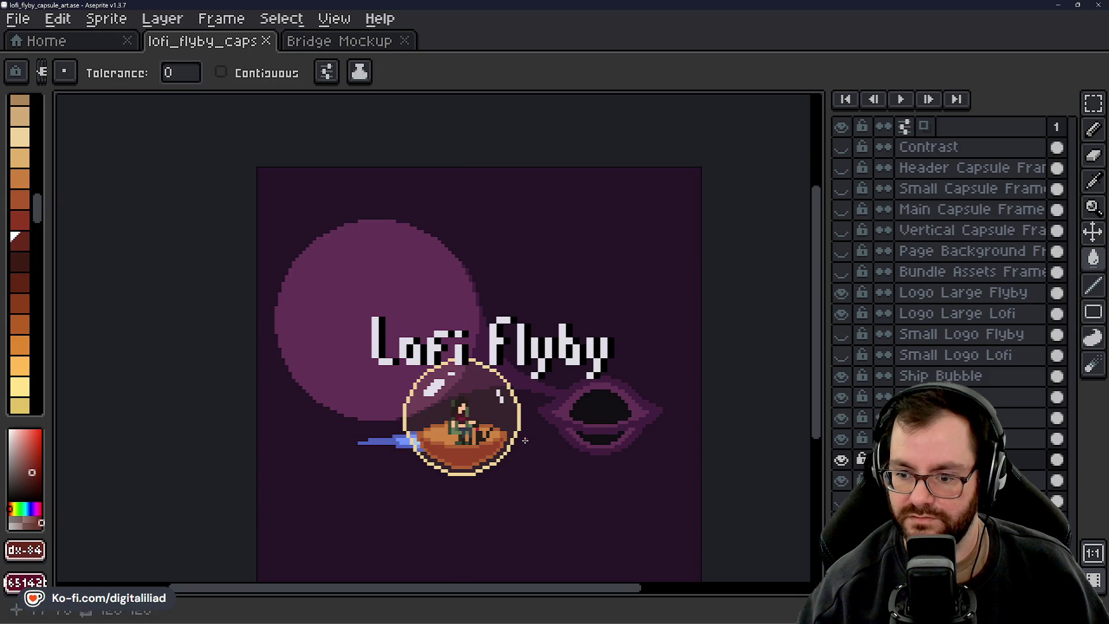
Undo and redo the deck recolour twice to compare, keeping the lighter deck shade
key(ctrl+z)
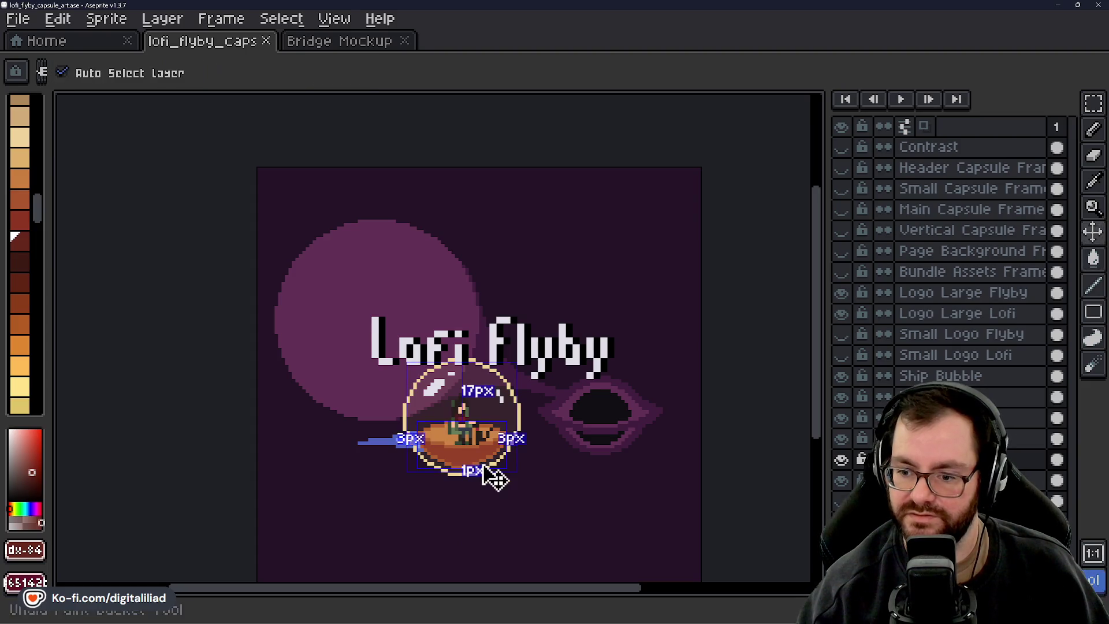
key(ctrl+y)
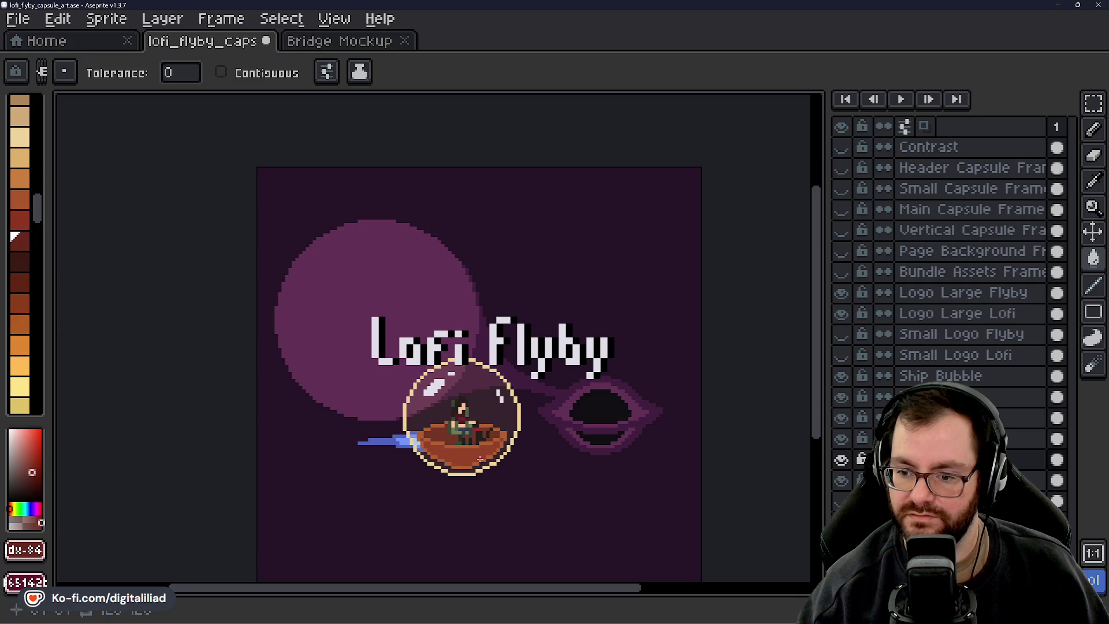
key(ctrl+z)
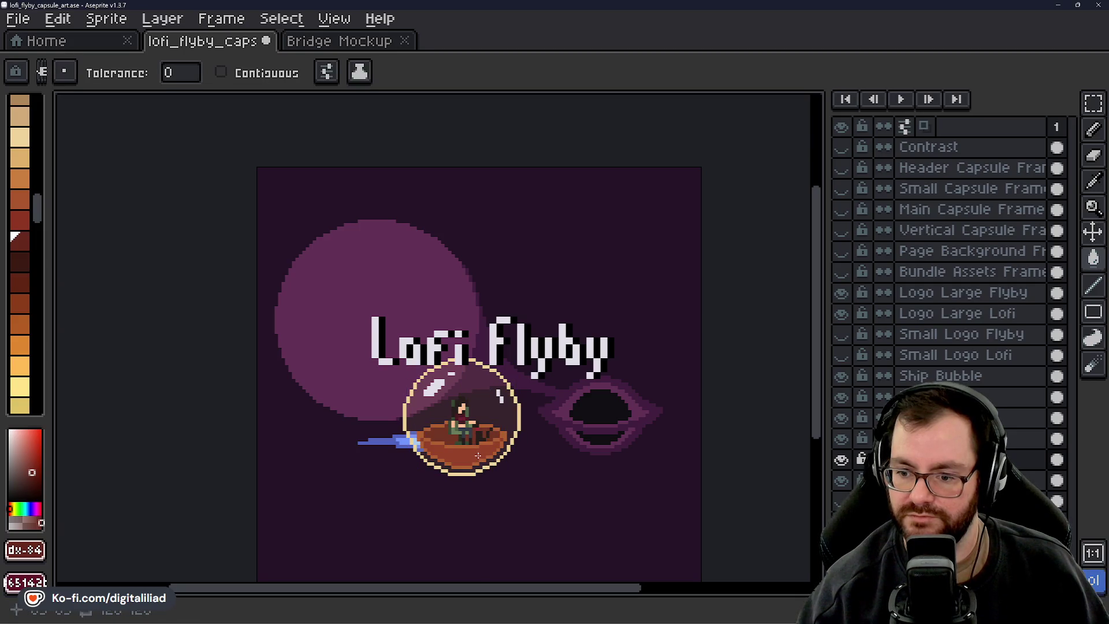
key(ctrl+y)
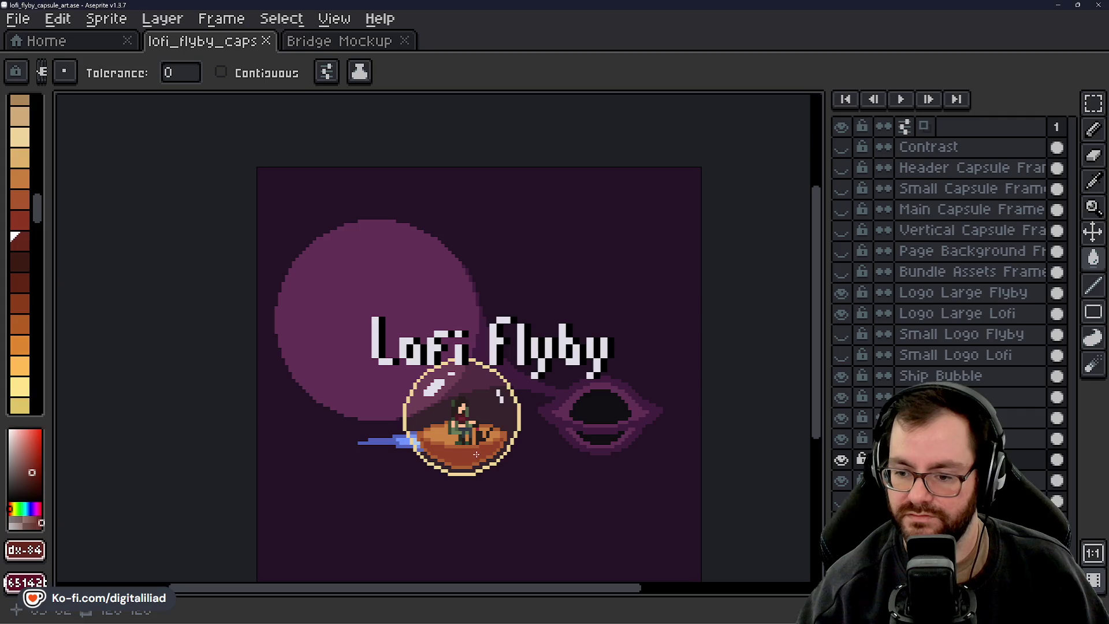
scroll(476, 454, up, 3)
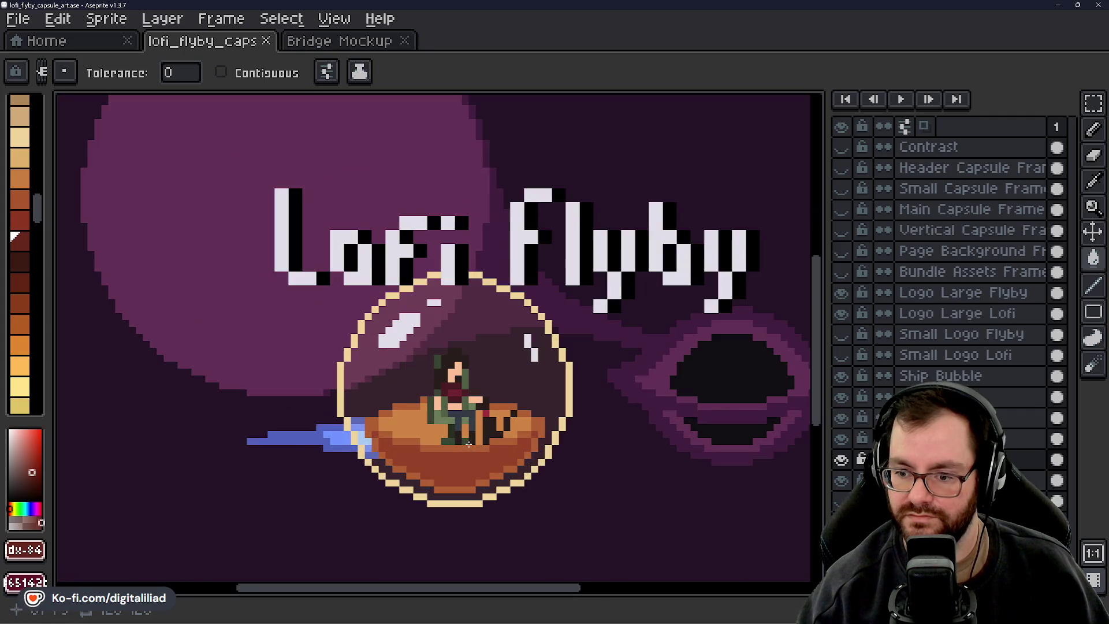
Centre the ship and title in view and save the capsule art file
scroll(467, 443, up, 1)
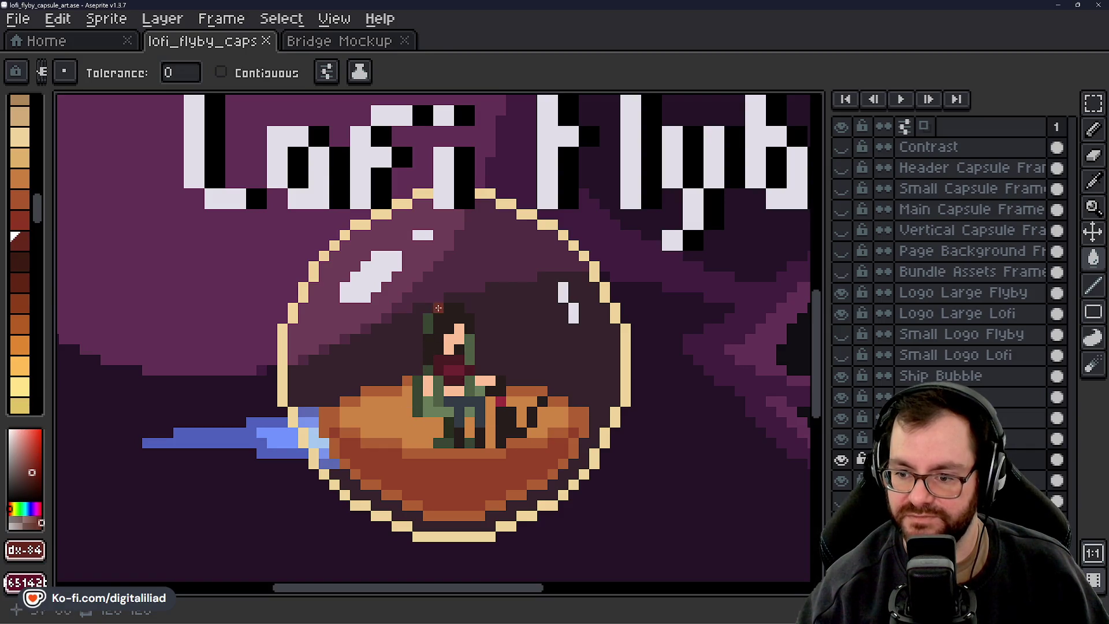
scroll(432, 439, down, 1)
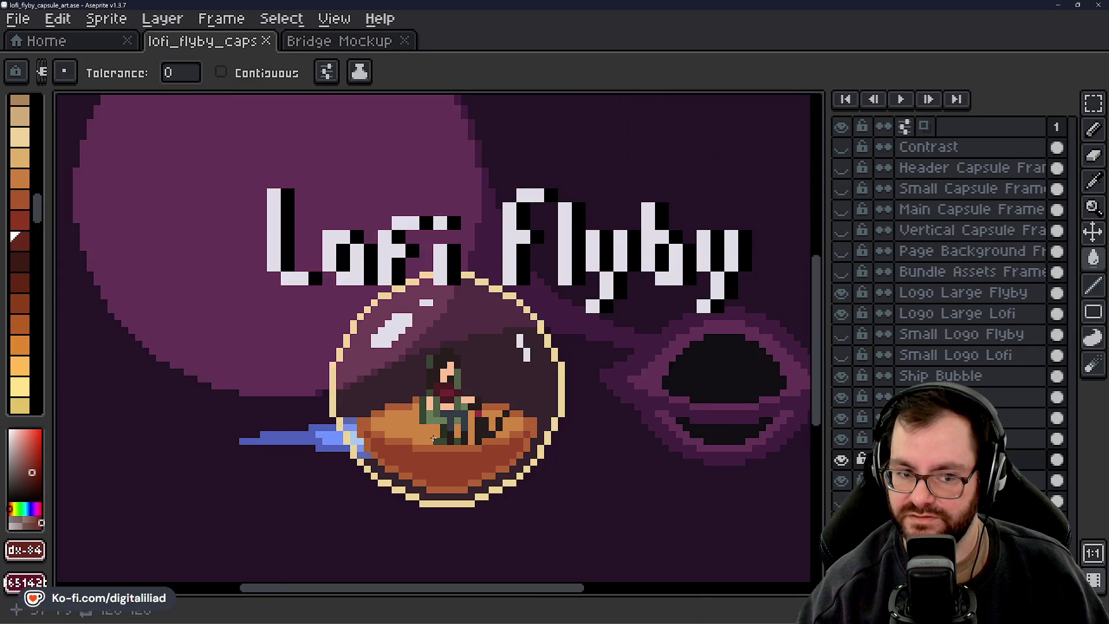
mouse_move(468, 415)
mouse_down()
mouse_move(378, 414)
mouse_move(386, 407)
mouse_up()
key(ctrl+s)
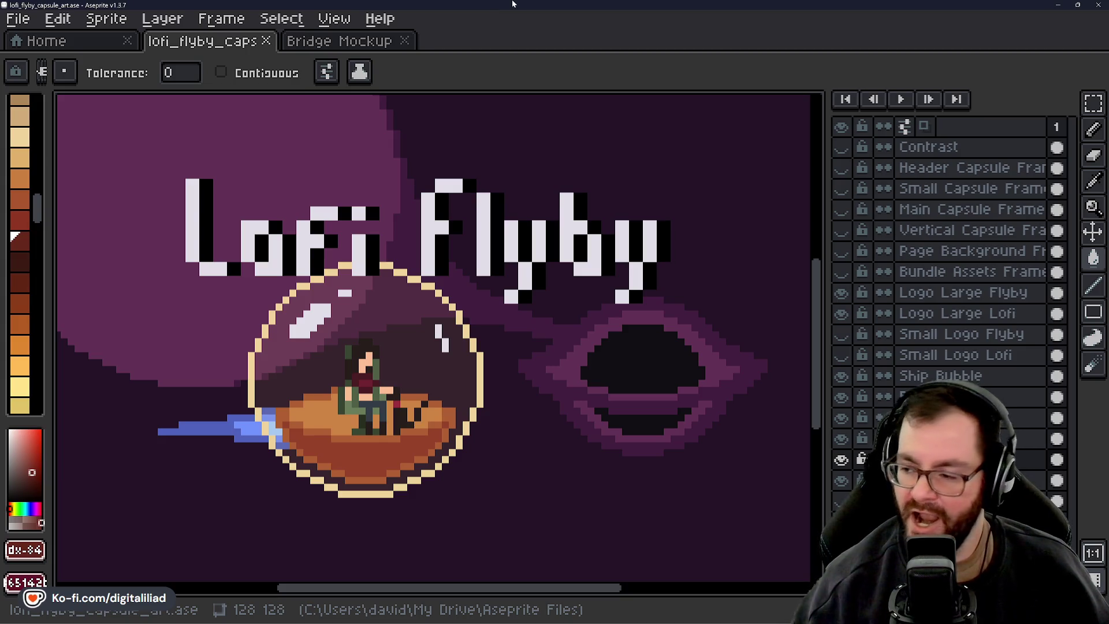
Check the Main Capsule Frame overlay, hide it again, and resave
click(841, 211)
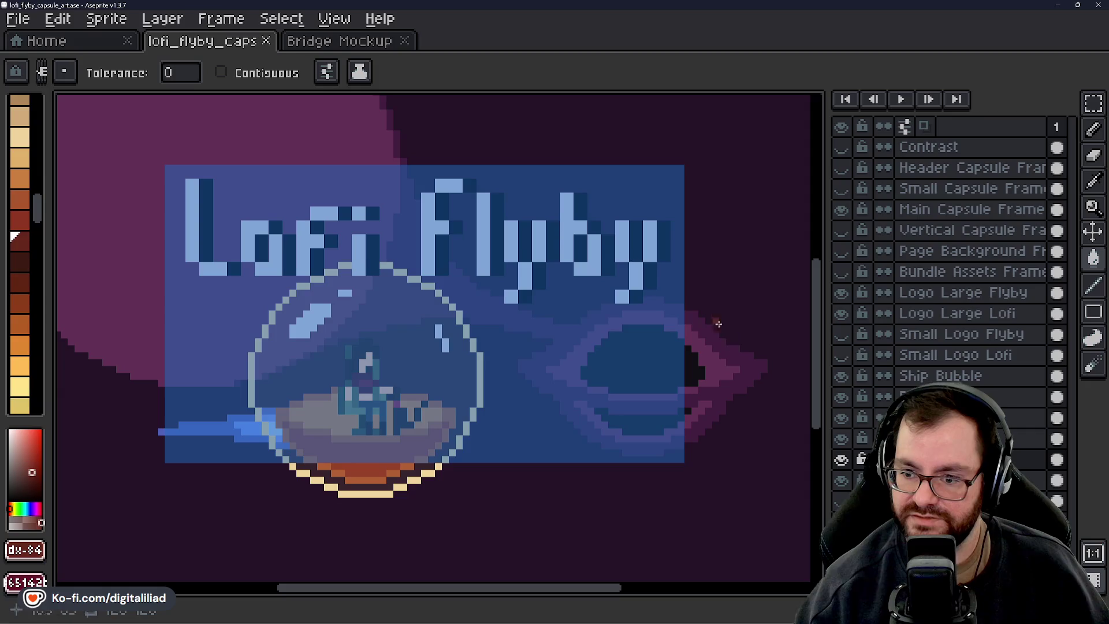
click(842, 210)
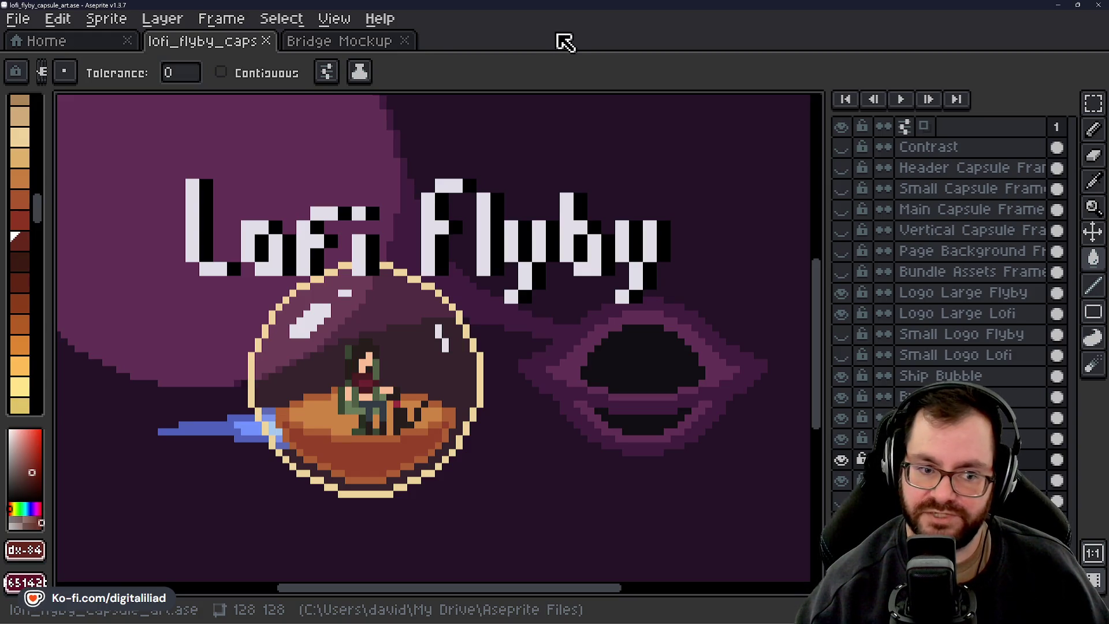
key(ctrl+s)
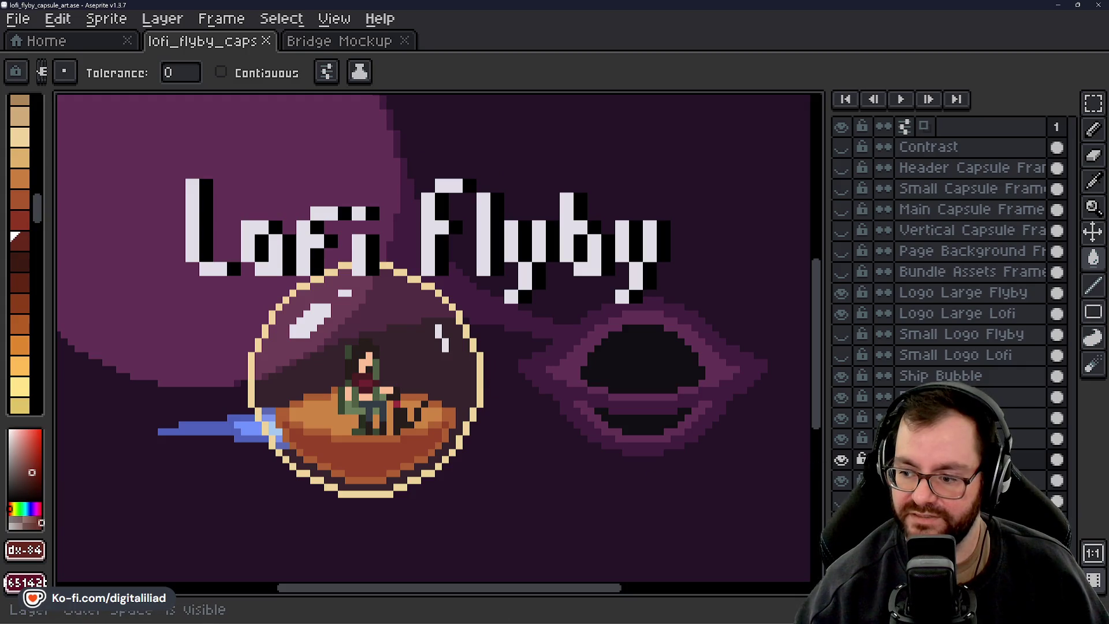
Toggle the Outer Space background layer to compare, leaving it visible
click(841, 480)
click(842, 459)
click(841, 460)
click(841, 459)
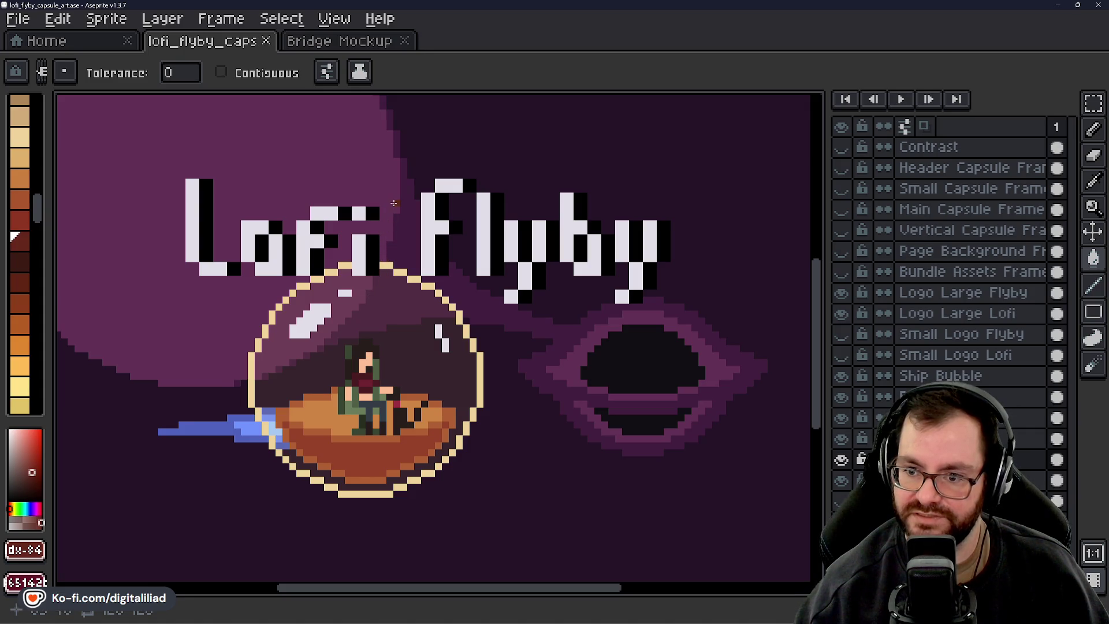
Select the Rectangular Marquee tool and save the file
click(1095, 107)
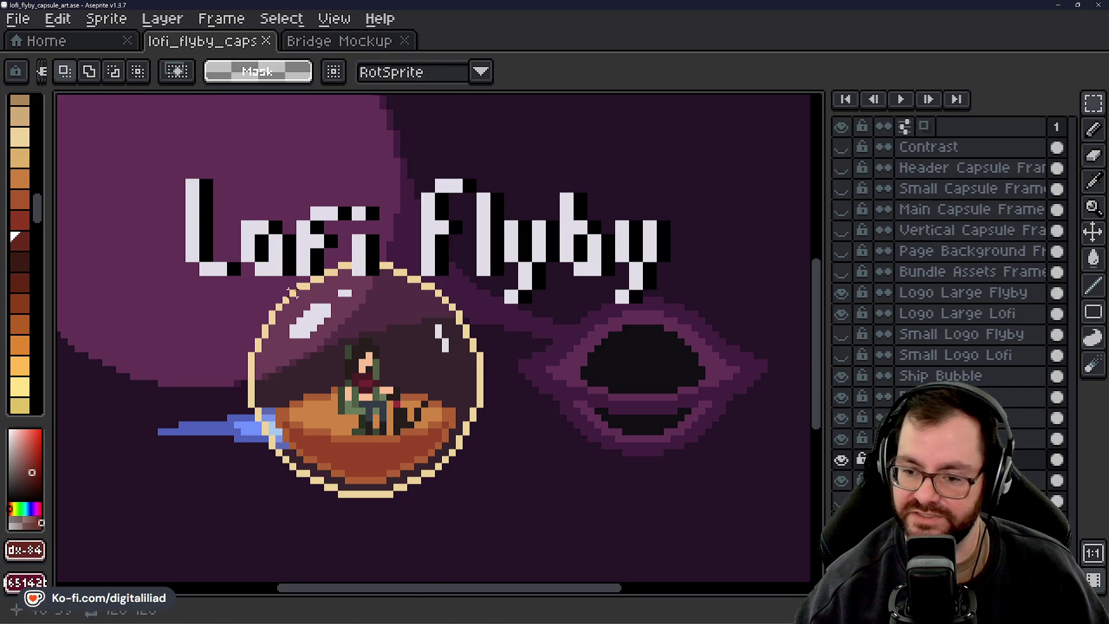
key(ctrl+s)
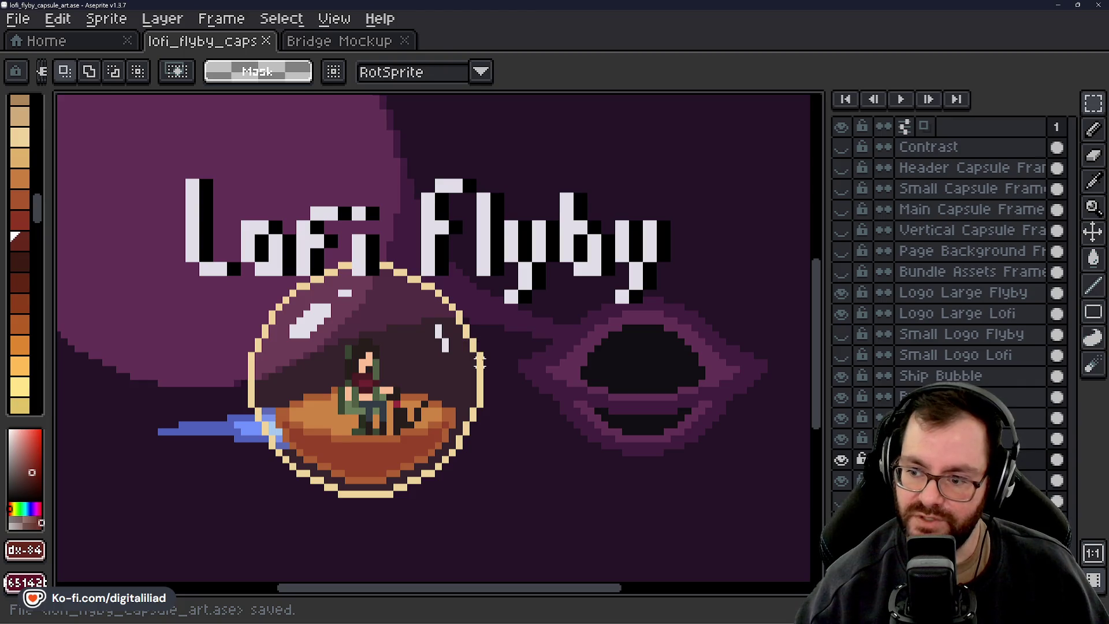
scroll(503, 381, down, 1)
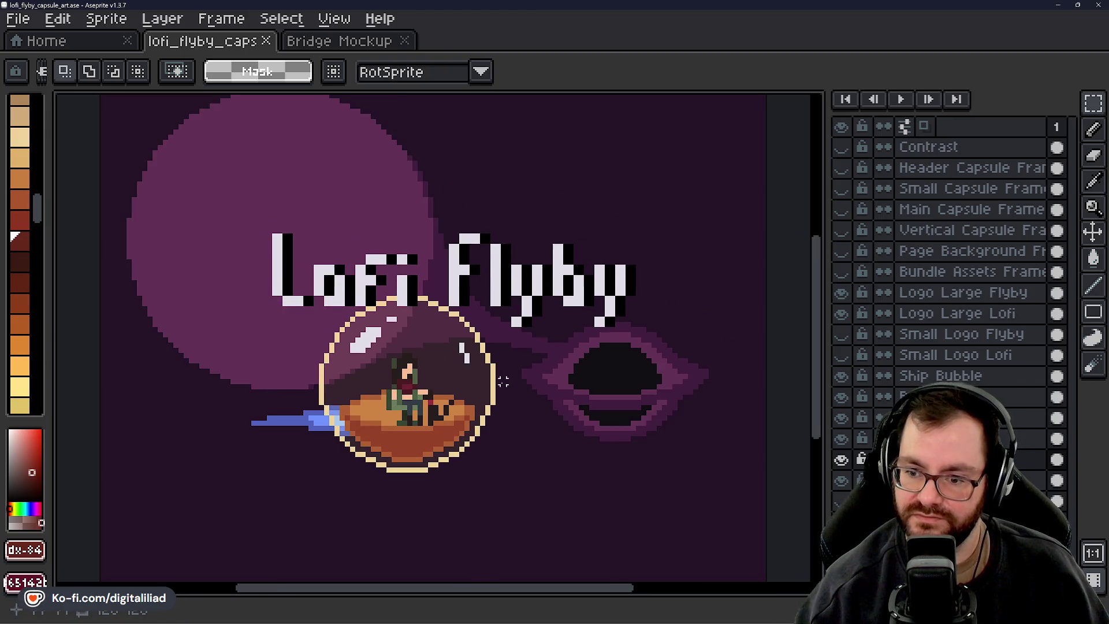
scroll(504, 381, up, 1)
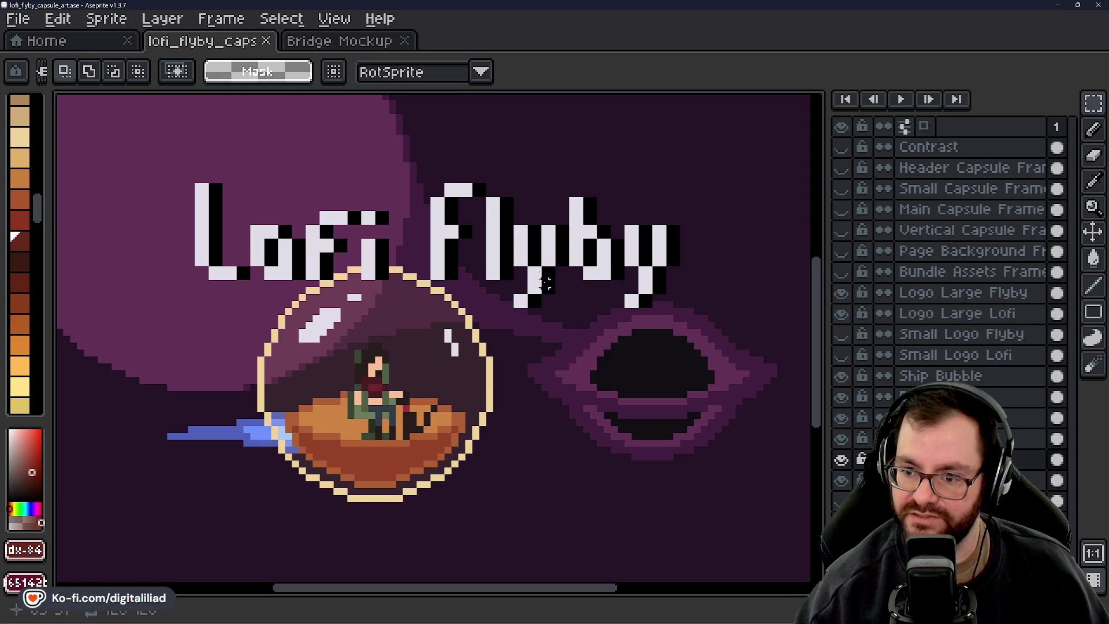
Show the Main Capsule Frame overlay to check the title's crop, then hide it
click(841, 209)
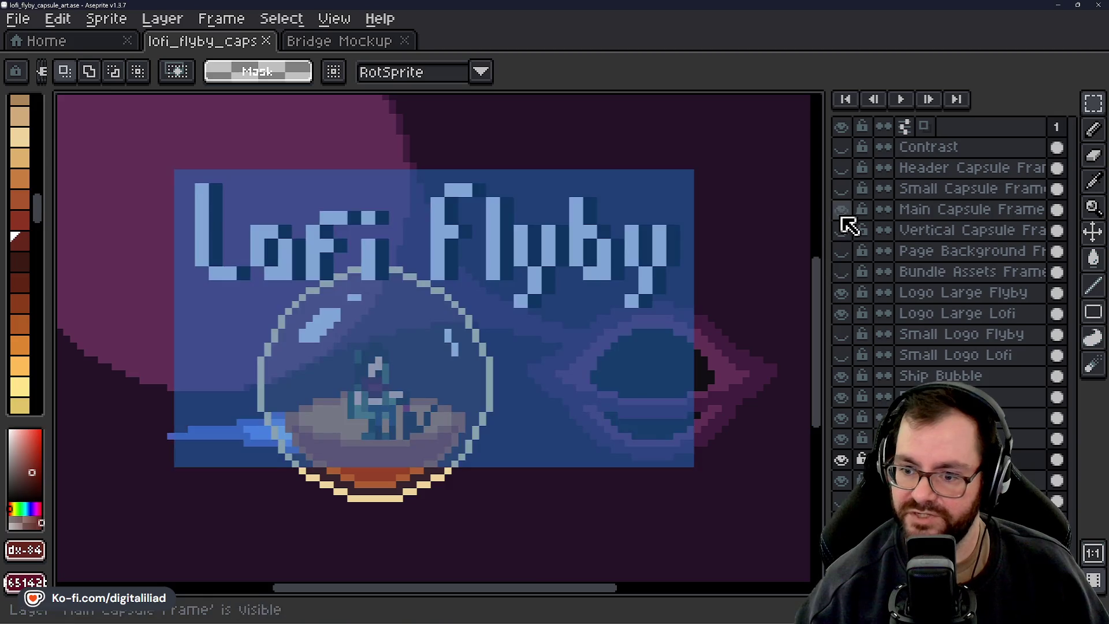
scroll(498, 299, up, 1)
mouse_move(498, 299)
mouse_down()
mouse_move(549, 314)
mouse_move(534, 309)
mouse_up()
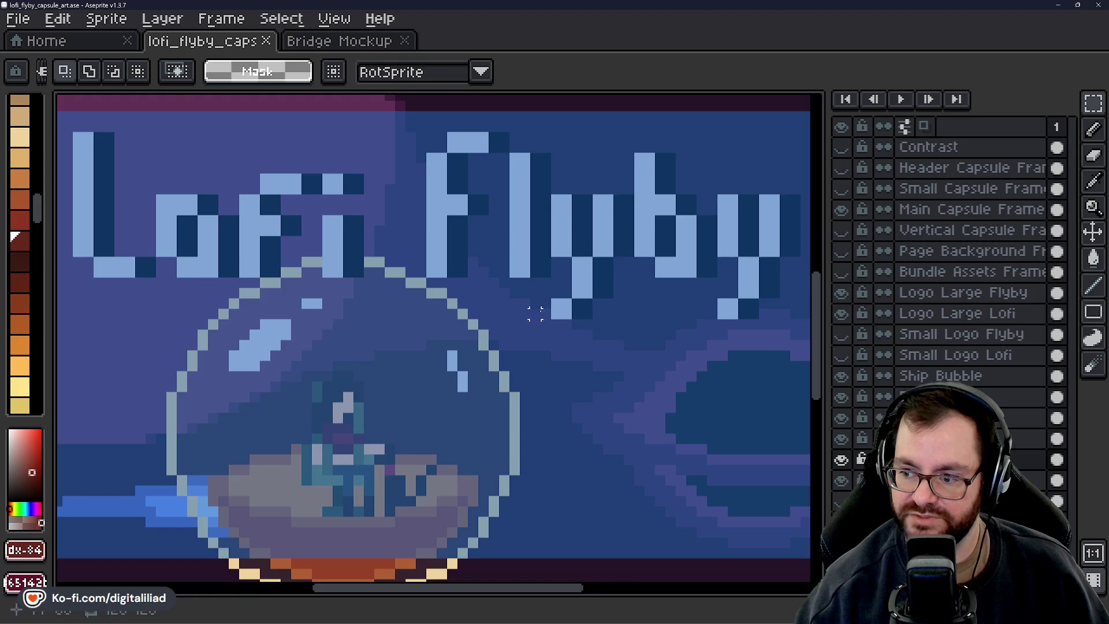
click(841, 209)
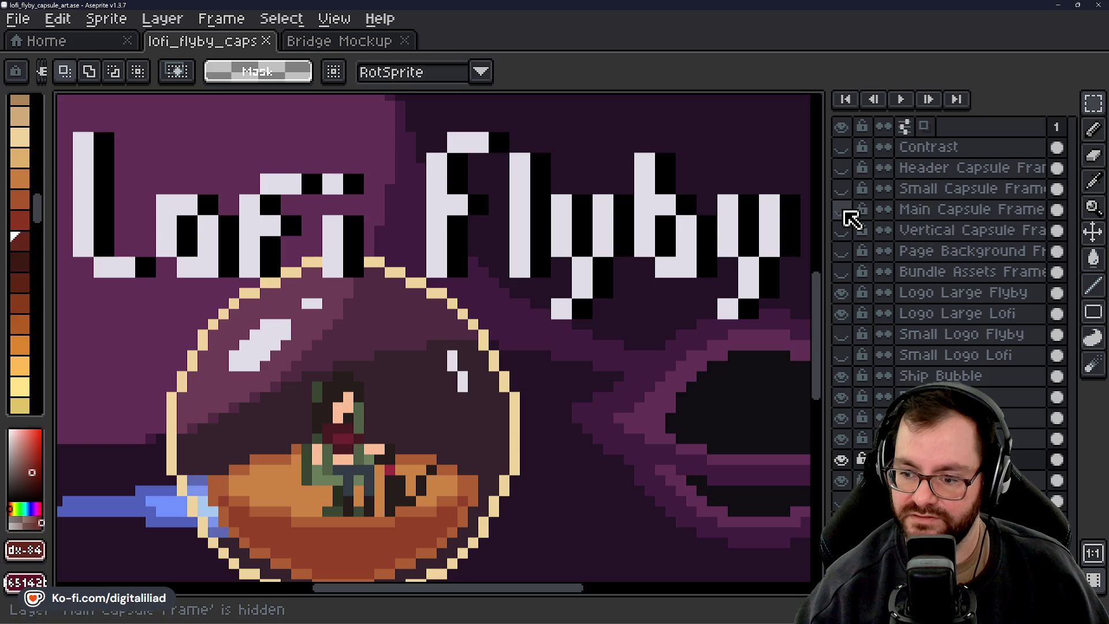
Toggle the Small Capsule Frame overlay over the bubble to check its crop, leaving it hidden
scroll(451, 302, down, 2)
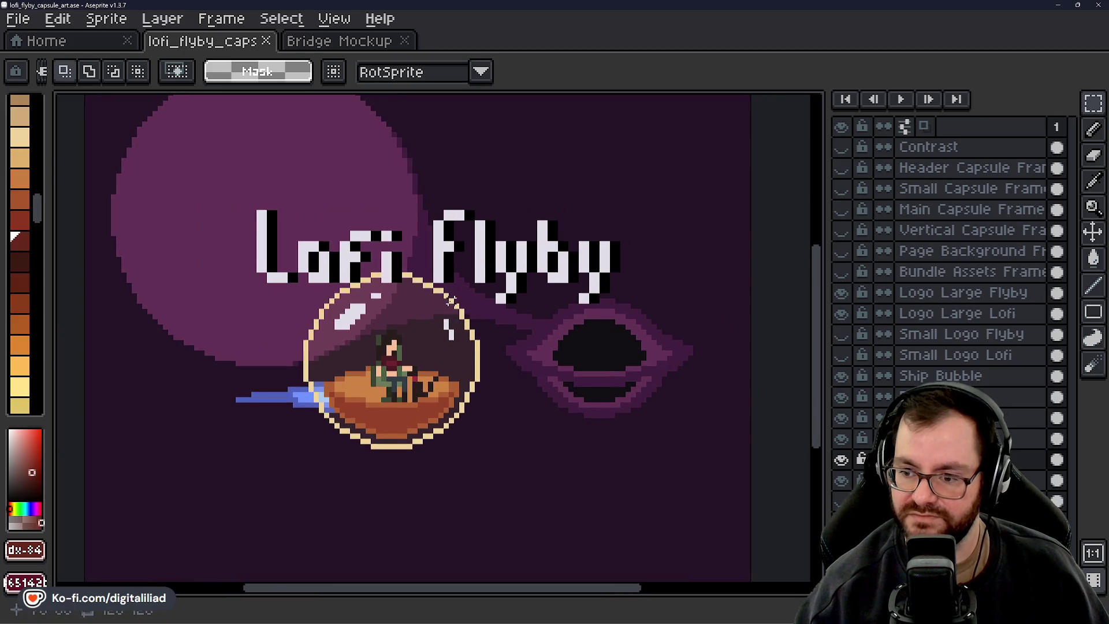
scroll(451, 301, up, 1)
scroll(451, 301, down, 1)
scroll(456, 303, up, 1)
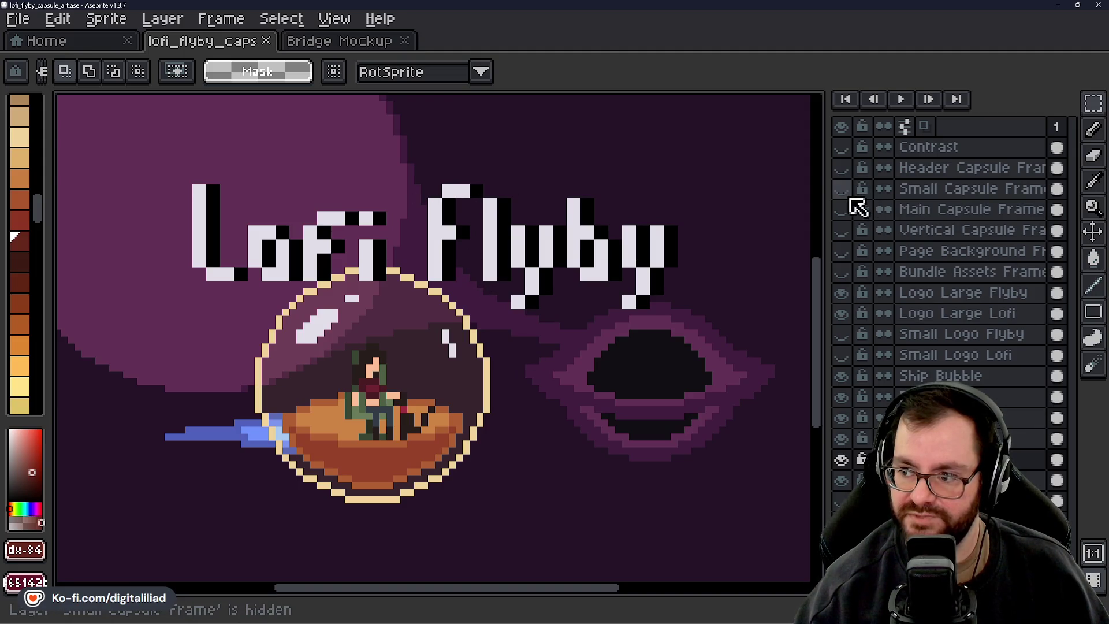
click(841, 189)
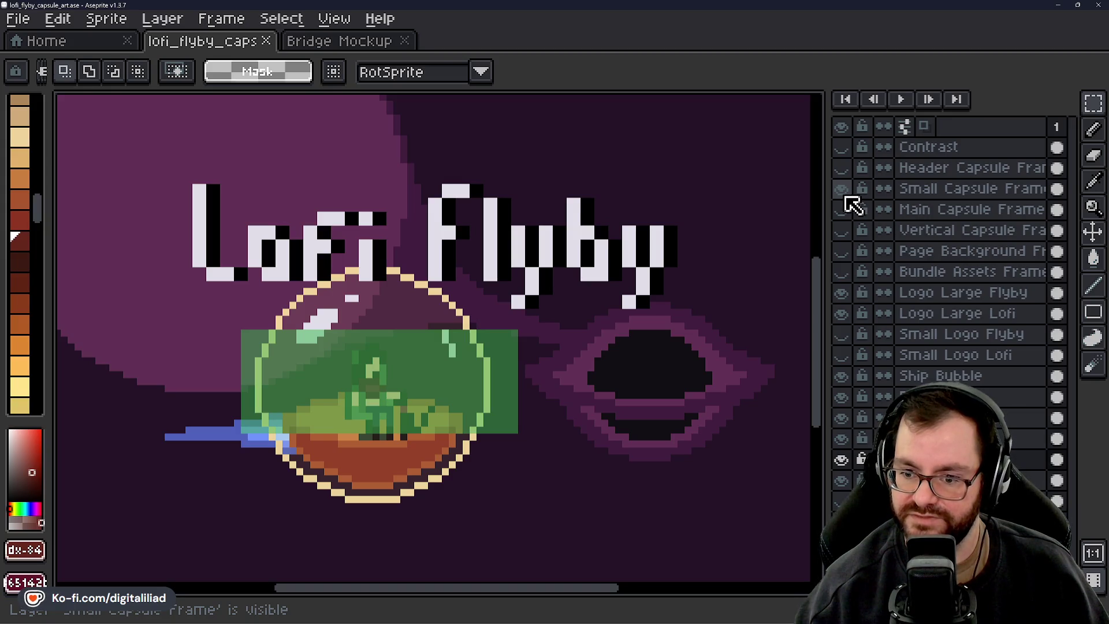
click(842, 189)
click(842, 189)
click(842, 189)
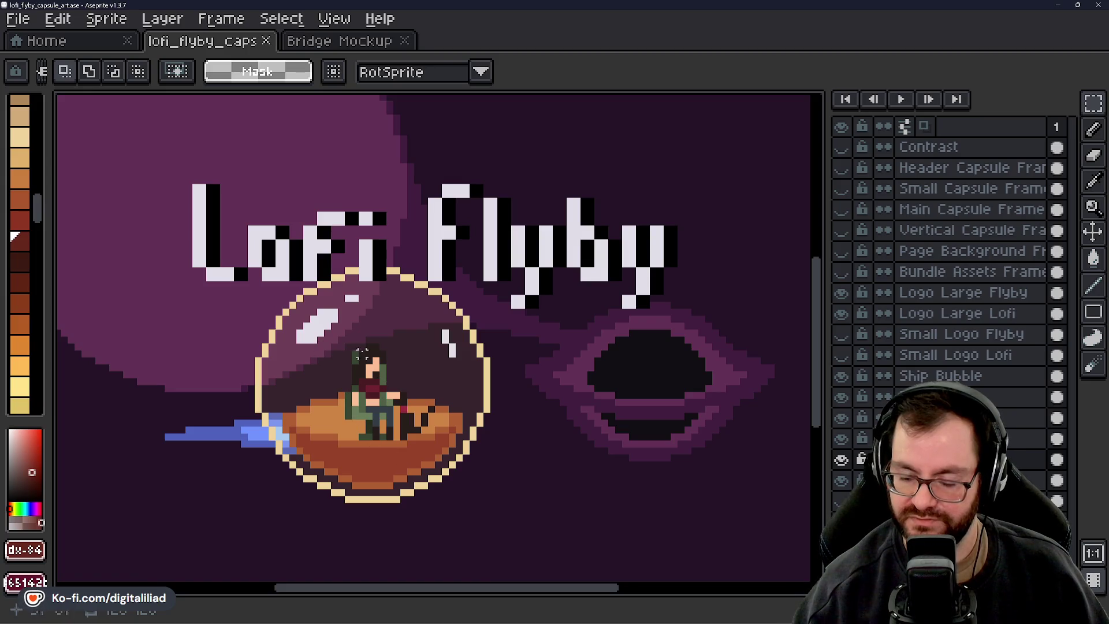
click(838, 192)
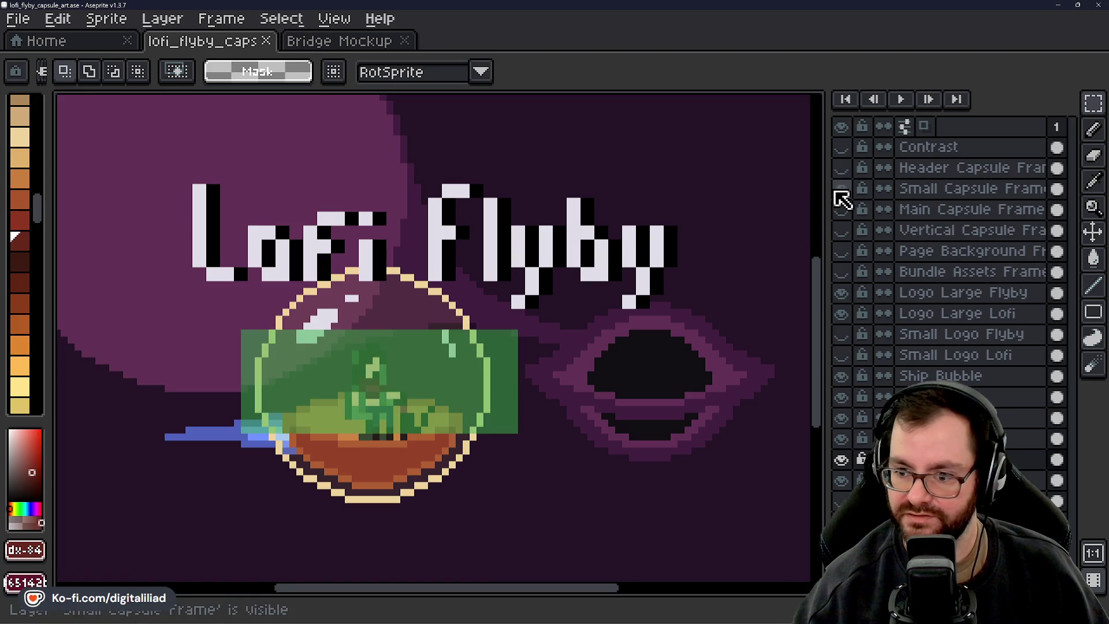
click(838, 192)
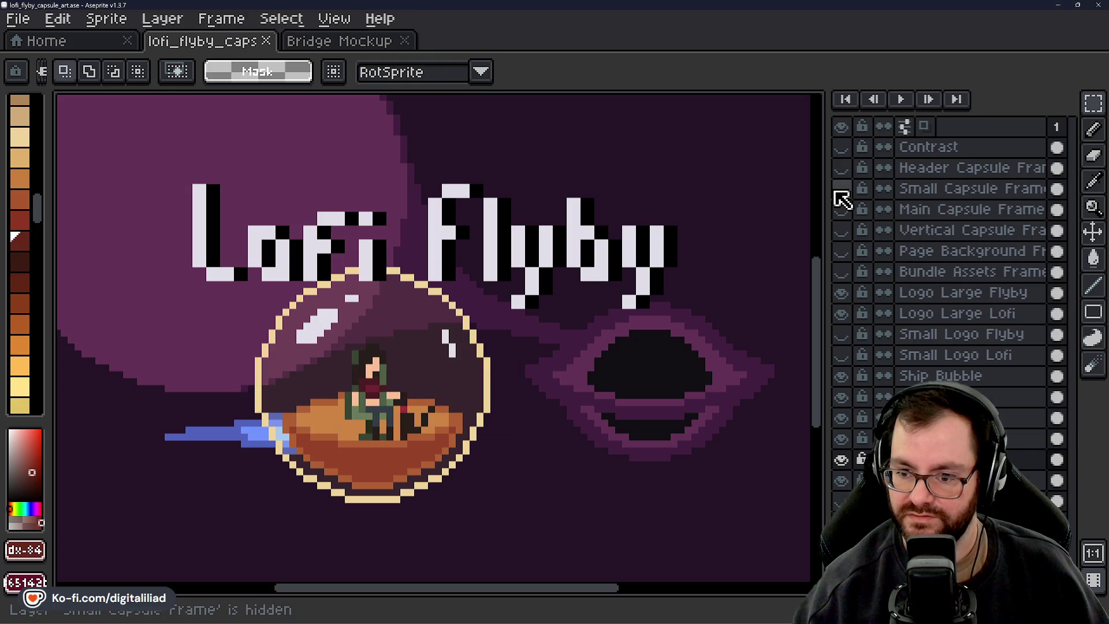
click(837, 192)
click(838, 192)
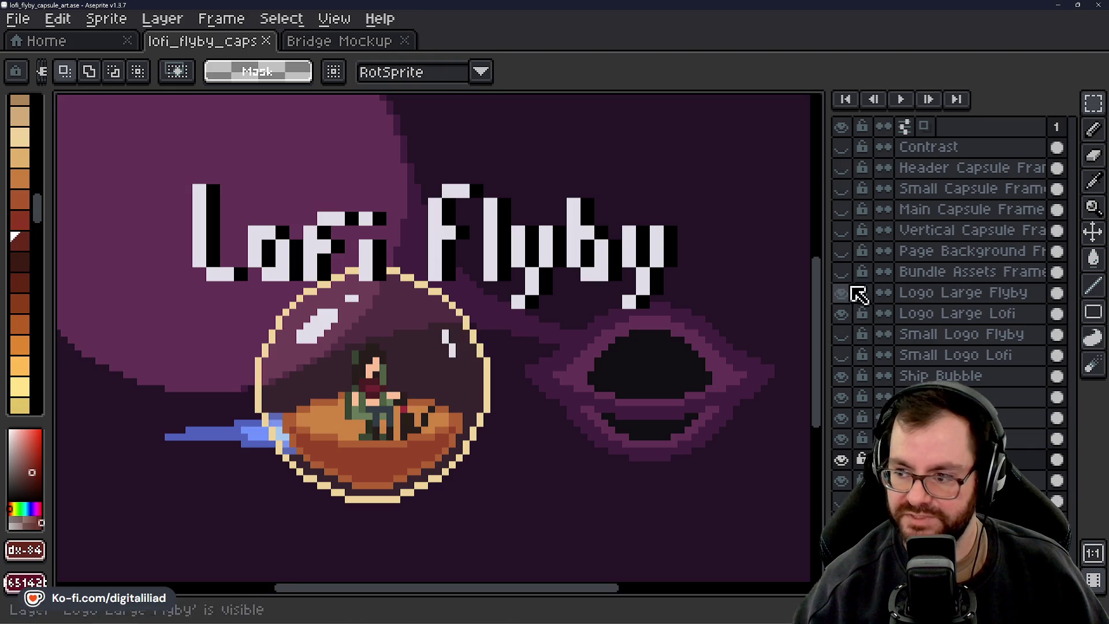
Show the Small Logo Lofi and Flyby layers; hide Ship Bubble, Ship Fore, hull and engine trail
click(841, 354)
click(841, 336)
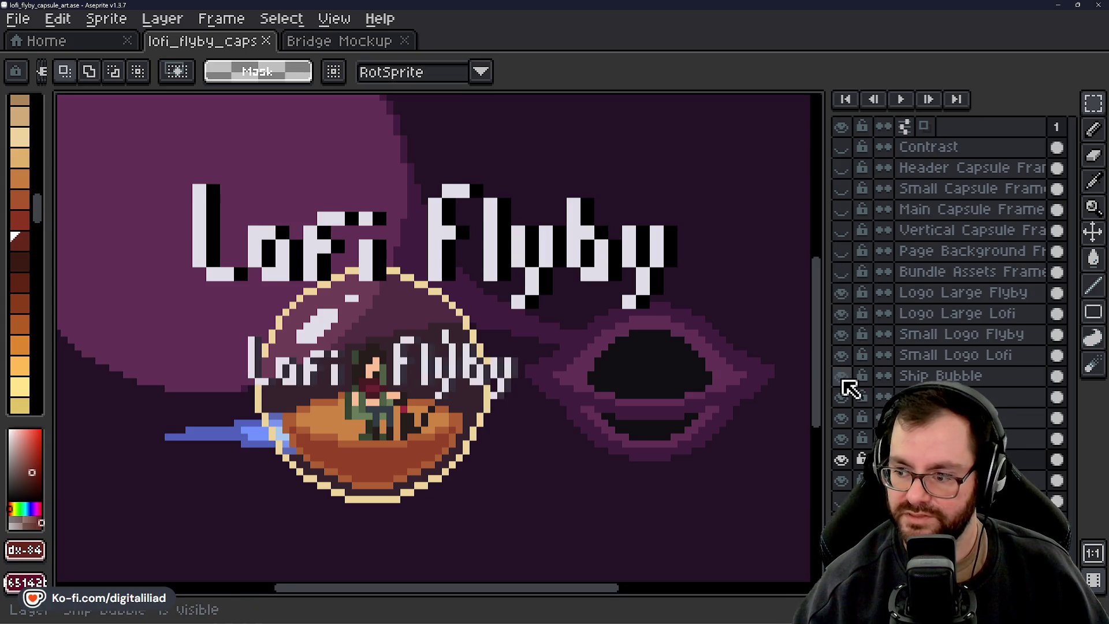
click(841, 377)
click(841, 418)
click(841, 417)
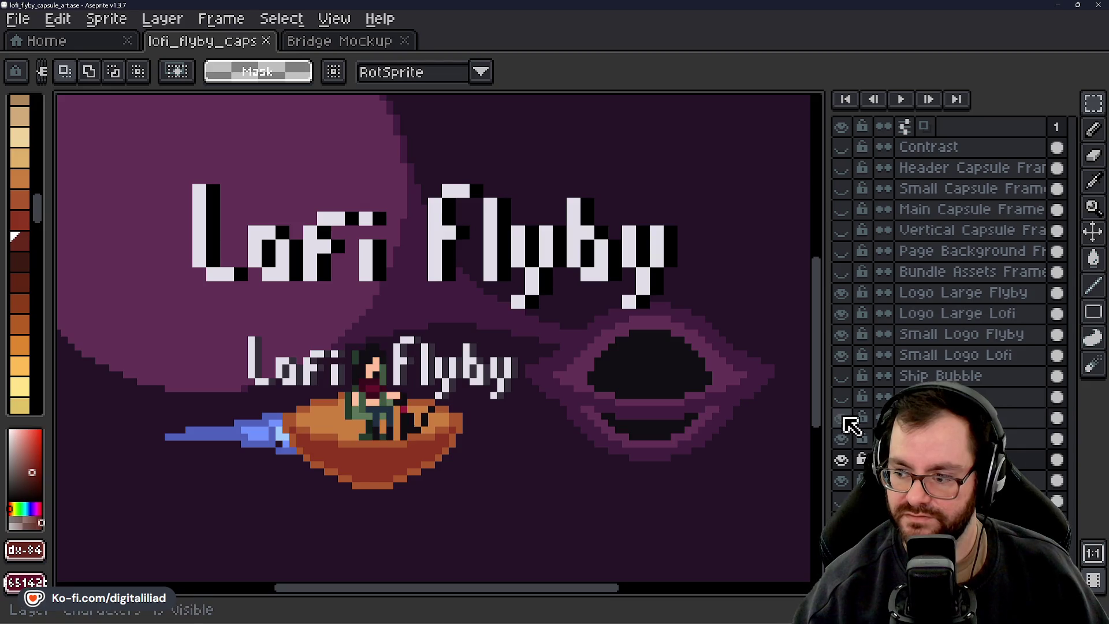
click(842, 439)
click(842, 460)
click(841, 480)
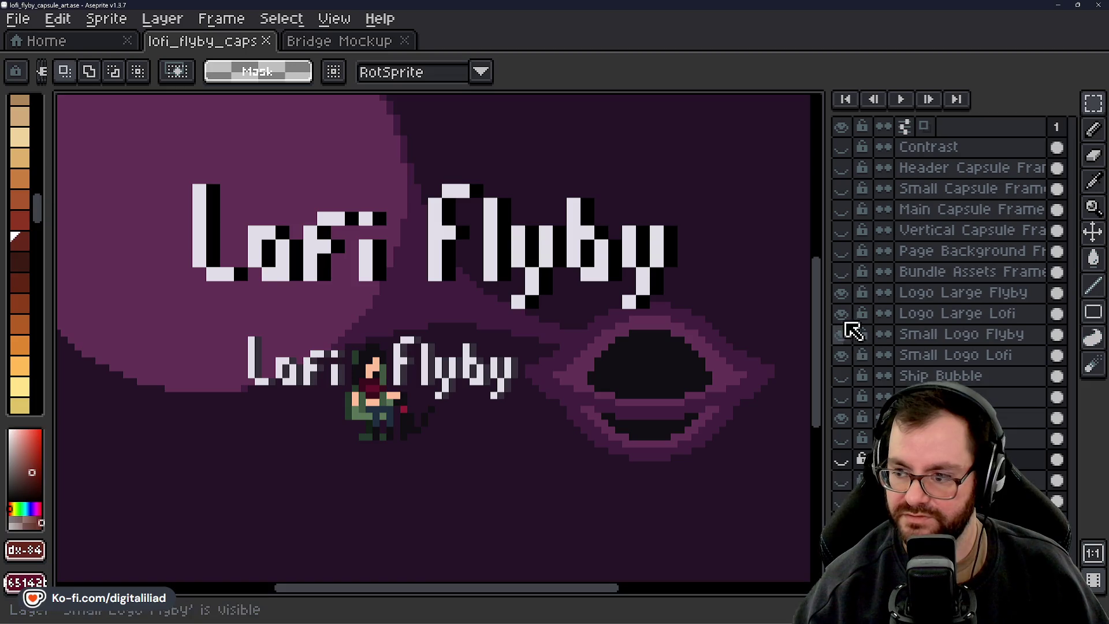
Toggle the Small Capsule Frame over the small logo to check the fit, leaving it hidden
click(845, 188)
scroll(370, 393, up, 1)
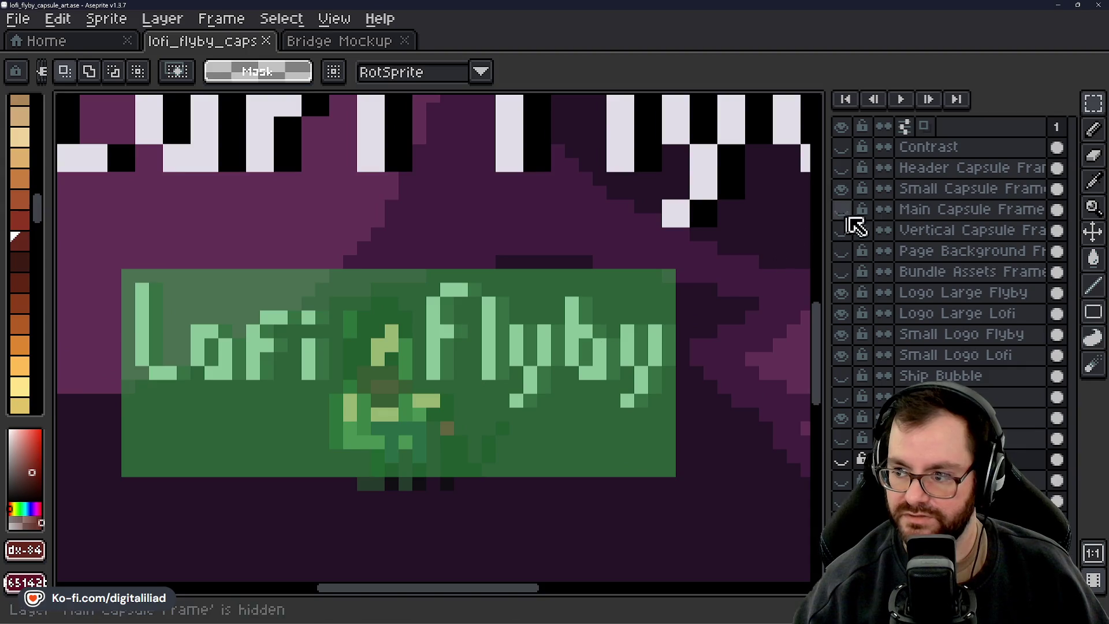
click(843, 189)
click(845, 191)
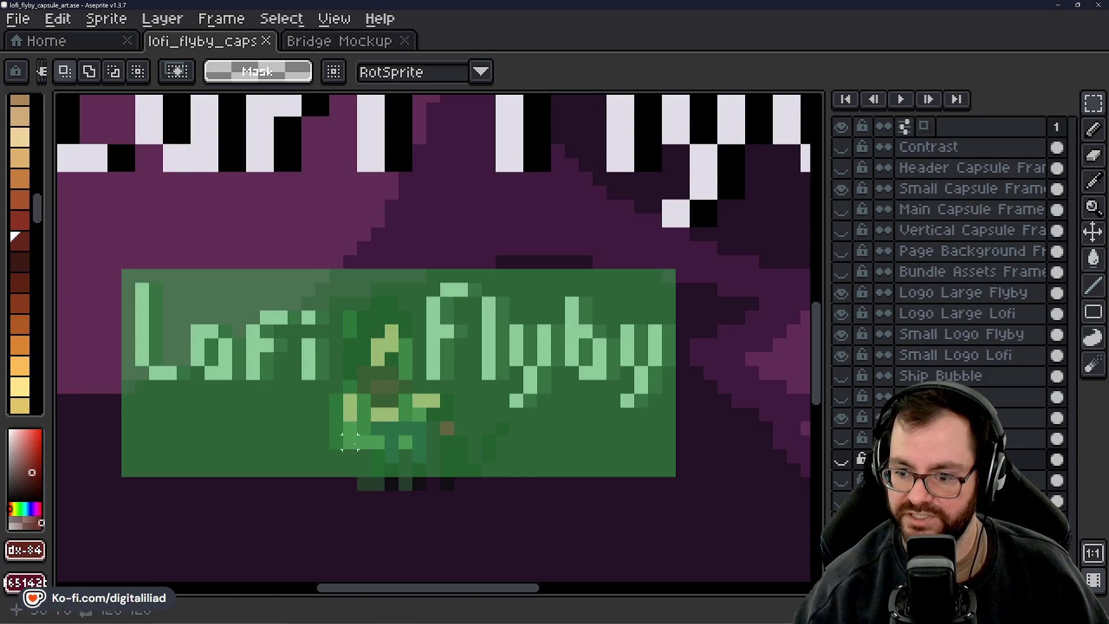
scroll(460, 428, down, 1)
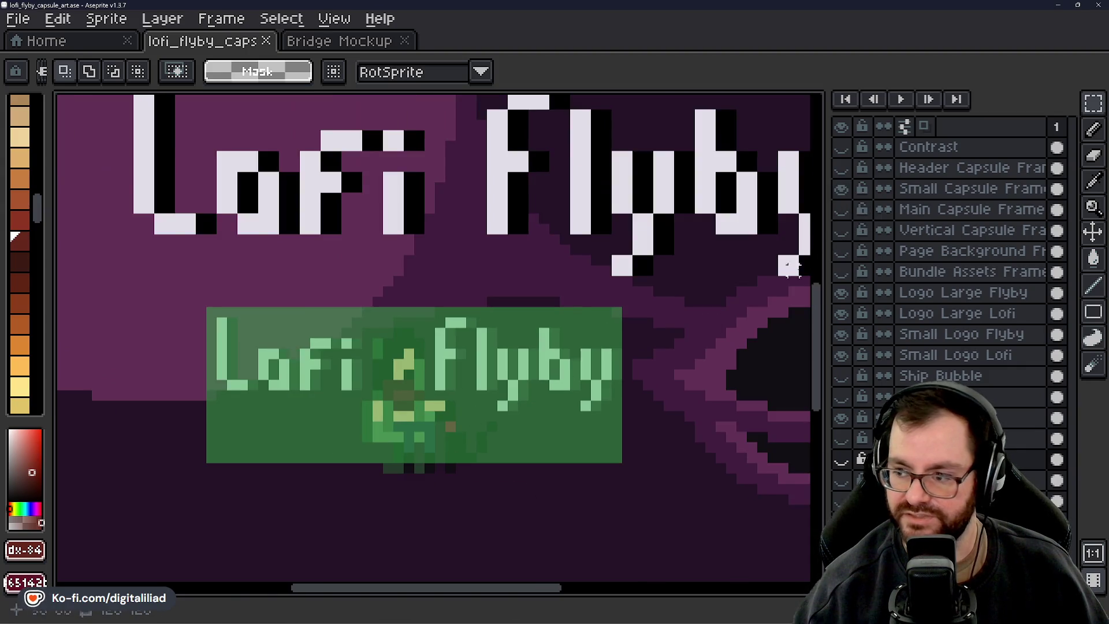
click(845, 191)
scroll(527, 478, up, 3)
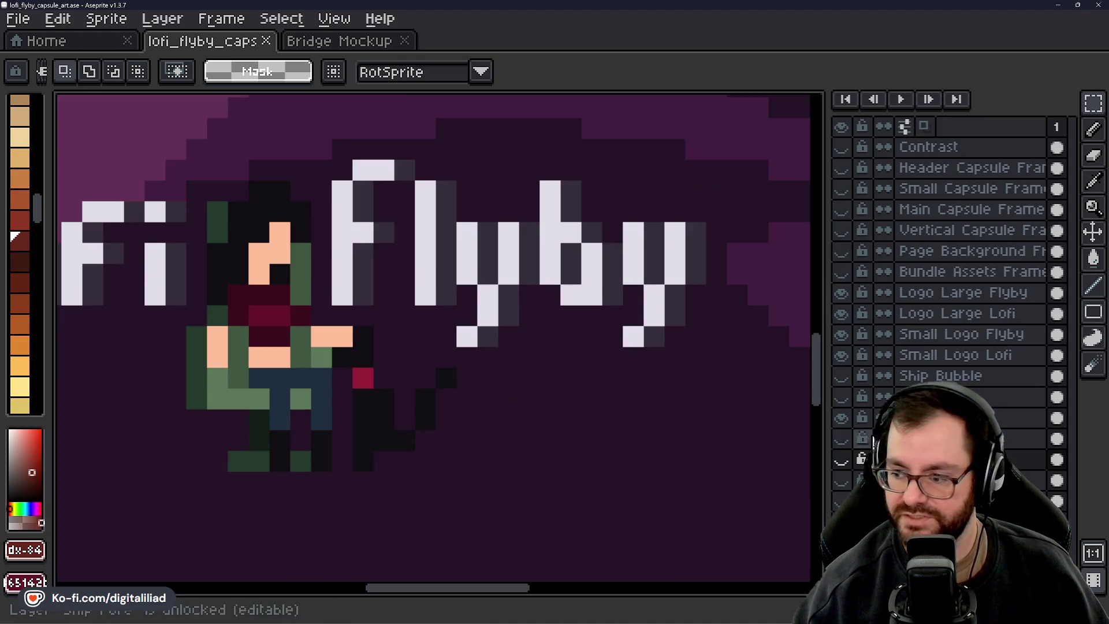
Sample the ship's dark shadow colour, paint three dark pixels near the ship, and save
scroll(451, 480, up, 2)
scroll(476, 466, up, 1)
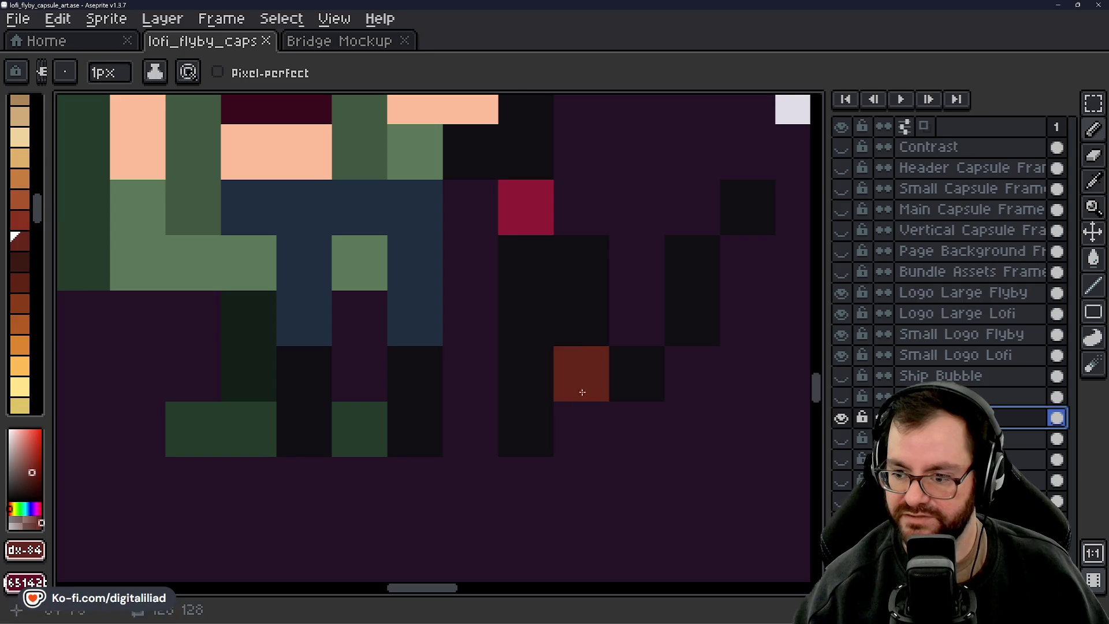
alt+click(569, 334)
click(581, 418)
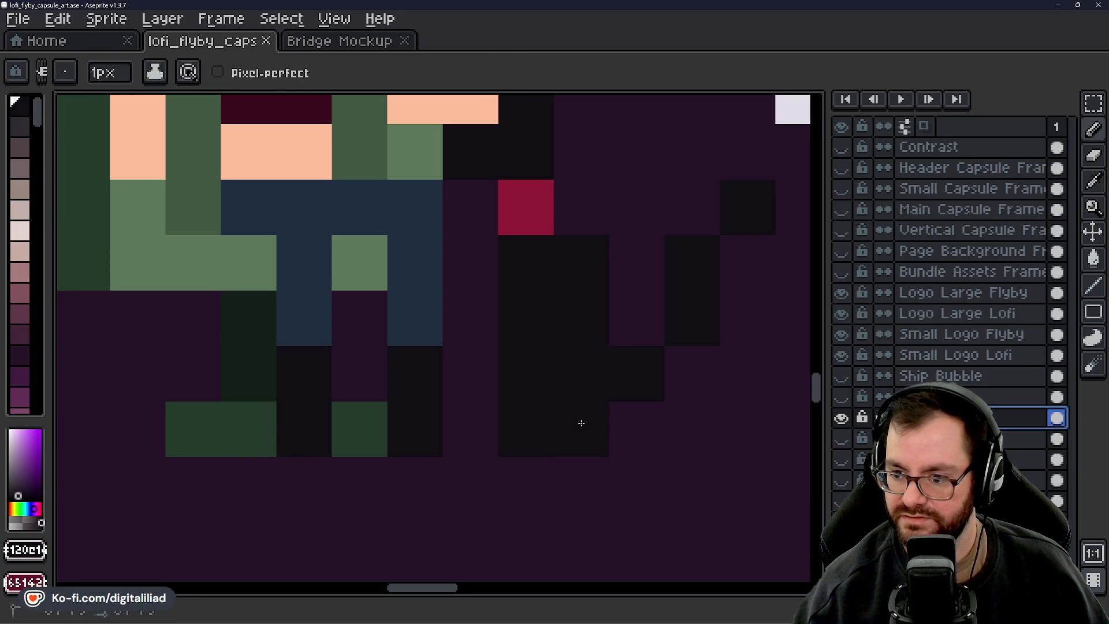
click(635, 427)
scroll(559, 426, down, 2)
scroll(497, 426, down, 1)
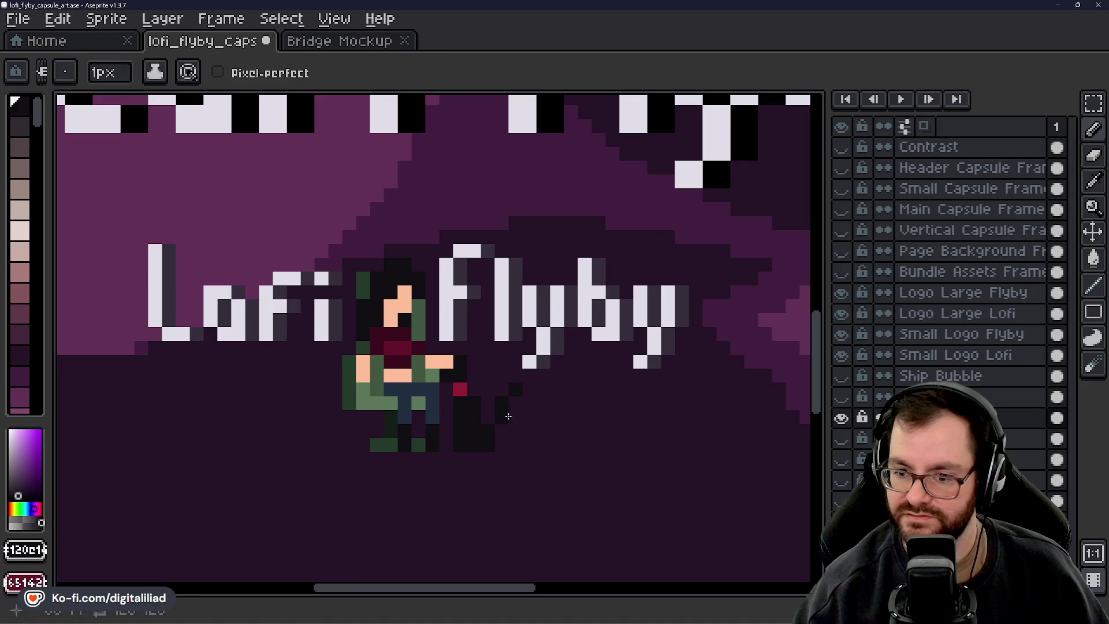
click(530, 418)
key(ctrl+s)
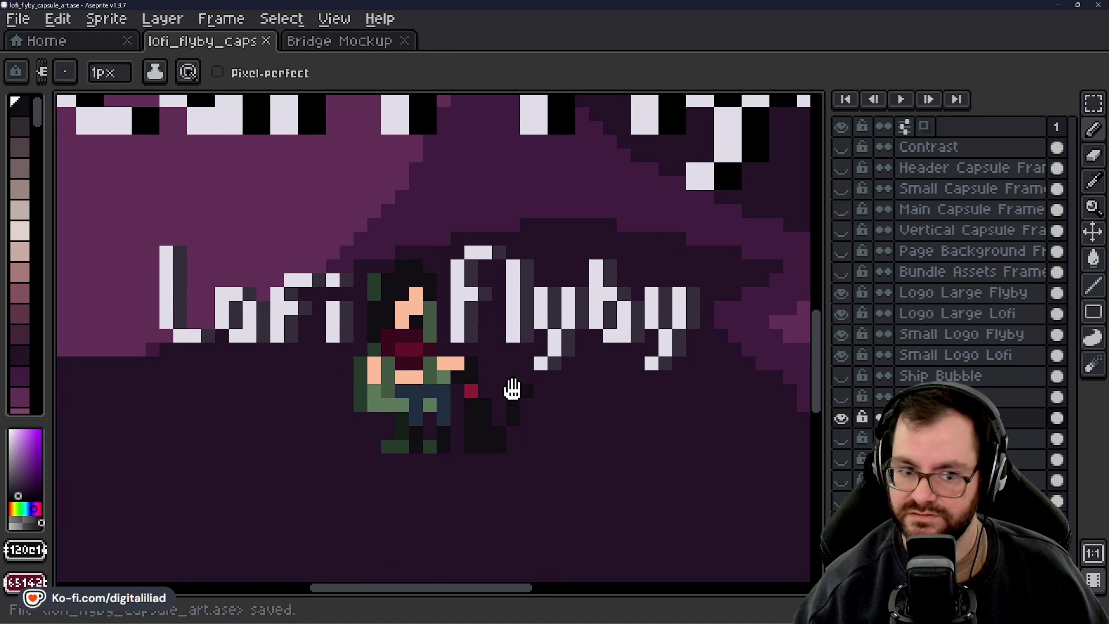
On the Small Logo Lofi layer, pick black and draw a black pixel on the letters
scroll(528, 331, down, 1)
drag(528, 331, 512, 383)
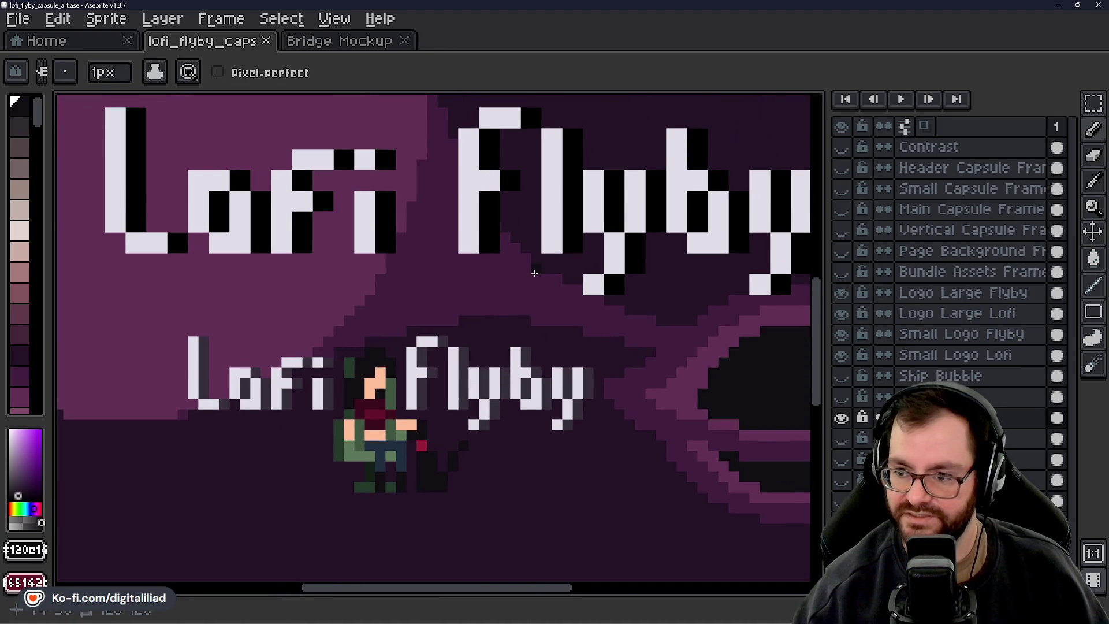
scroll(534, 273, up, 1)
click(890, 358)
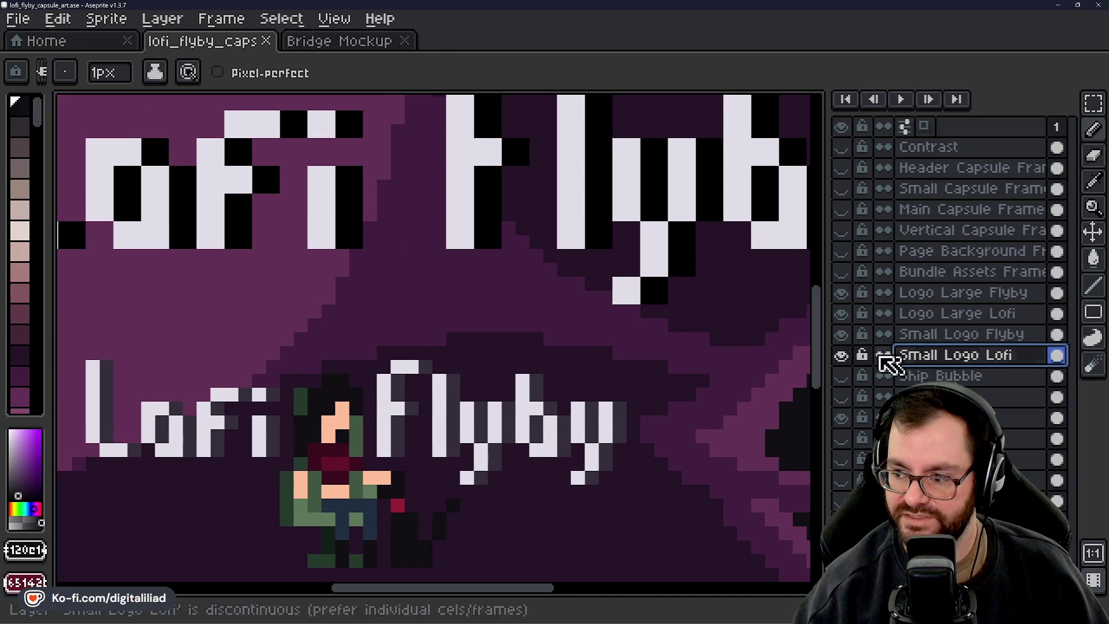
alt+click(354, 243)
click(340, 352)
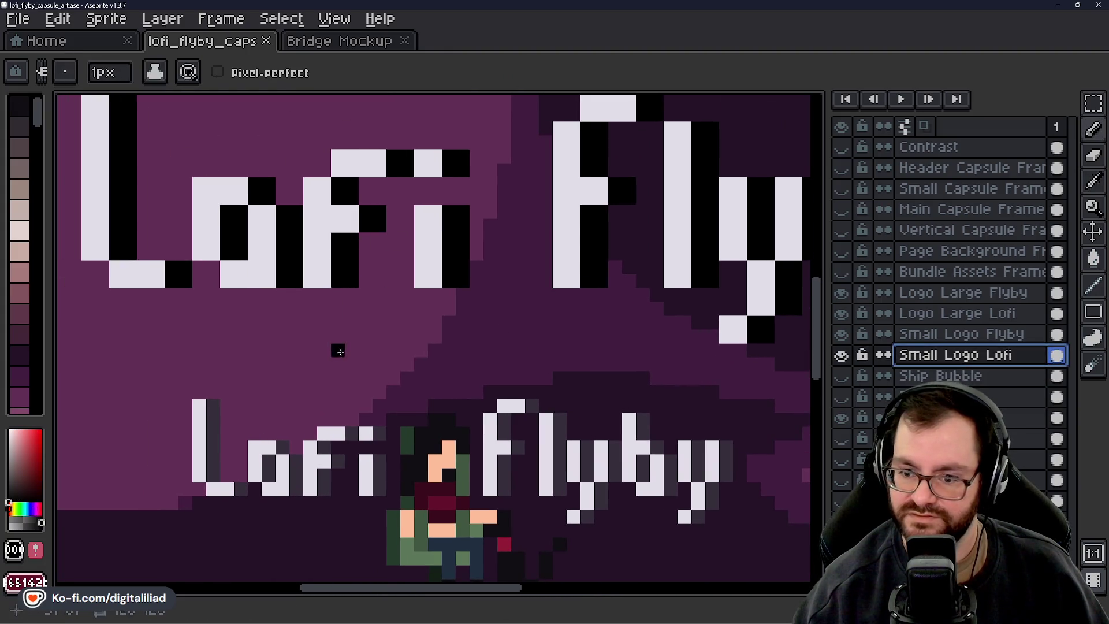
scroll(305, 421, up, 2)
drag(305, 421, 322, 354)
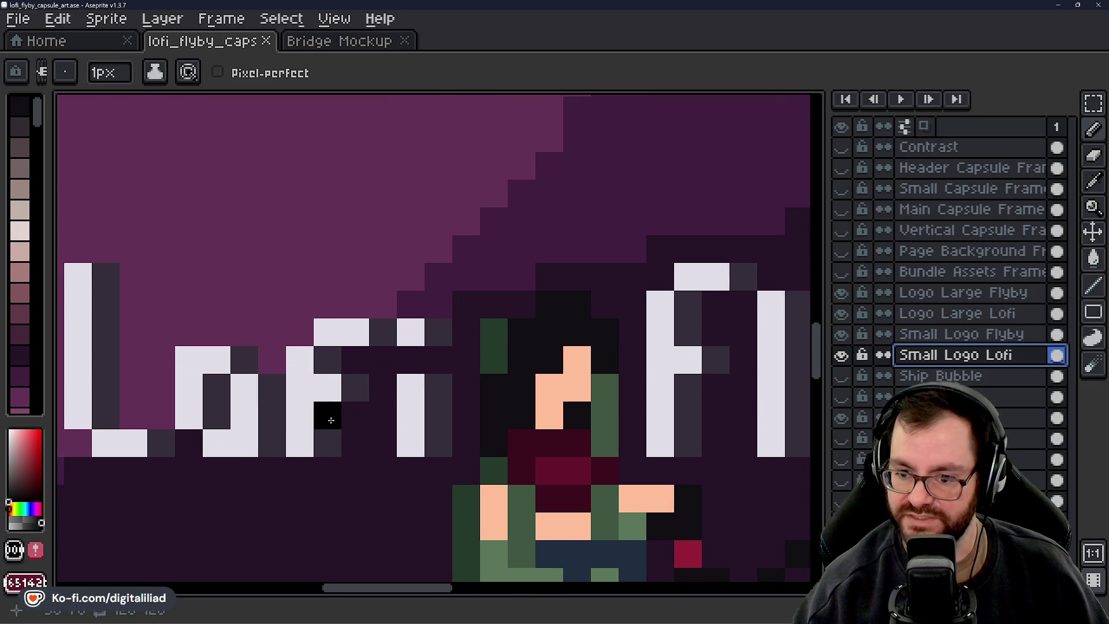
On Logo Large Lofi, recolour all black letter shading dark grey with a non-contiguous fill
scroll(332, 420, down, 4)
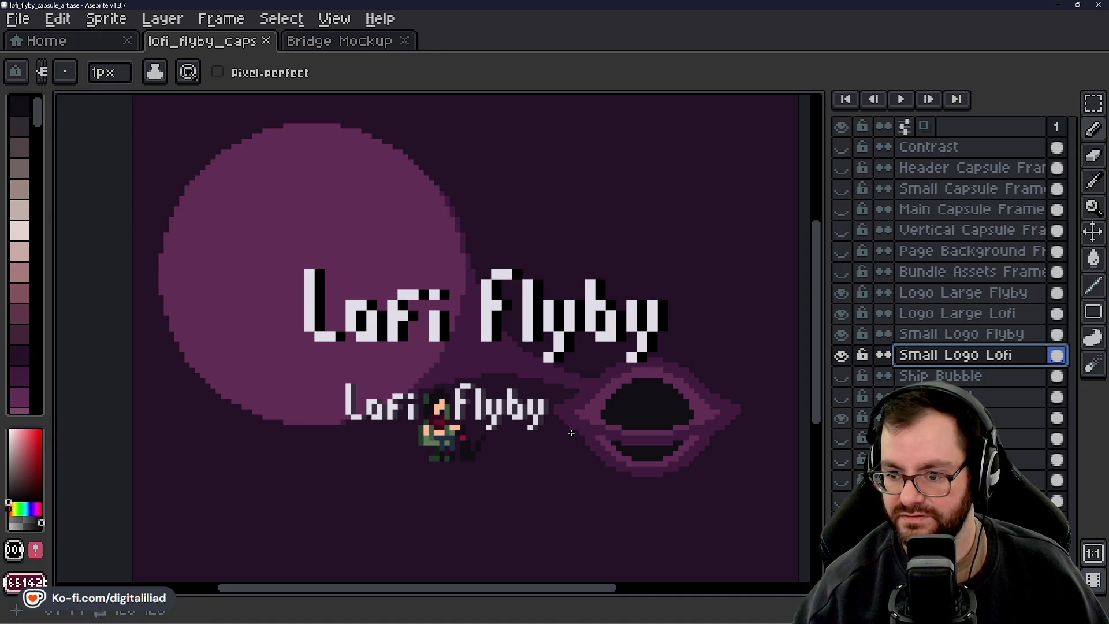
scroll(491, 399, up, 2)
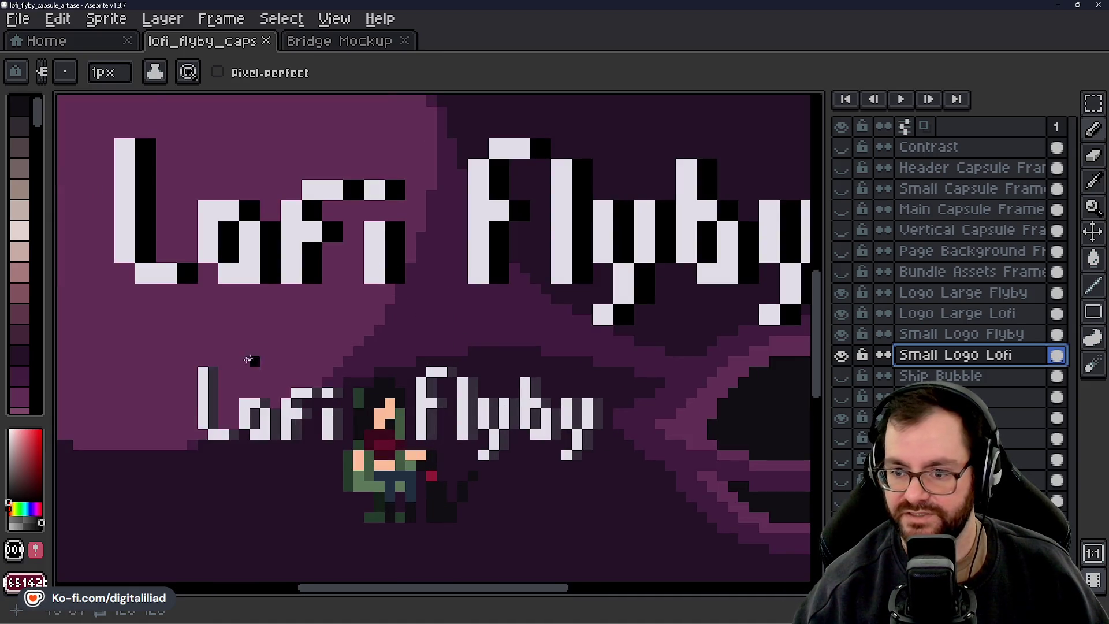
scroll(249, 359, up, 2)
alt+click(355, 469)
click(937, 335)
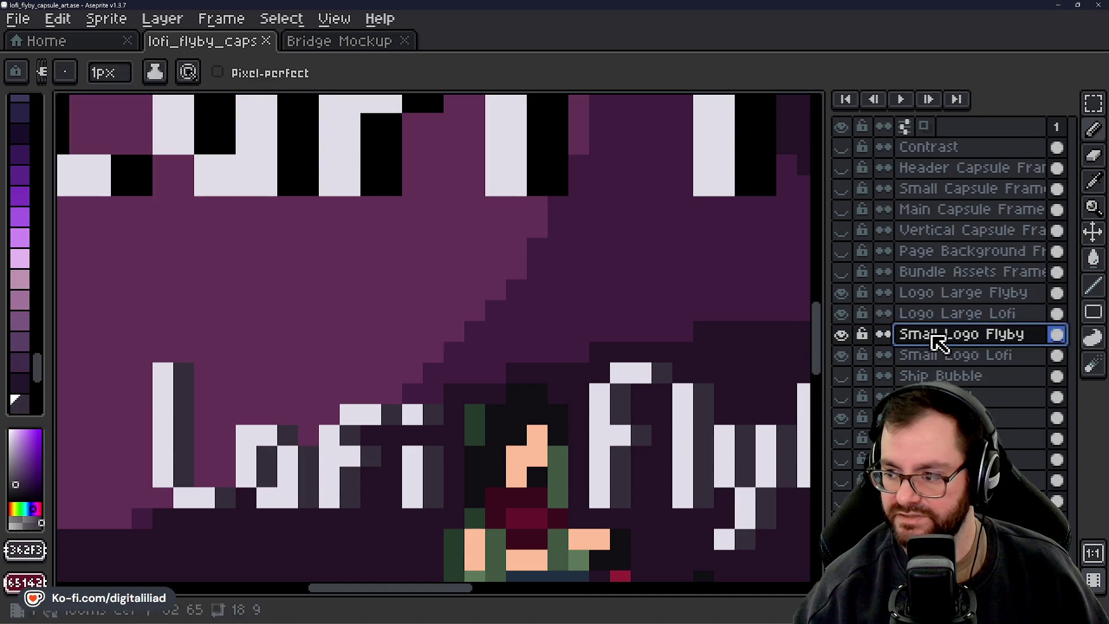
click(906, 315)
scroll(549, 314, down, 3)
scroll(495, 275, up, 2)
click(475, 272)
click(457, 292)
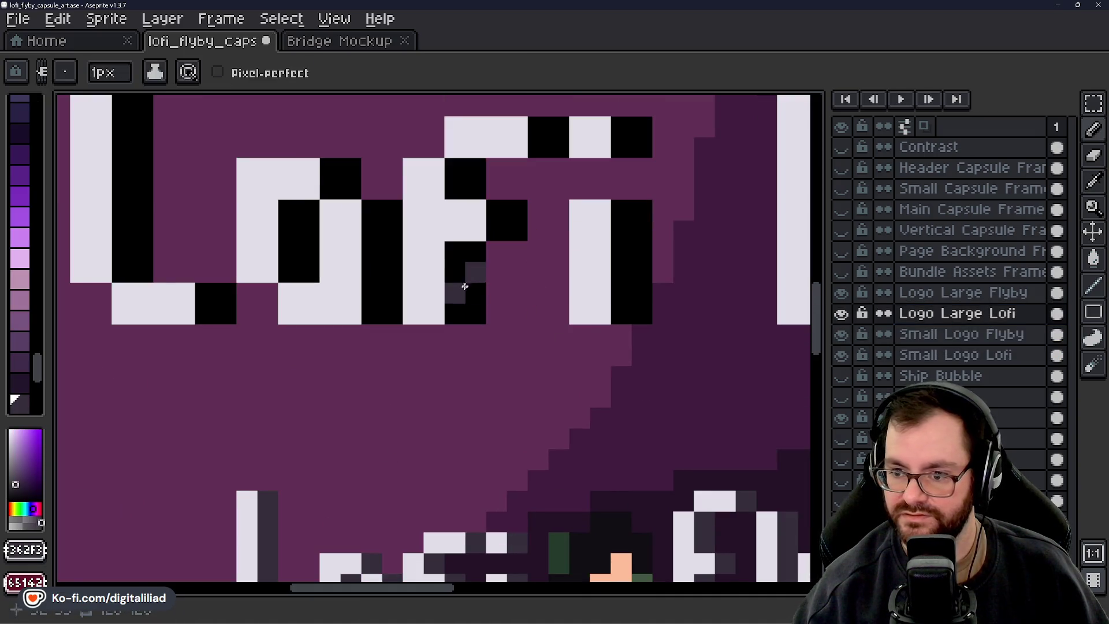
key(g)
click(468, 254)
Switch to the Logo Large Flyby layer and turn on the greyscale contrast check
scroll(462, 376, down, 2)
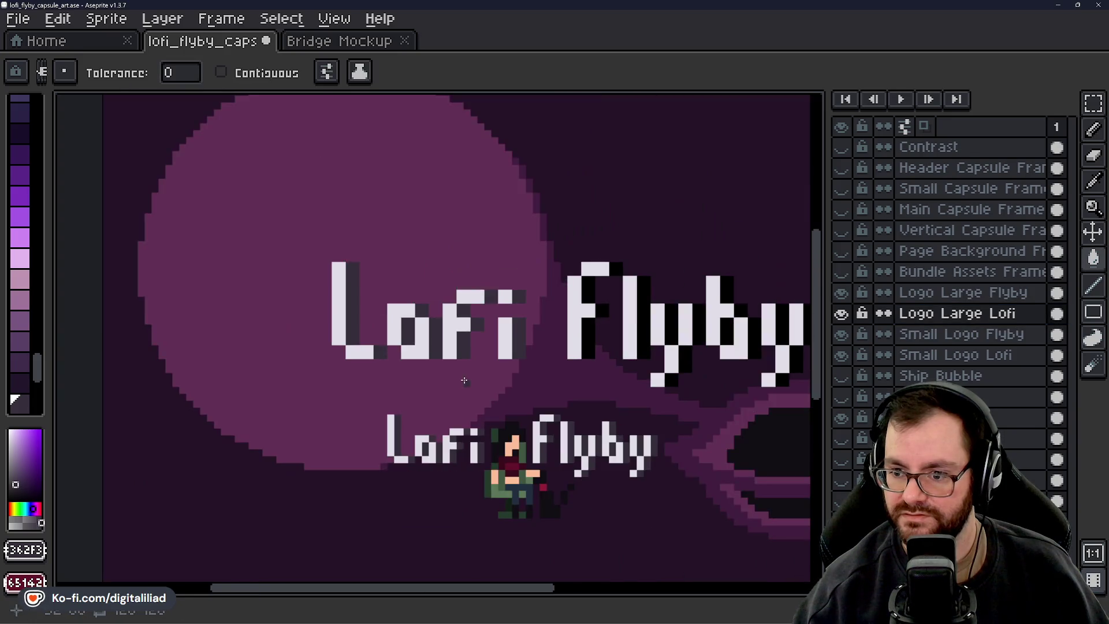
scroll(464, 381, down, 1)
scroll(521, 368, down, 2)
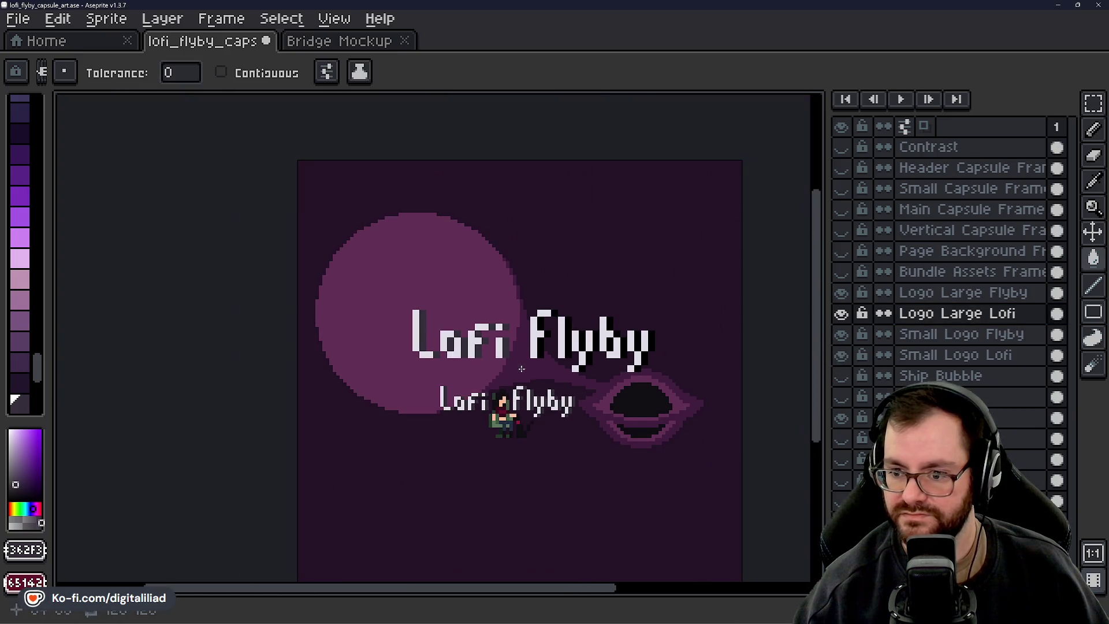
scroll(543, 401, up, 1)
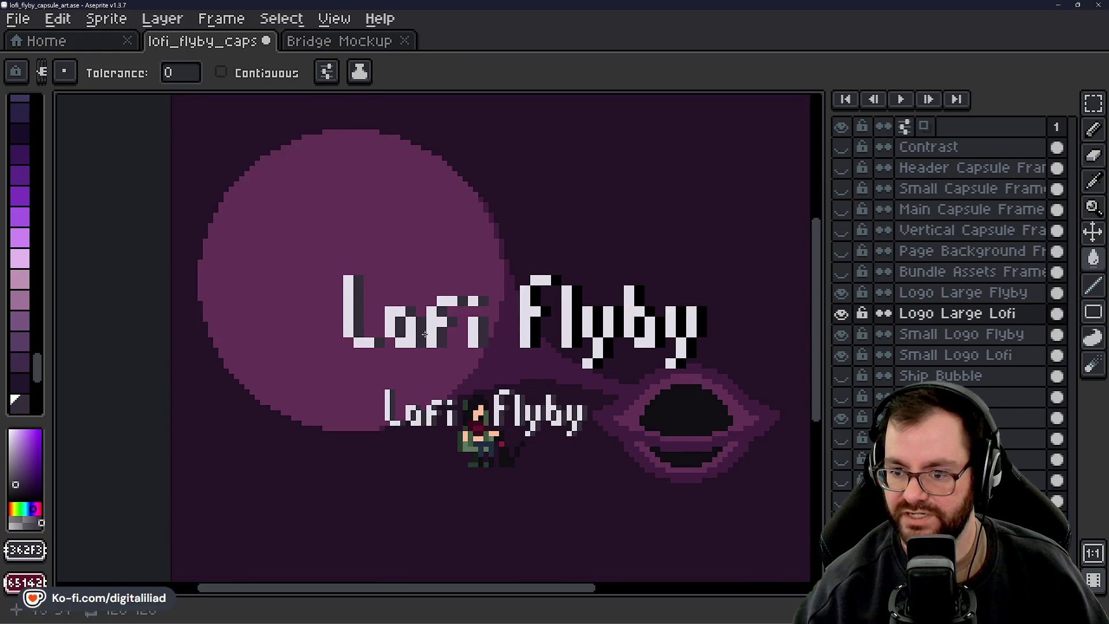
scroll(545, 330, up, 1)
click(942, 334)
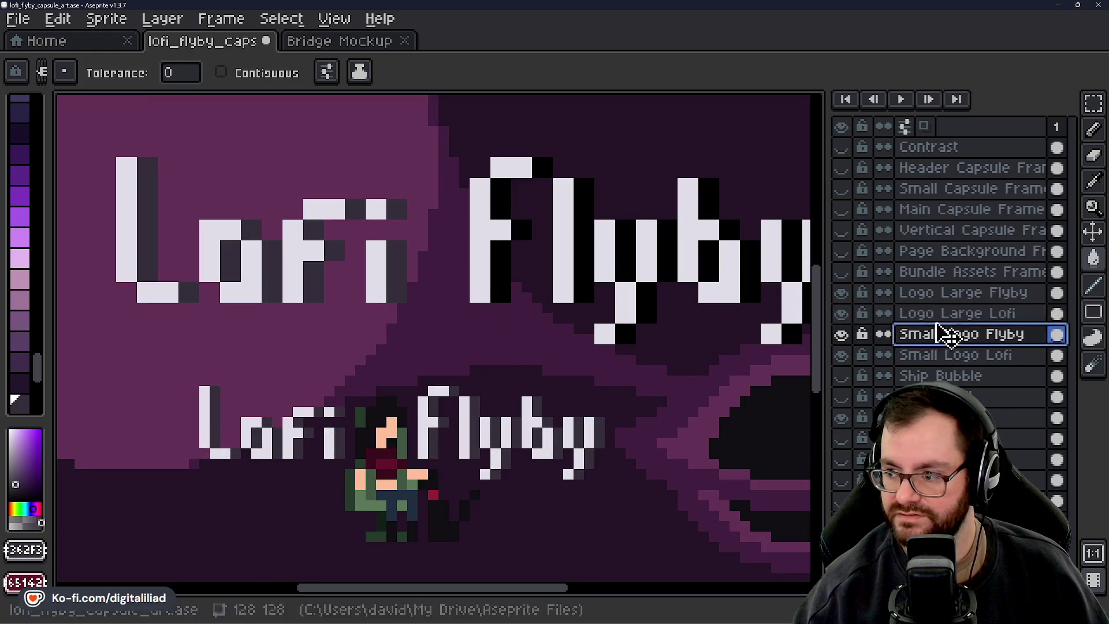
click(951, 292)
scroll(481, 341, down, 2)
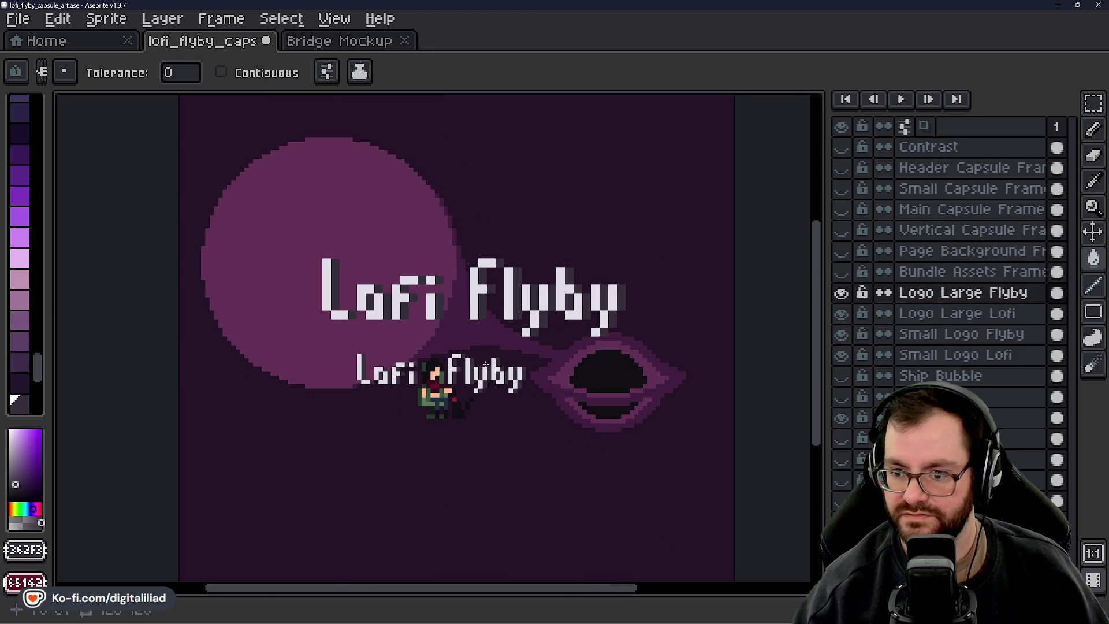
click(845, 148)
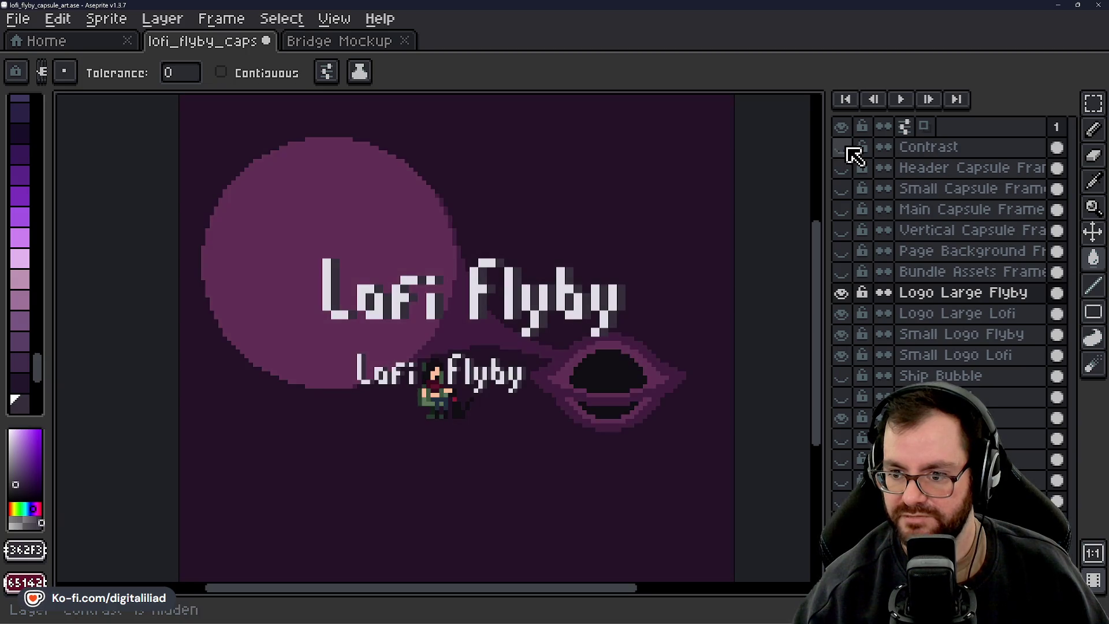
Recolour the black Flyby shading dark grey and preview the result in greyscale
scroll(604, 399, up, 1)
alt+click(604, 399)
scroll(593, 352, up, 2)
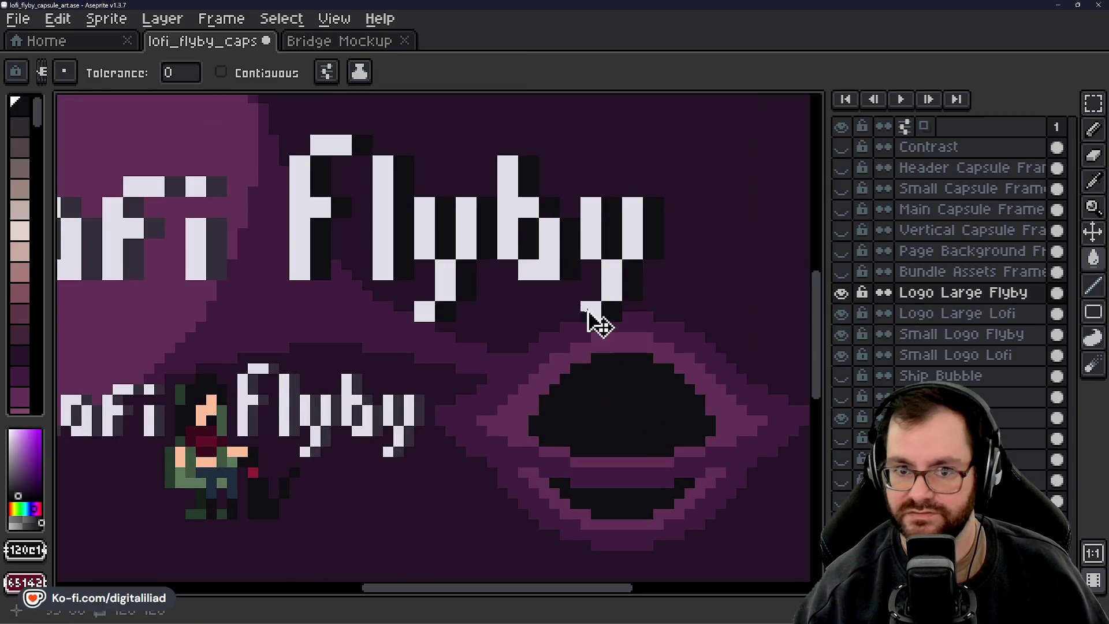
click(21, 128)
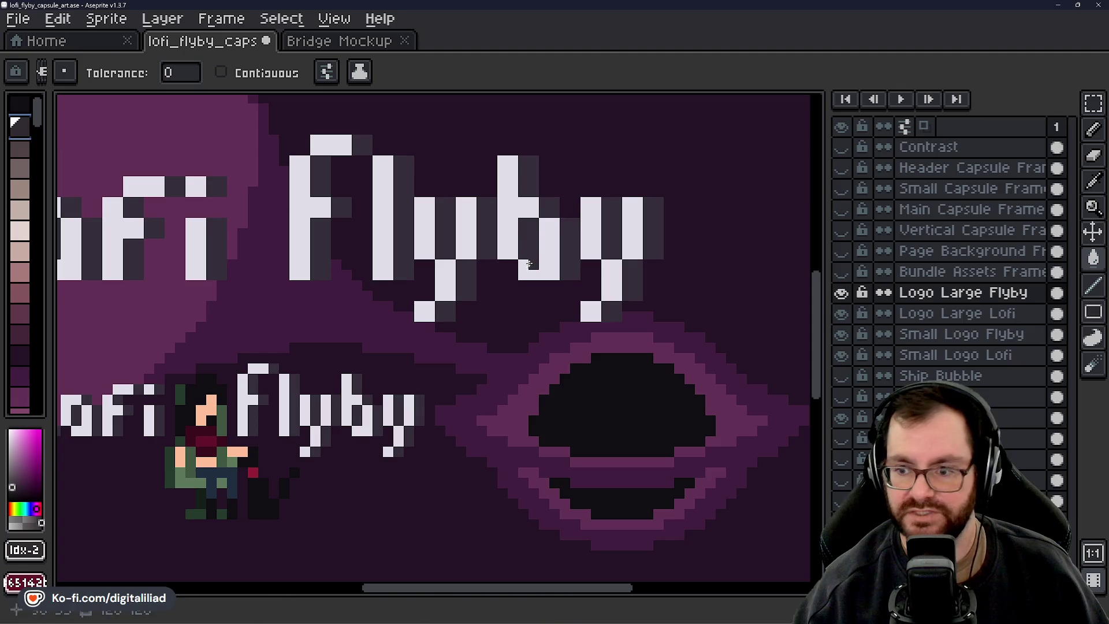
scroll(569, 262, up, 1)
scroll(603, 356, down, 2)
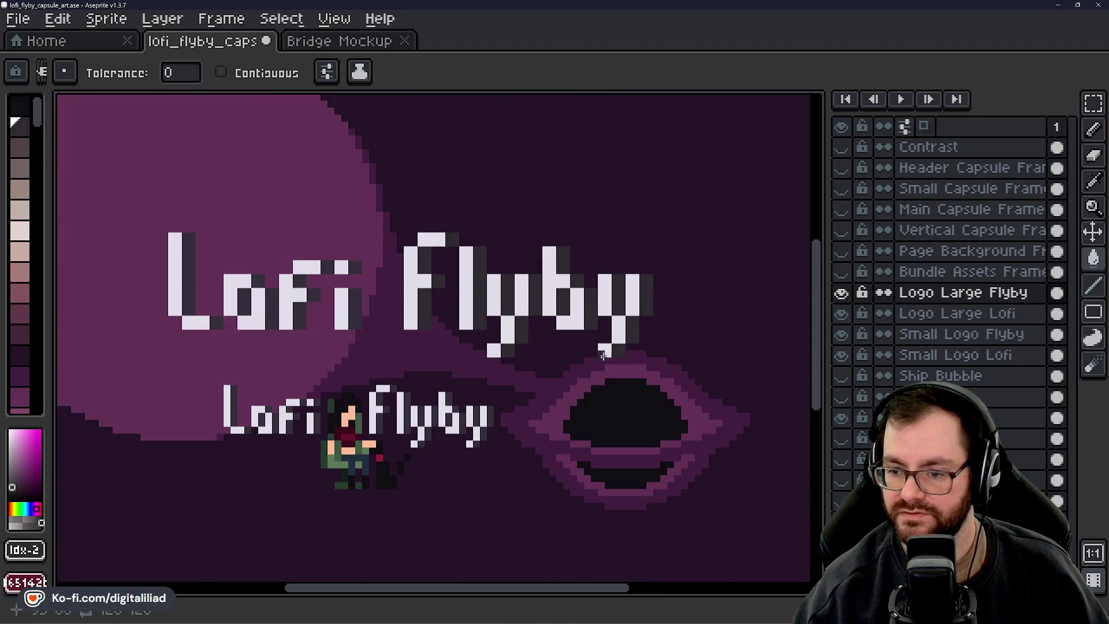
click(844, 148)
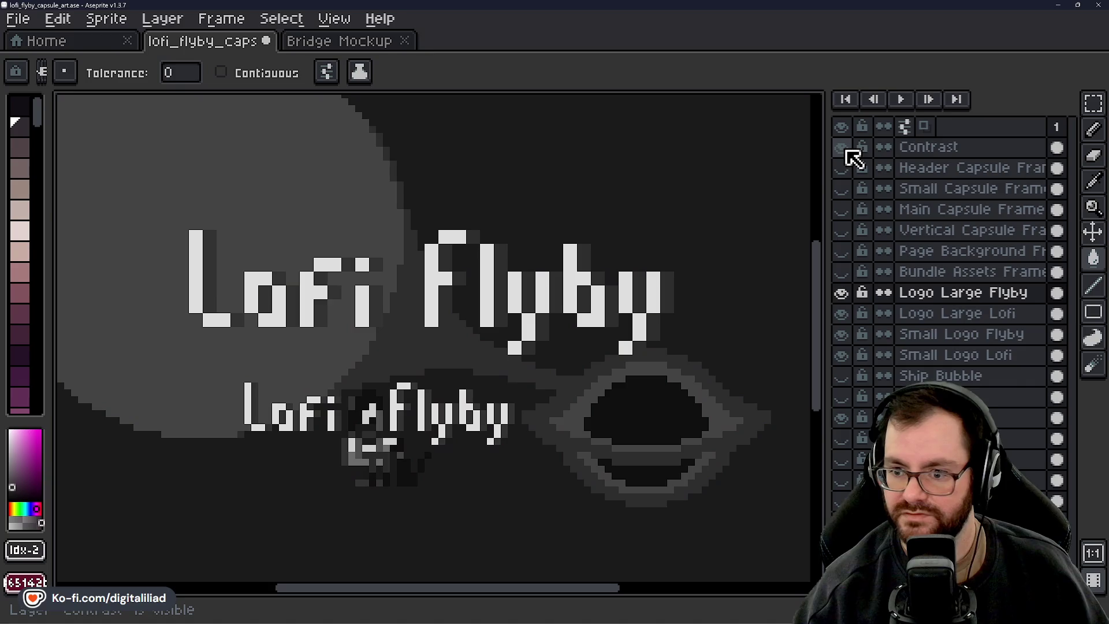
click(843, 149)
scroll(486, 385, up, 1)
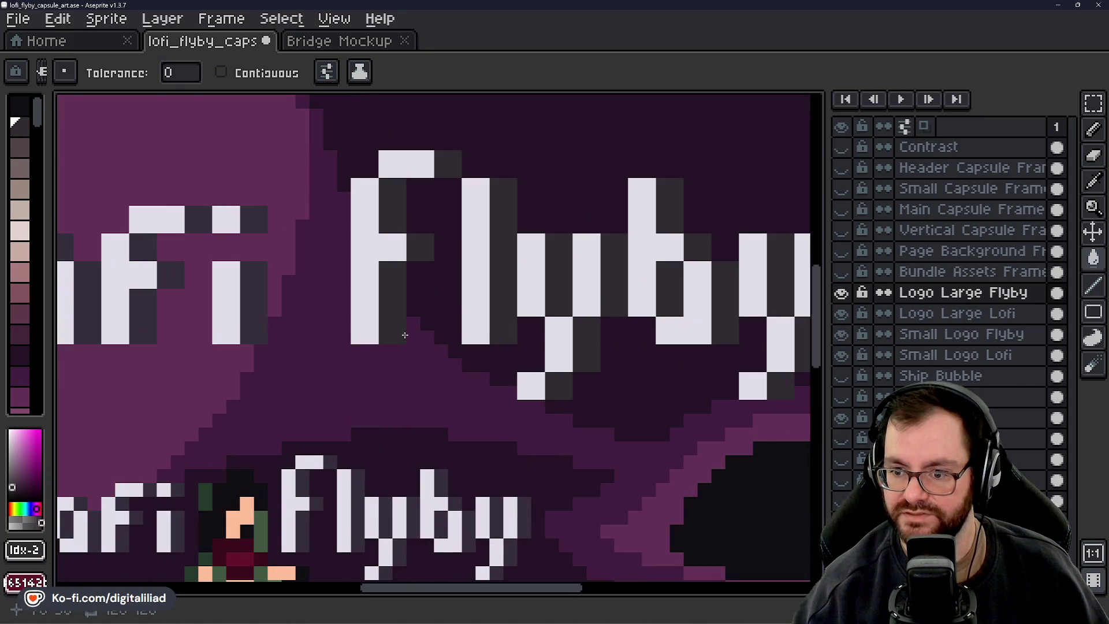
scroll(485, 385, down, 2)
Hide both small logo layers with one drag across their eye icons
ctrl+click(497, 400)
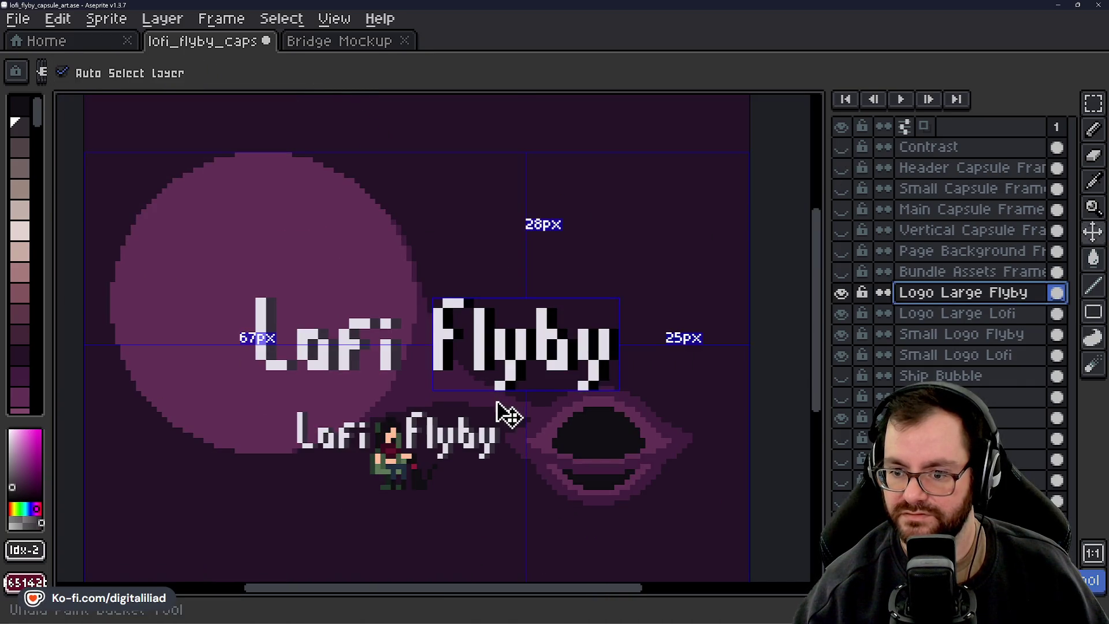
scroll(428, 321, up, 2)
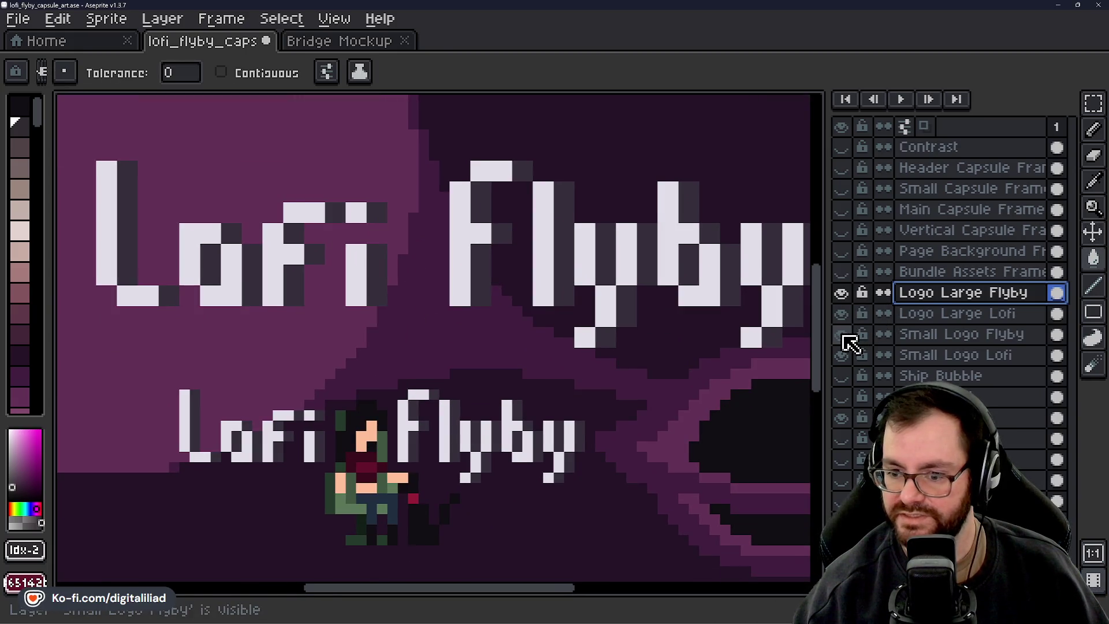
drag(849, 339, 849, 357)
scroll(539, 389, down, 3)
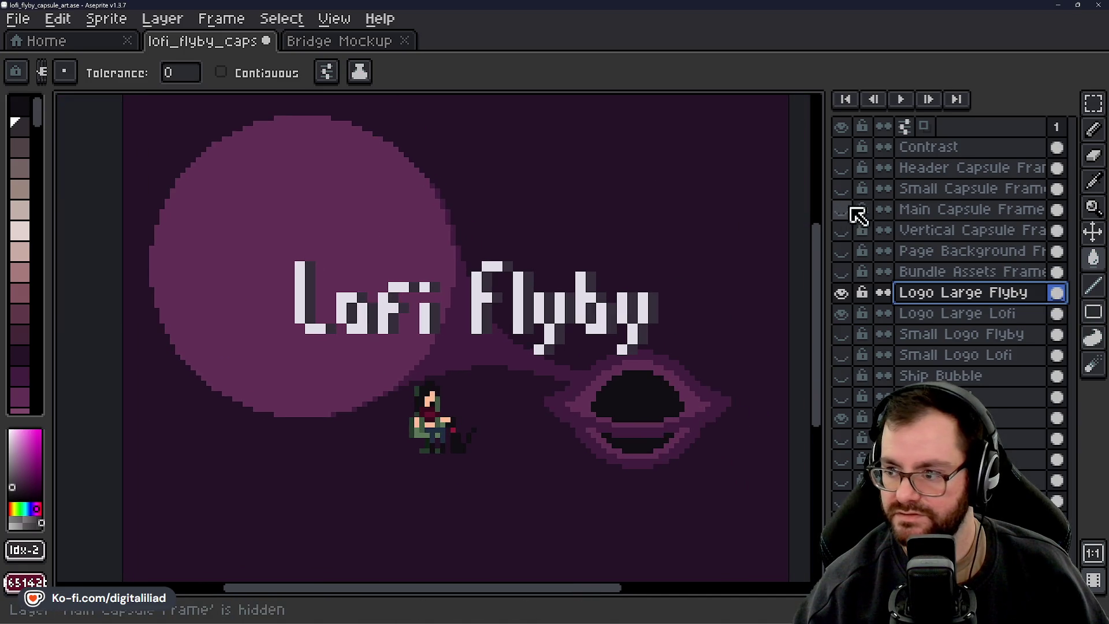
scroll(670, 335, down, 1)
scroll(658, 347, up, 1)
scroll(634, 379, down, 1)
scroll(618, 384, up, 1)
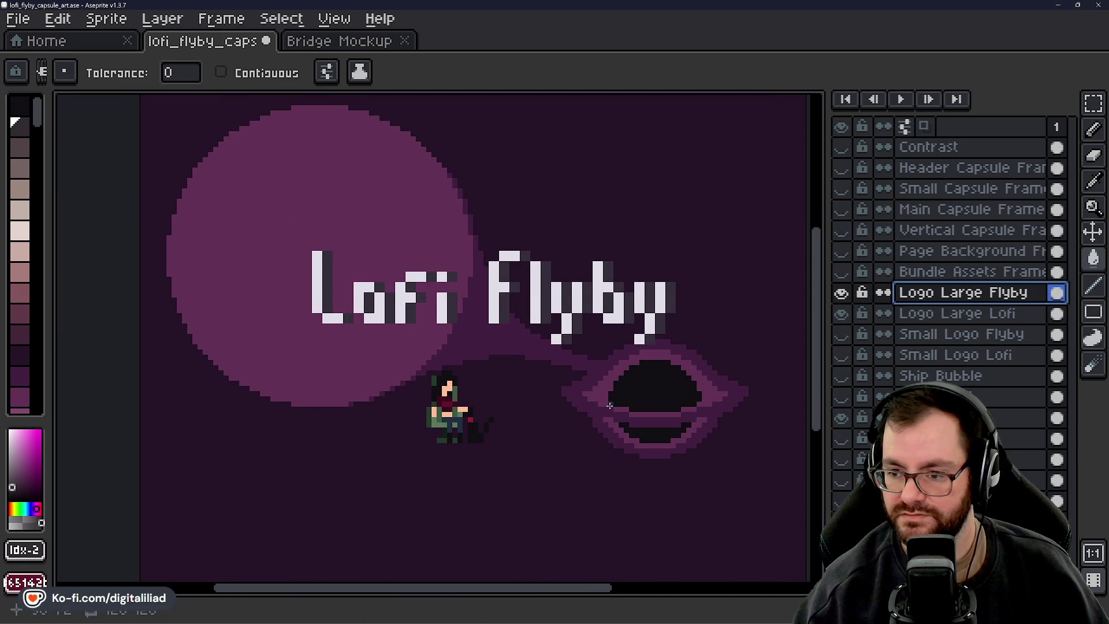
scroll(555, 384, up, 1)
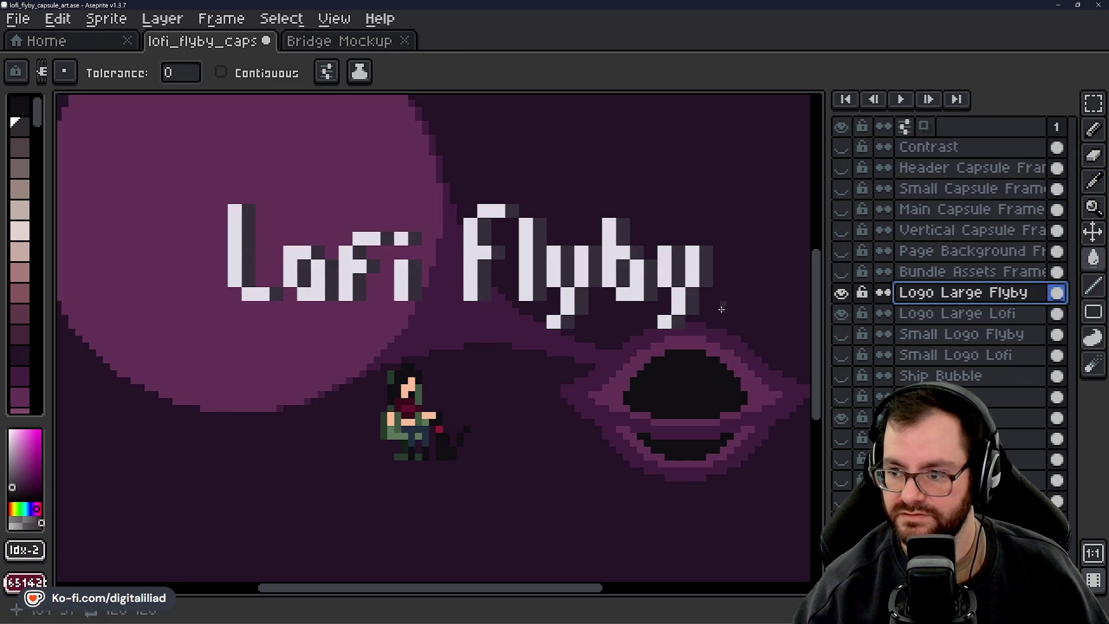
Turn the large Lofi letters' grey shading near-black and save the artwork
alt+click(682, 372)
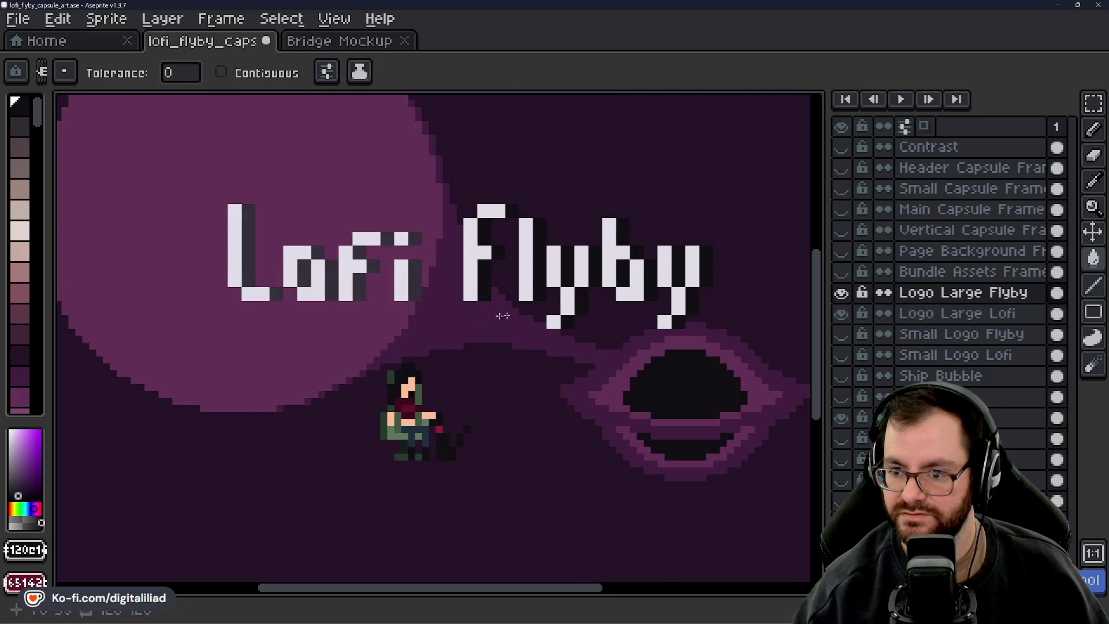
click(921, 313)
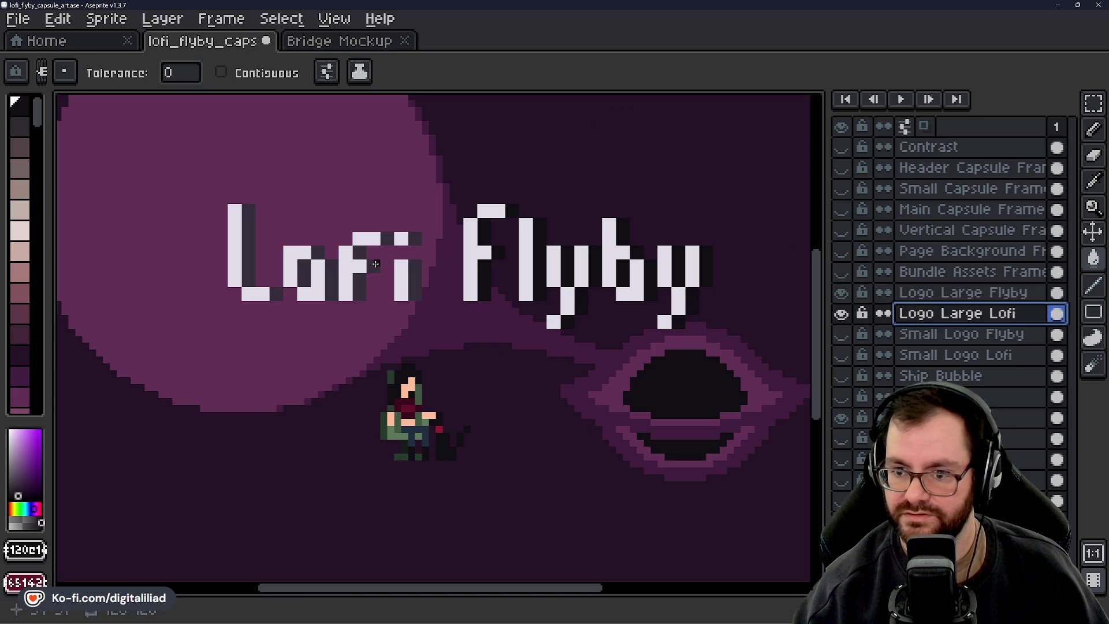
click(375, 264)
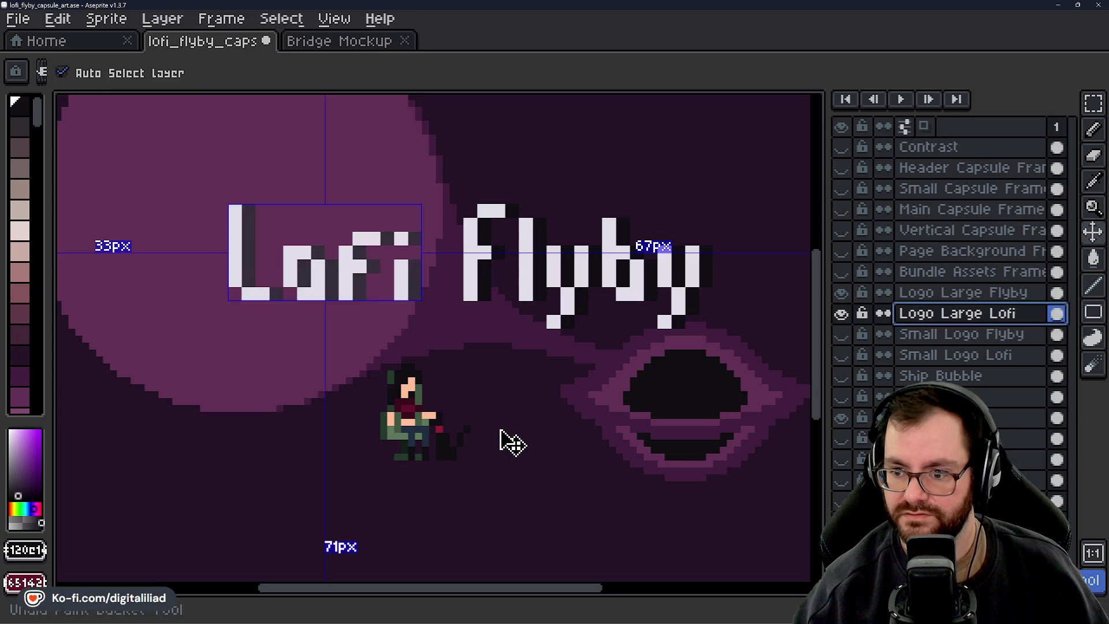
ctrl+click(478, 323)
key(ctrl+s)
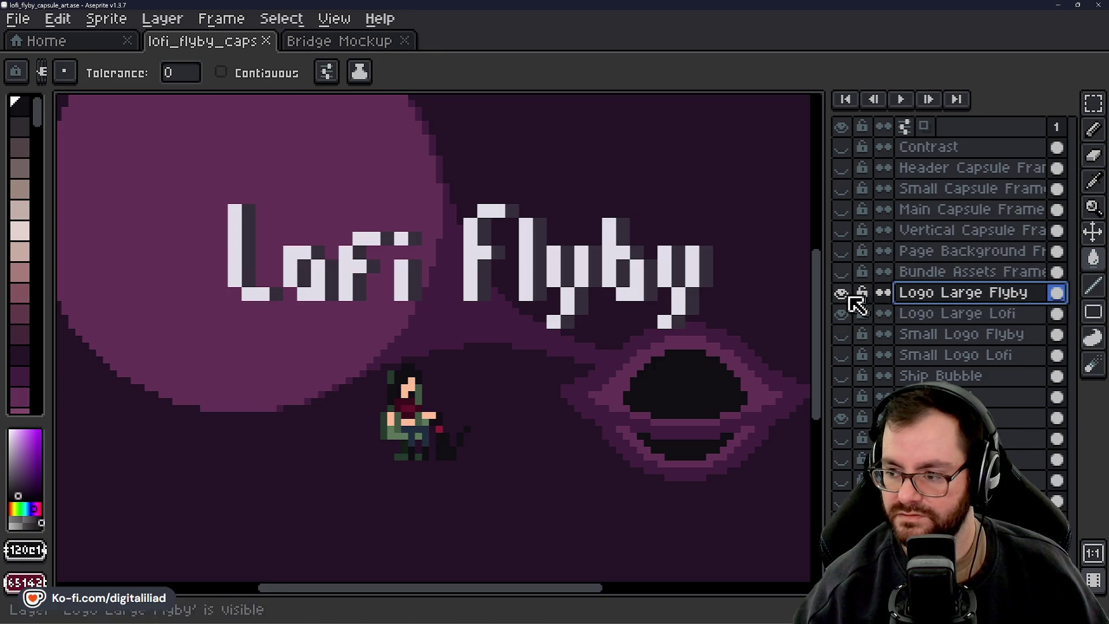
Hide the Logo Large Flyby and Lofi layers and show the small Lofi Flyby logo
scroll(481, 206, up, 1)
scroll(481, 206, up, 1)
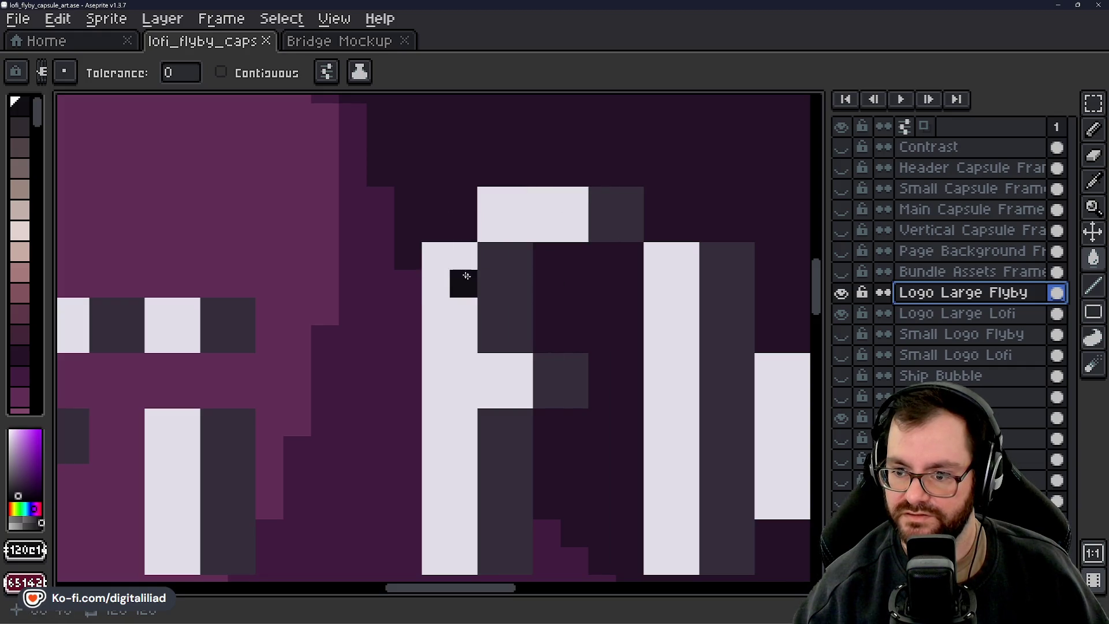
scroll(485, 338, down, 1)
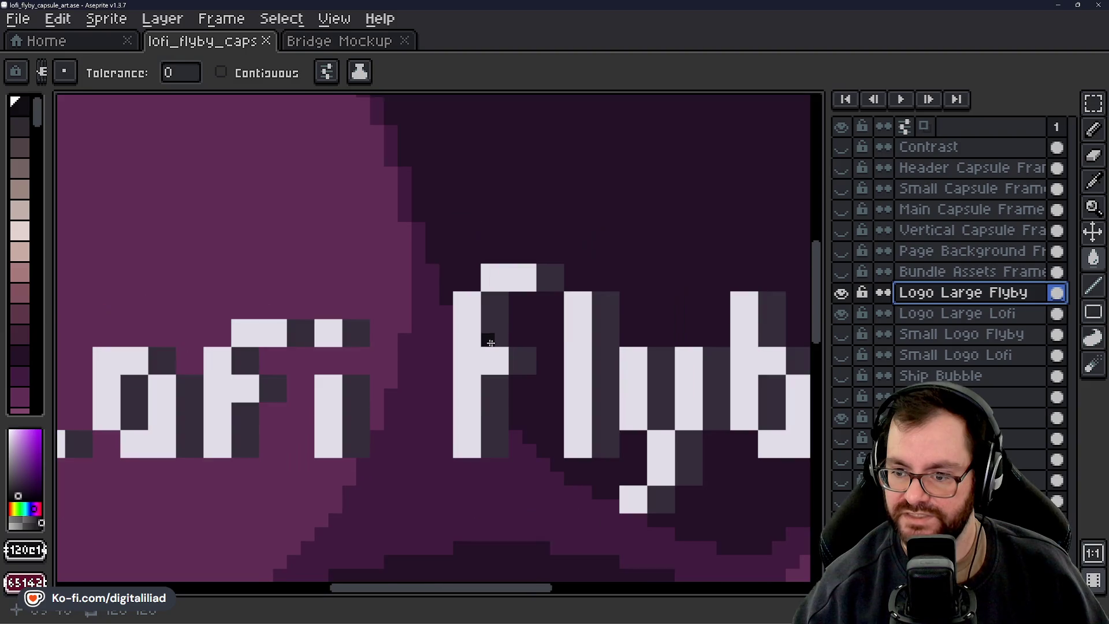
scroll(517, 349, down, 1)
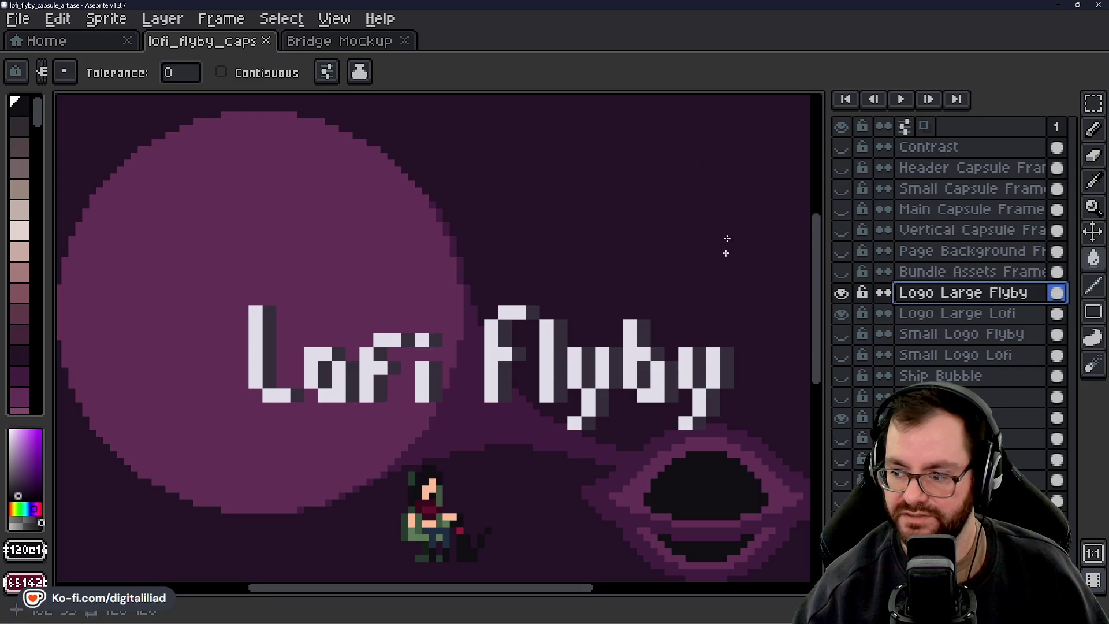
click(842, 294)
click(842, 314)
drag(713, 377, 736, 317)
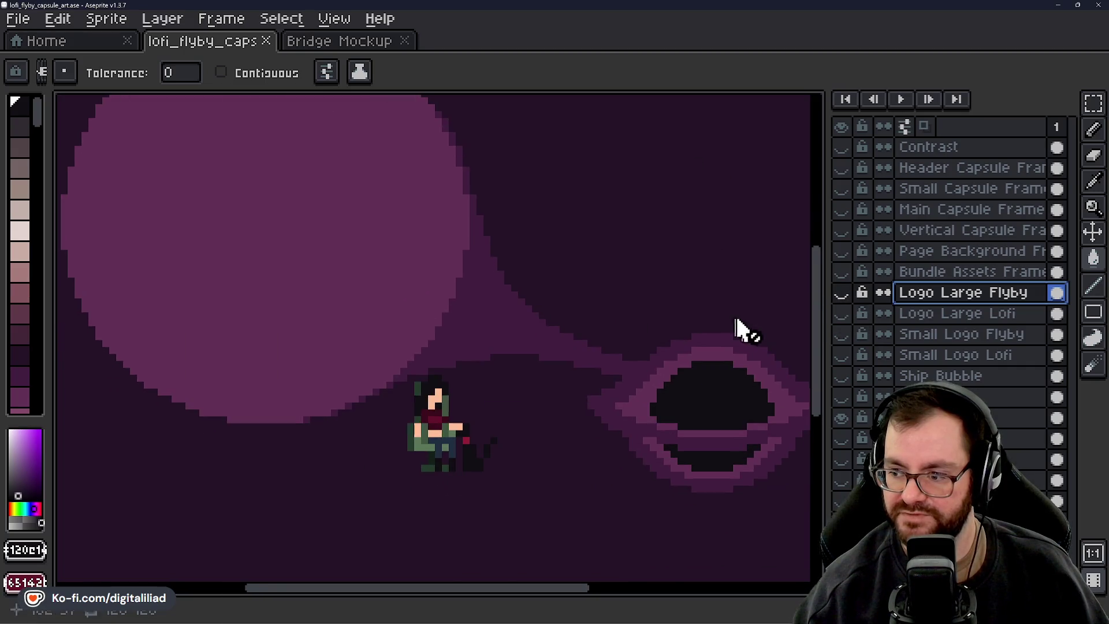
click(842, 334)
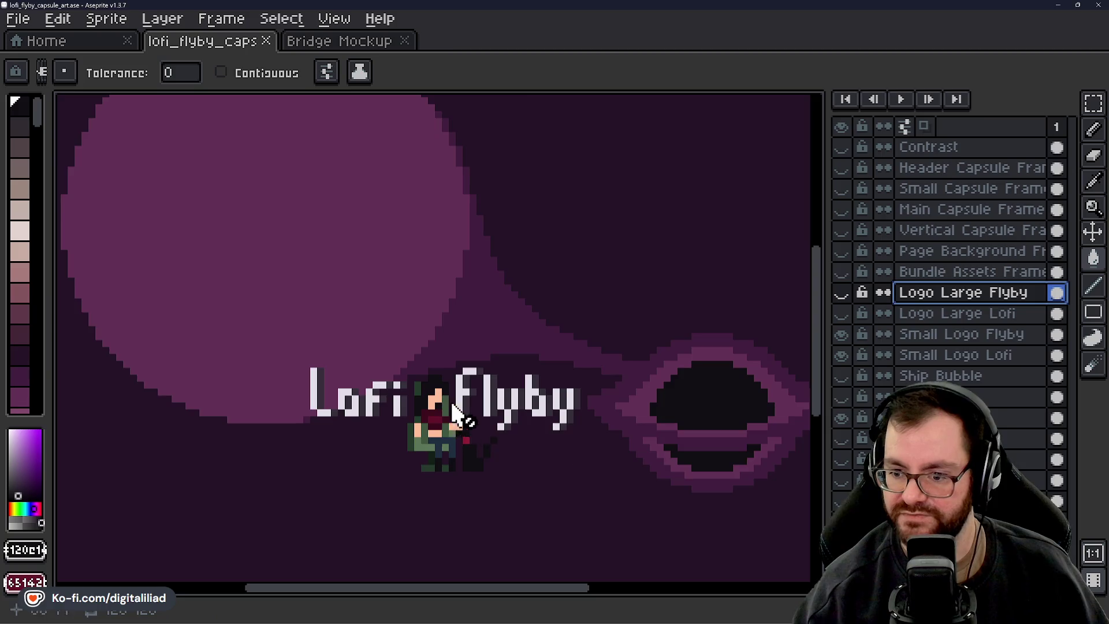
scroll(458, 416, up, 3)
scroll(531, 335, down, 4)
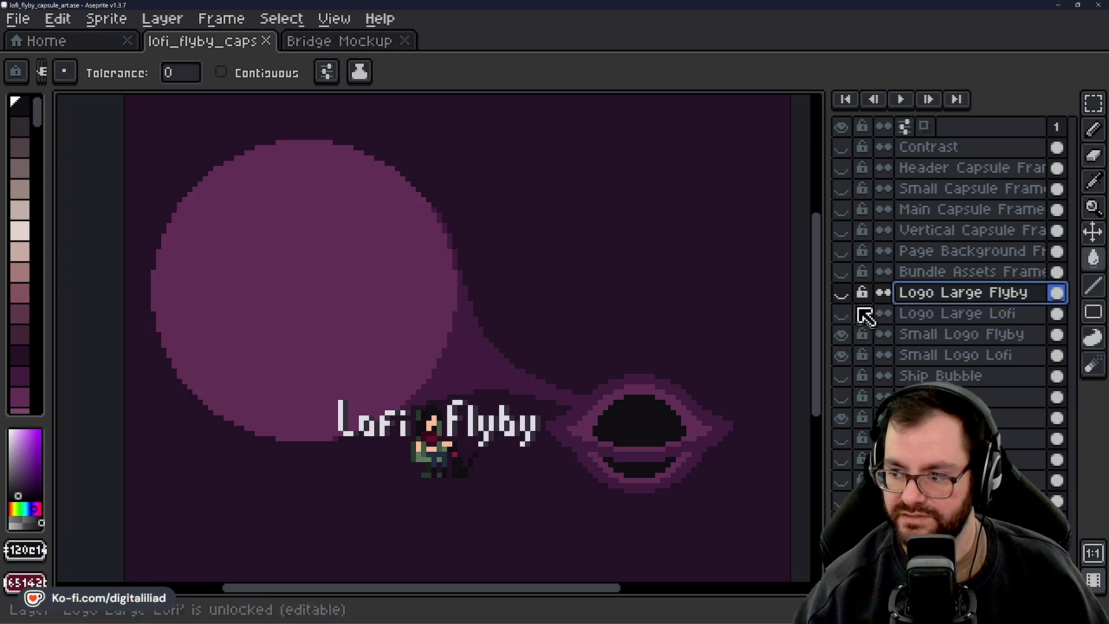
Hide the small logo layers; show the large Lofi and Flyby titles and Main Capsule Frame
click(843, 335)
click(843, 355)
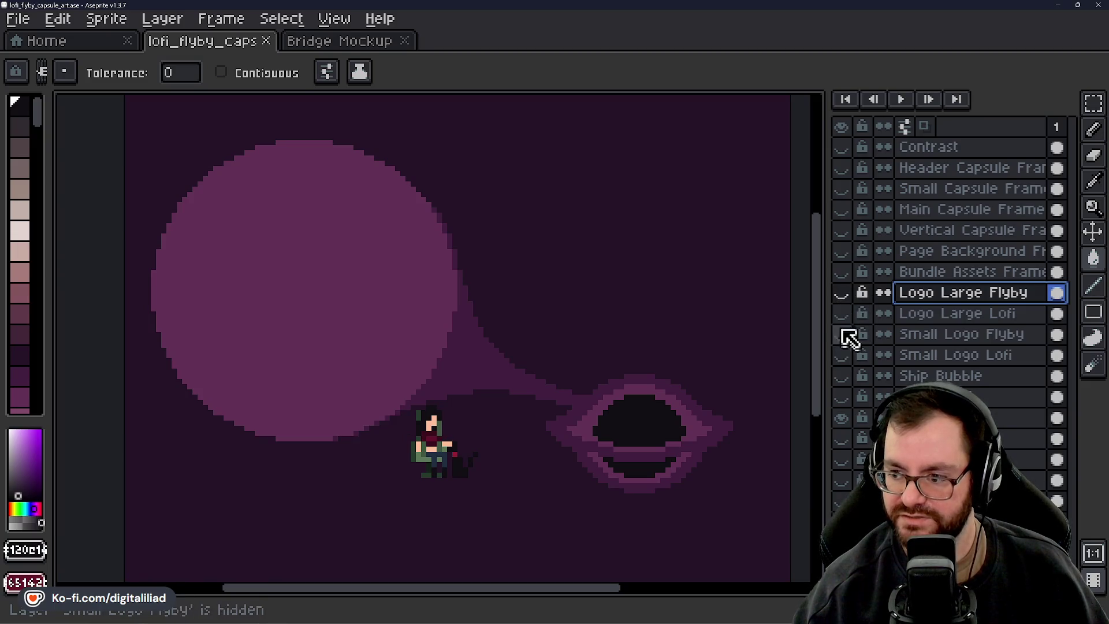
click(843, 313)
click(842, 292)
click(843, 210)
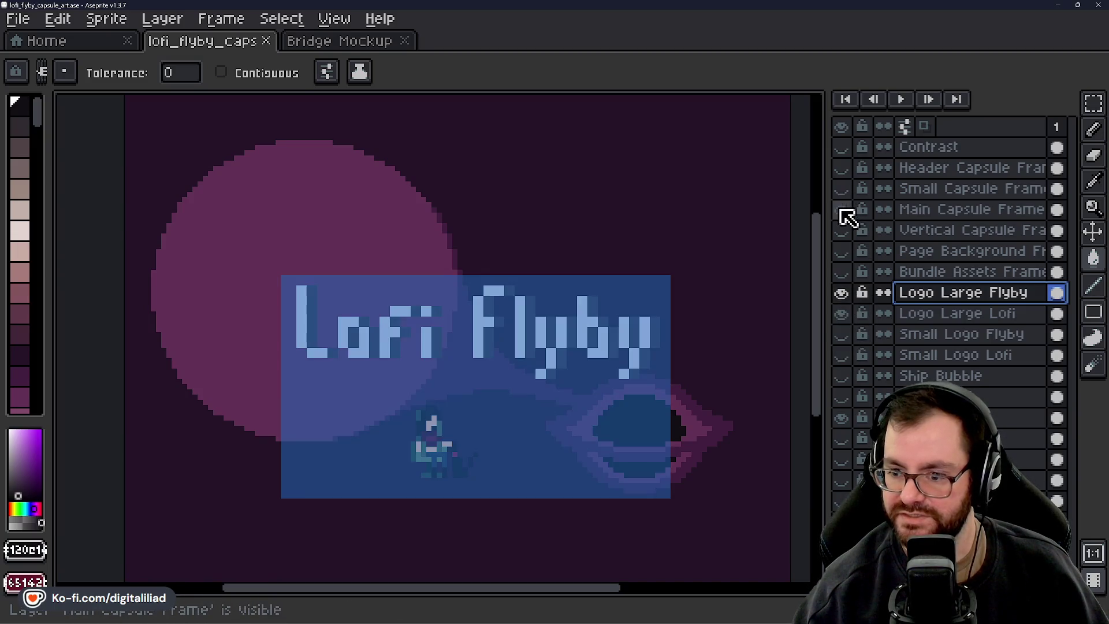
Show Characters, Ship Bubble, ship part layers, orange base and blue engine trail, keeping Space Ship hidden
click(842, 397)
click(842, 376)
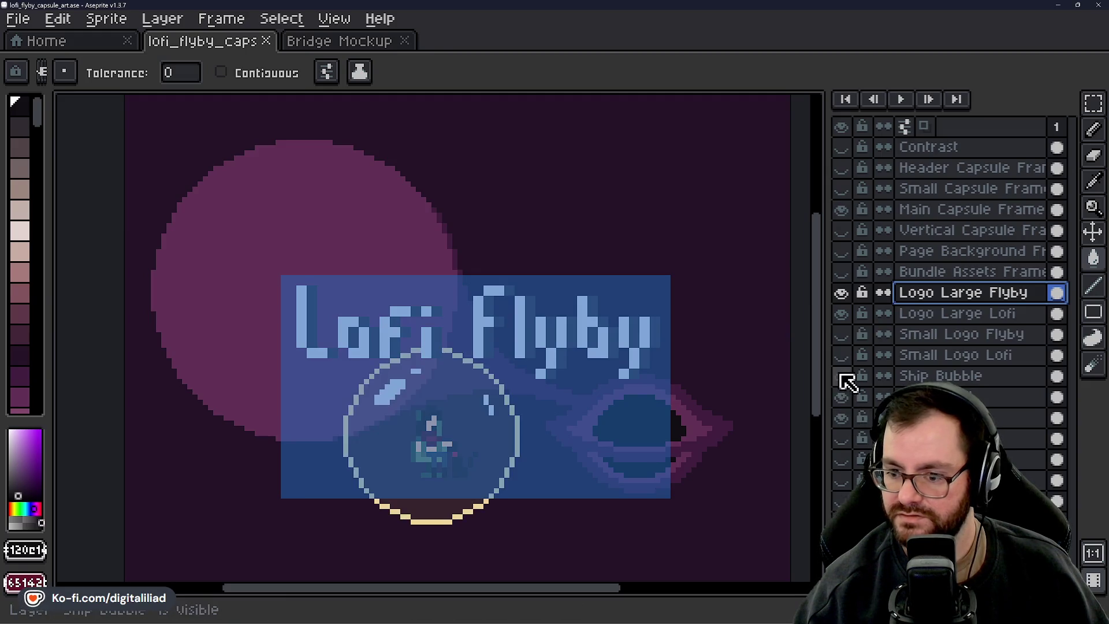
click(842, 418)
click(843, 438)
click(842, 459)
click(843, 481)
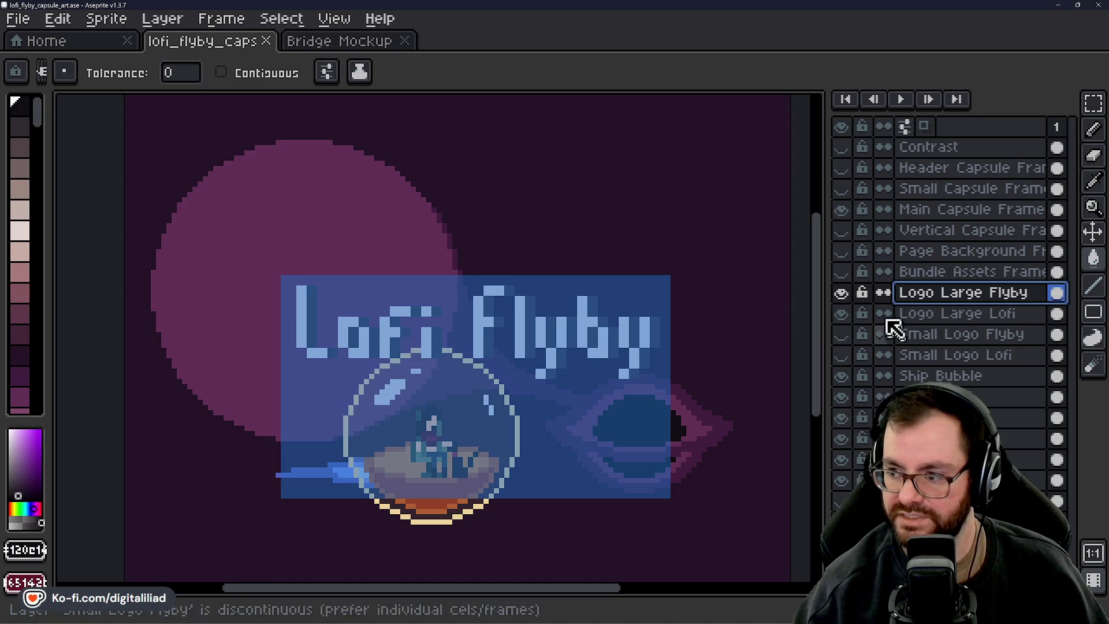
click(842, 501)
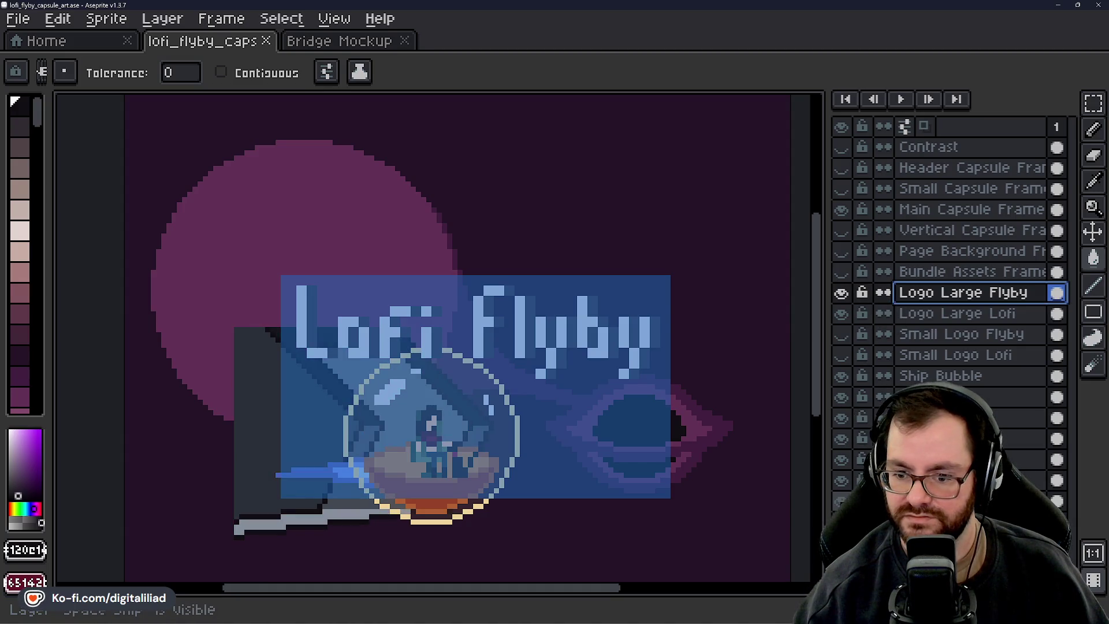
click(843, 501)
Convert a ship layer to another type via Convert To, then hide the Main Capsule Frame
right_click(936, 449)
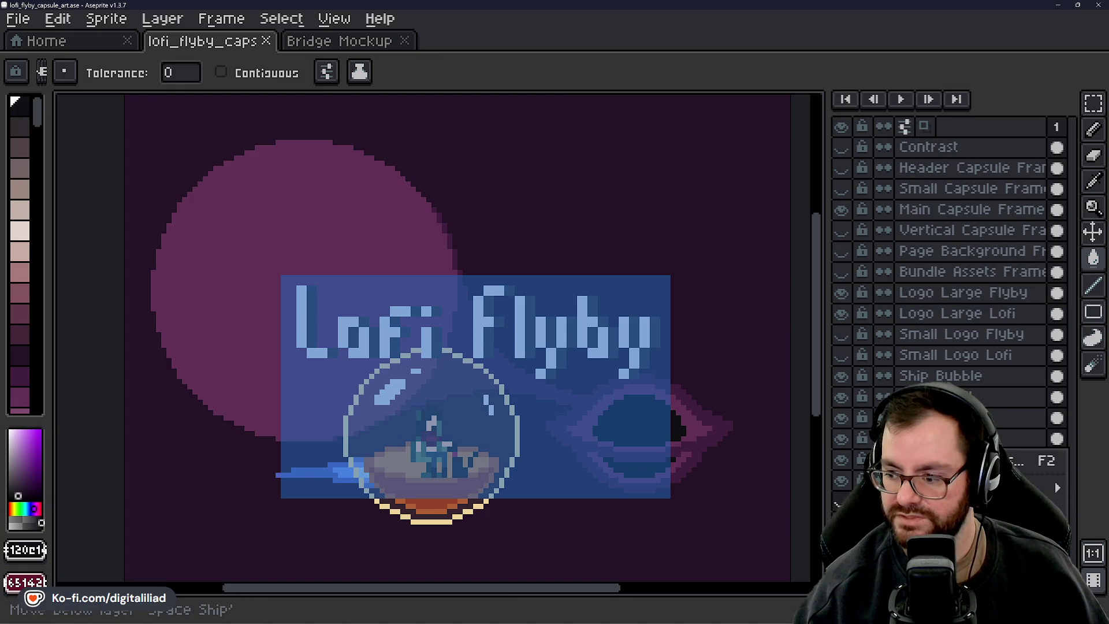
mouse_move(954, 508)
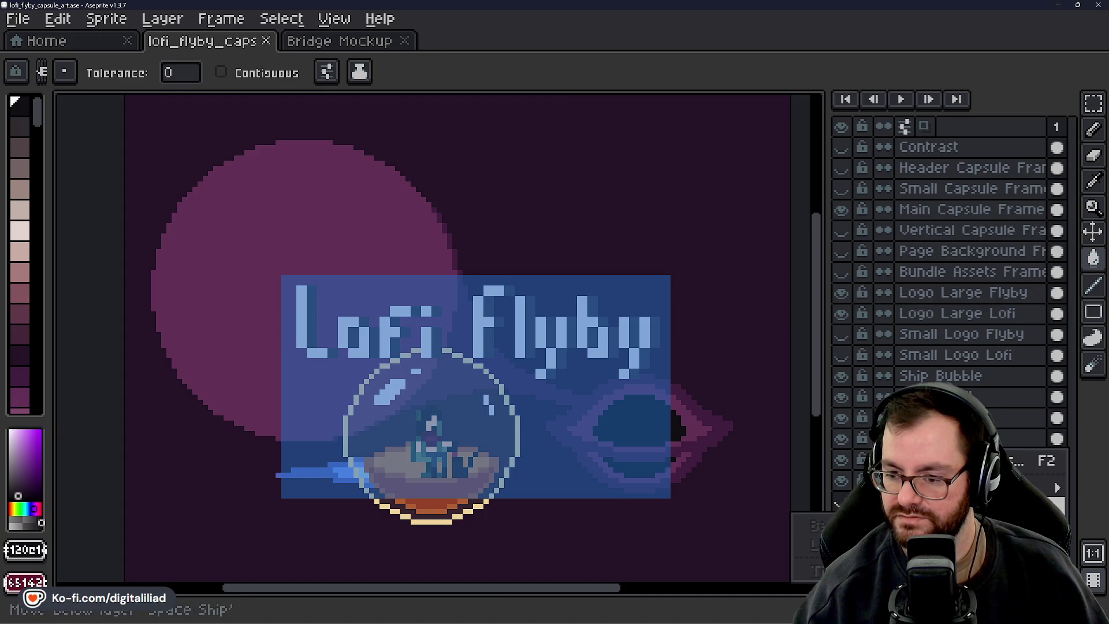
click(821, 544)
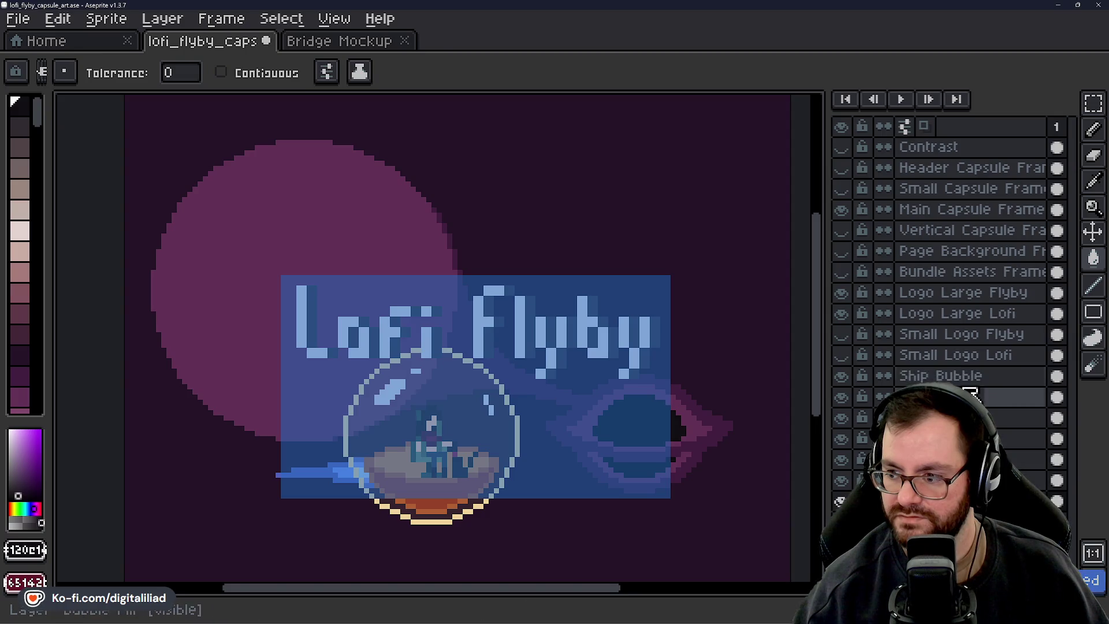
click(842, 211)
scroll(547, 410, up, 3)
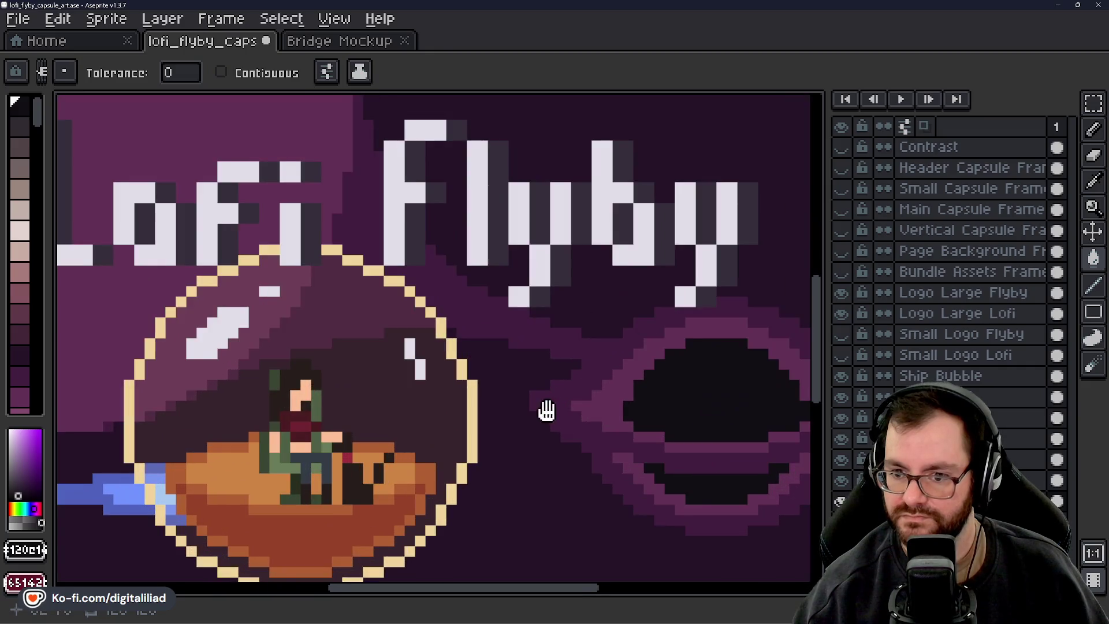
scroll(614, 403, down, 1)
Save, briefly show the Contrast layer to check values in greyscale, hide it, and save again
key(ctrl+s)
scroll(602, 403, down, 1)
drag(602, 404, 566, 388)
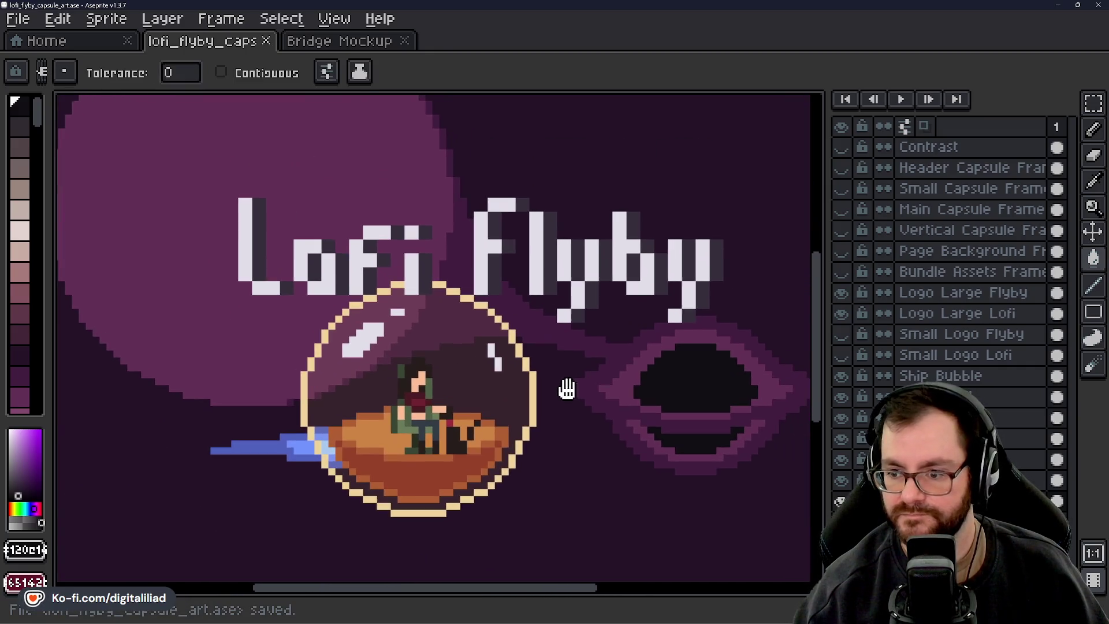
click(841, 148)
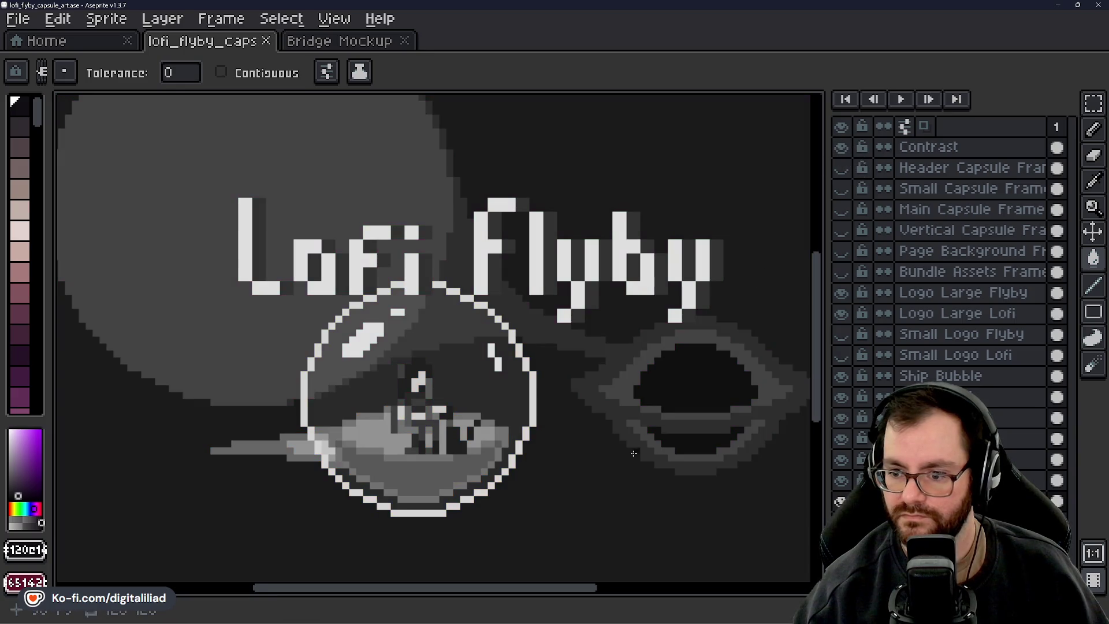
mouse_move(634, 454)
mouse_down()
mouse_move(597, 448)
mouse_move(615, 450)
mouse_up()
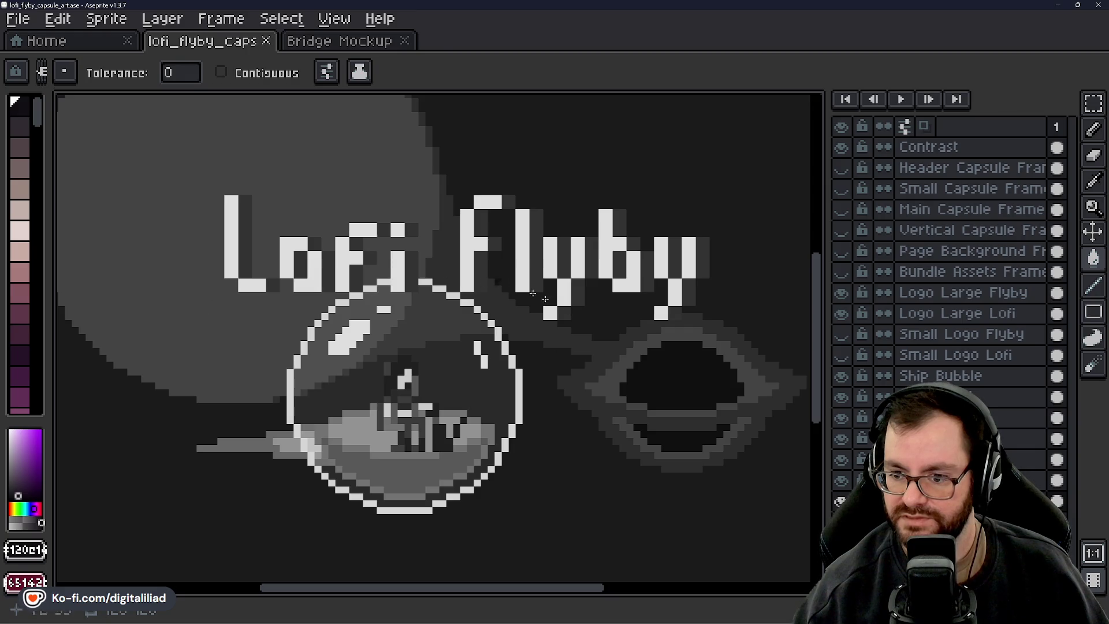
drag(575, 397, 584, 402)
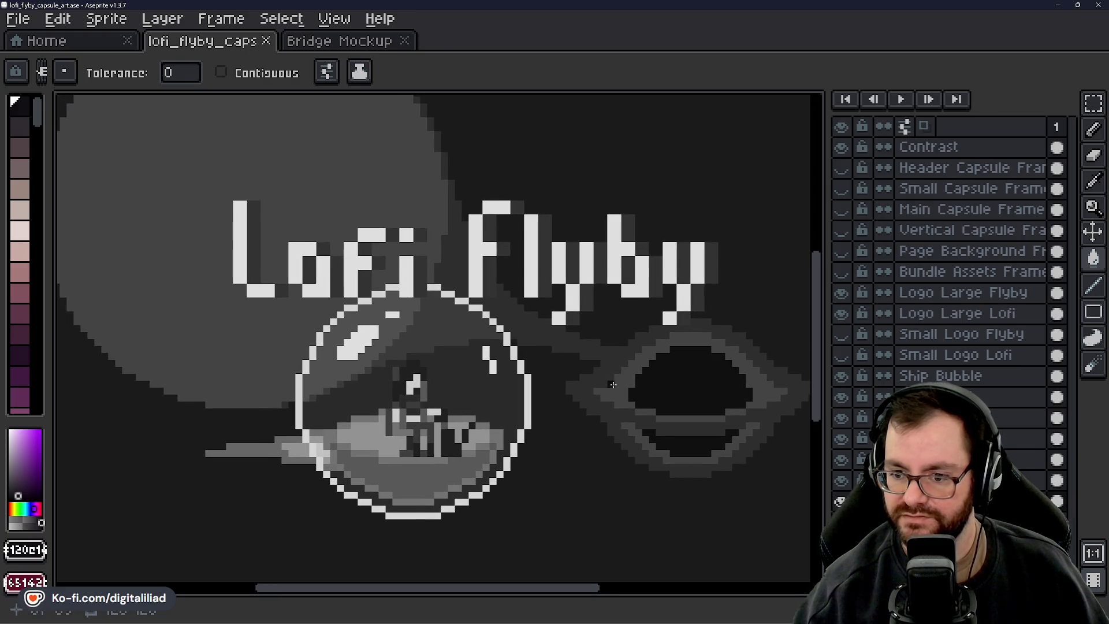
click(842, 147)
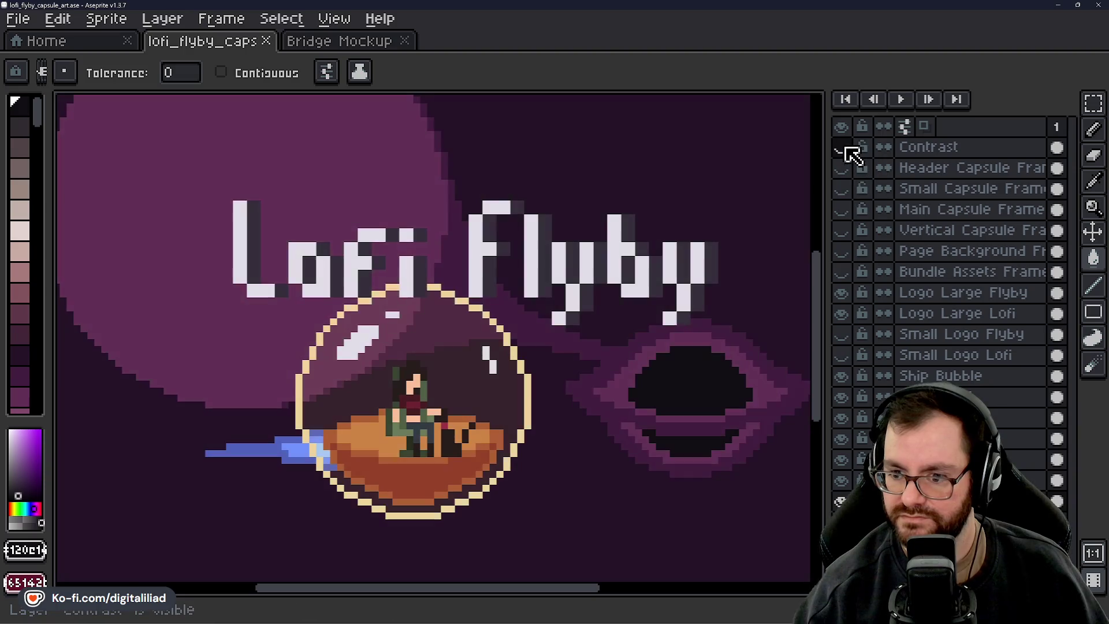
drag(664, 358, 645, 360)
key(ctrl+s)
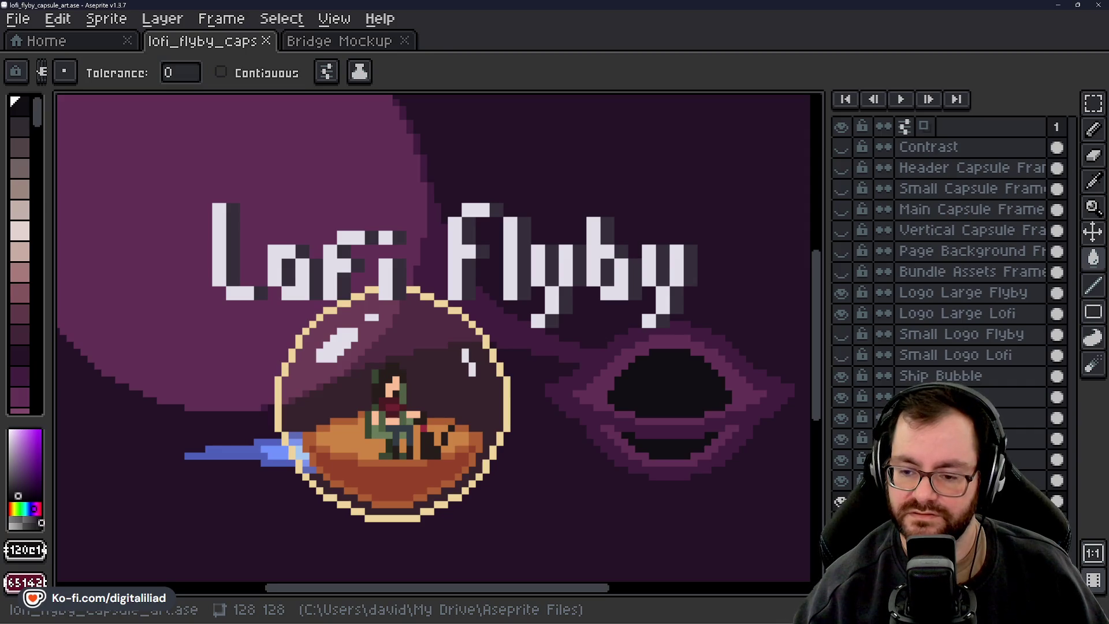
Move the layer below Characters above it in the stack and save the capsule art
scroll(81, 435, up, 2)
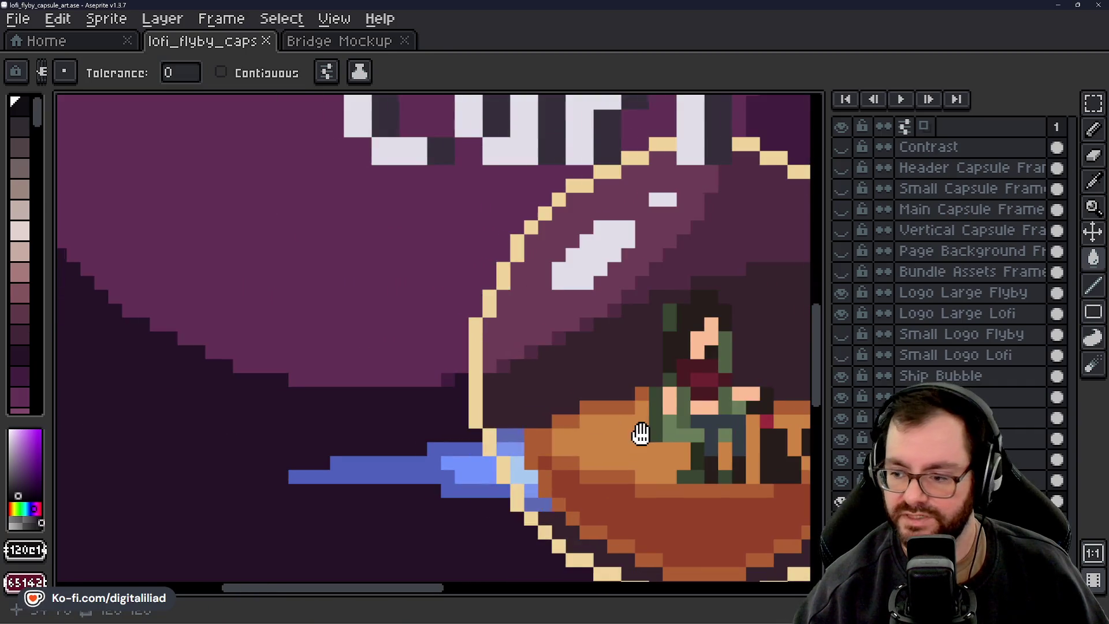
drag(640, 433, 326, 364)
click(982, 438)
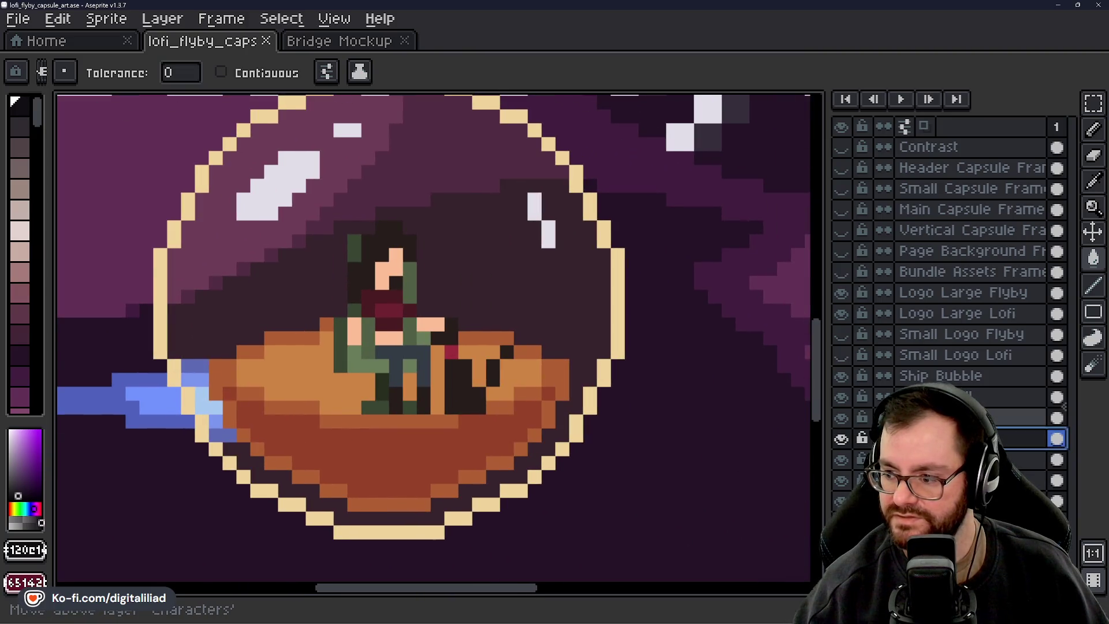
drag(982, 439, 982, 418)
scroll(493, 462, down, 2)
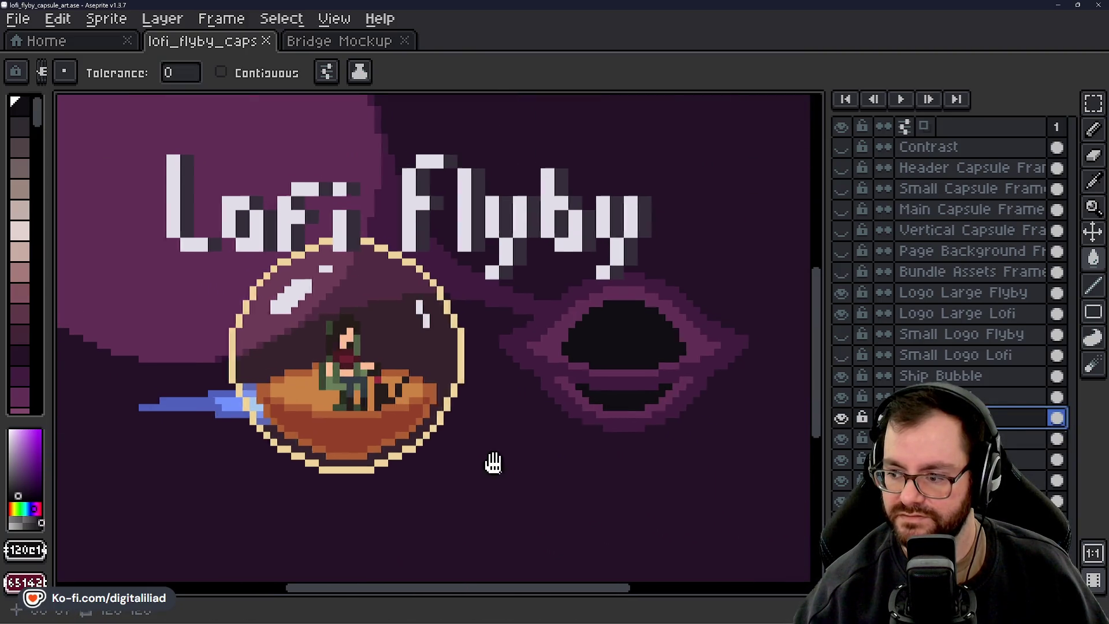
key(ctrl+s)
scroll(456, 463, up, 3)
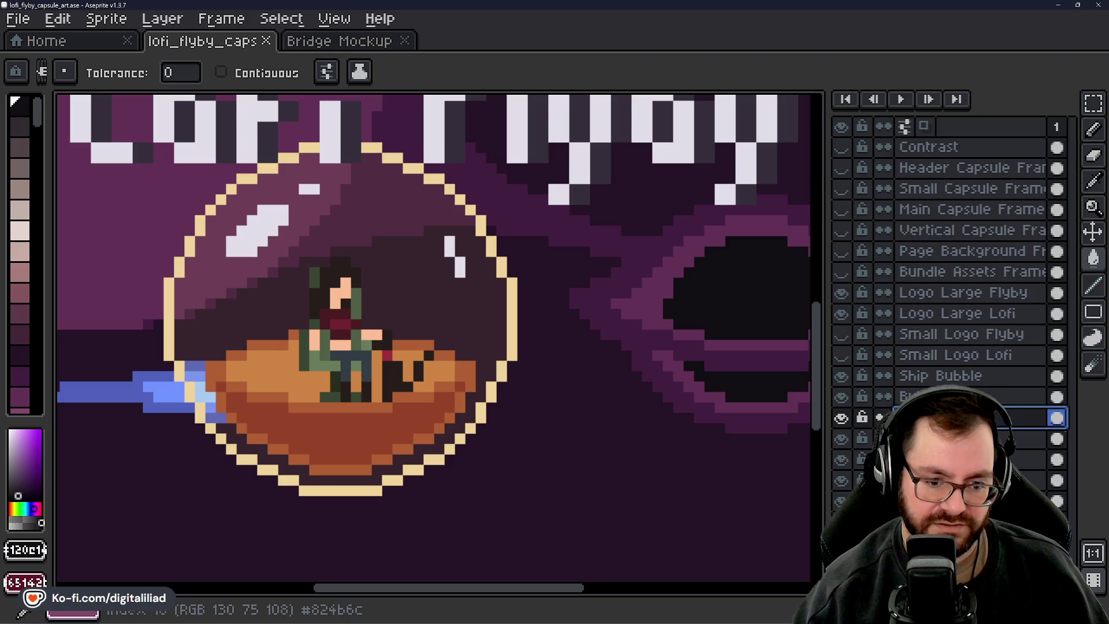
scroll(531, 396, down, 3)
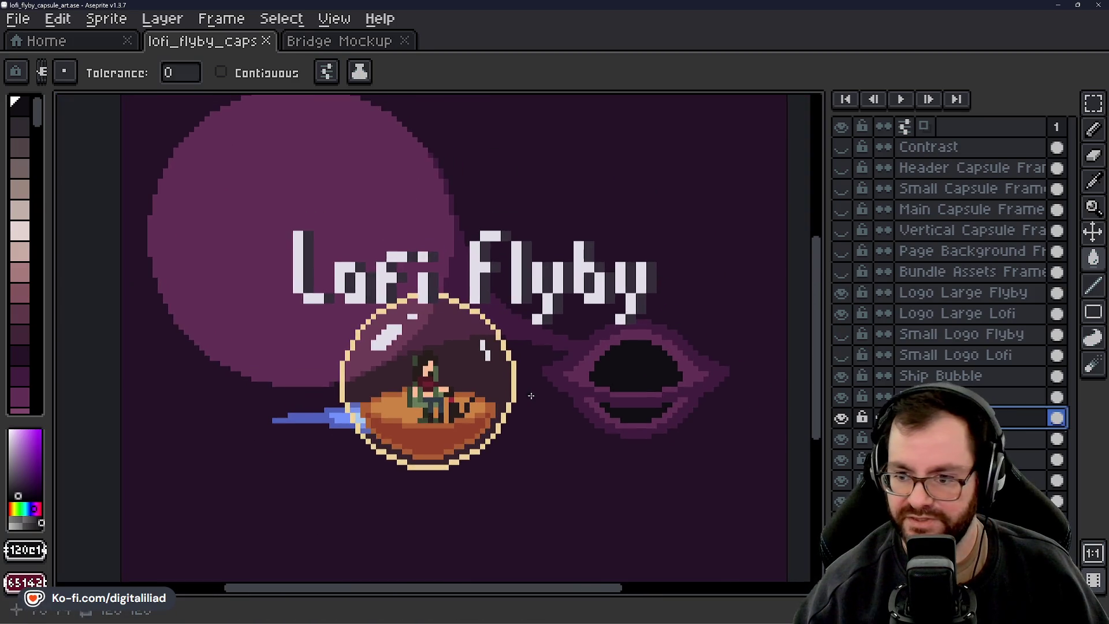
scroll(531, 396, up, 1)
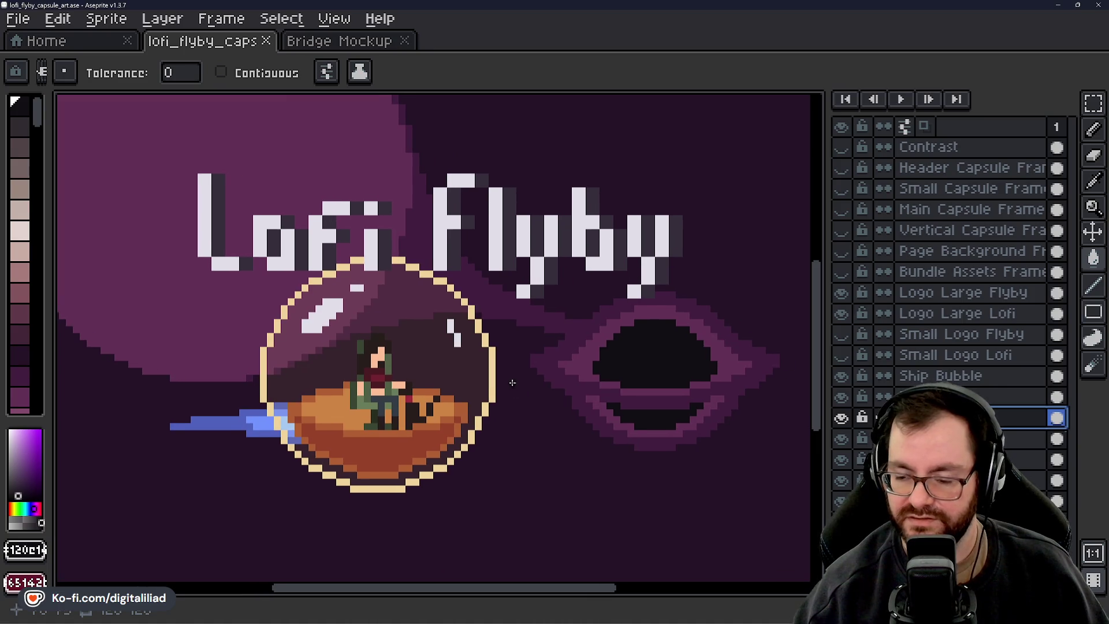
drag(512, 383, 520, 387)
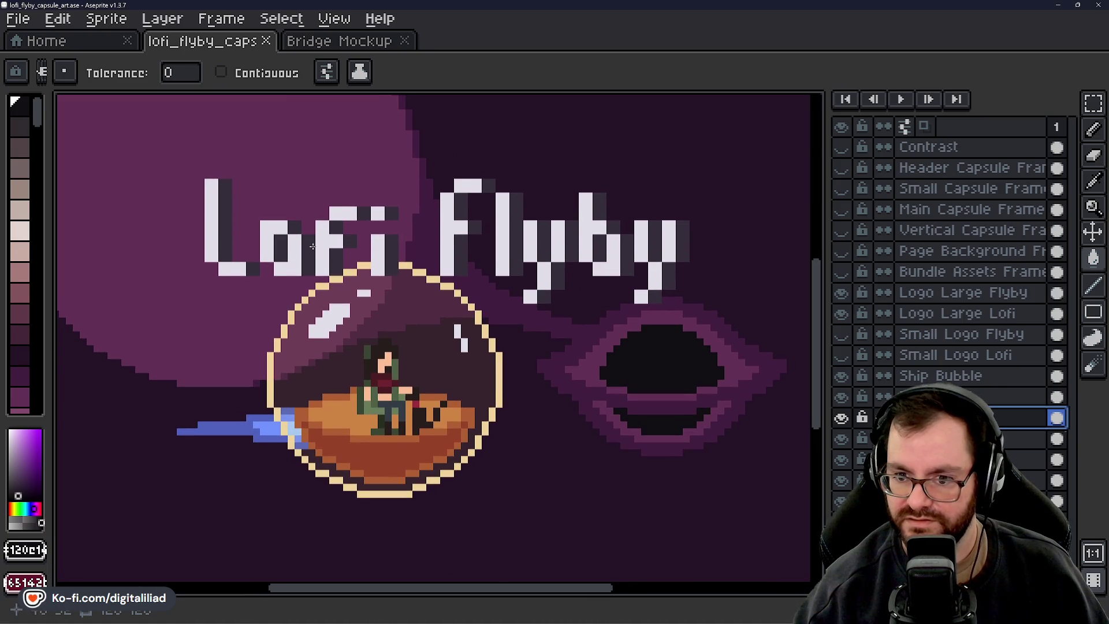
drag(541, 377, 502, 364)
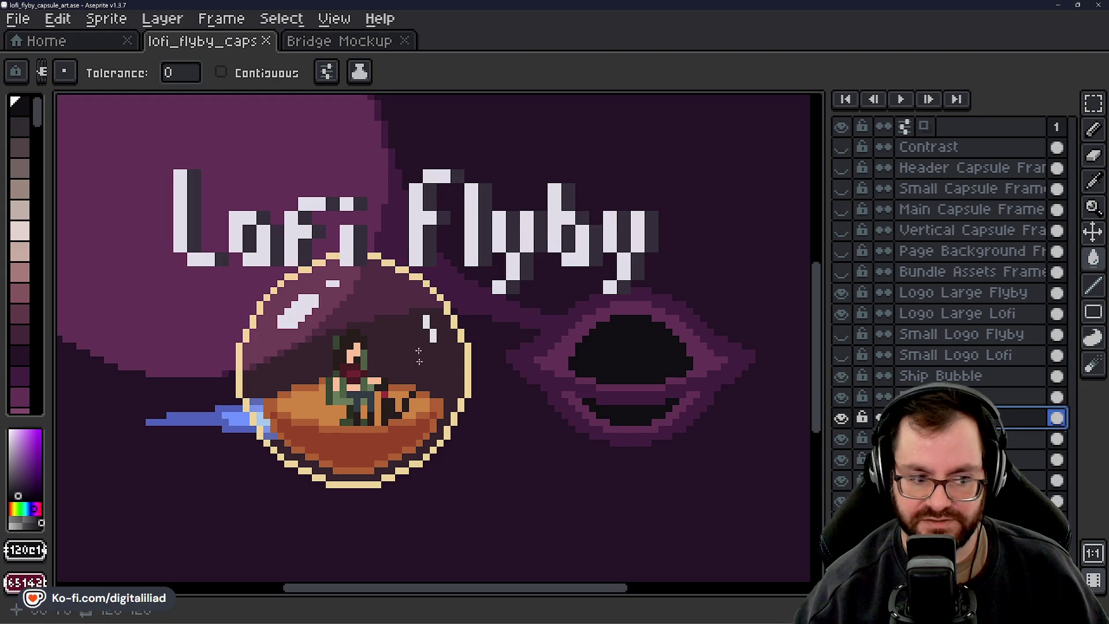